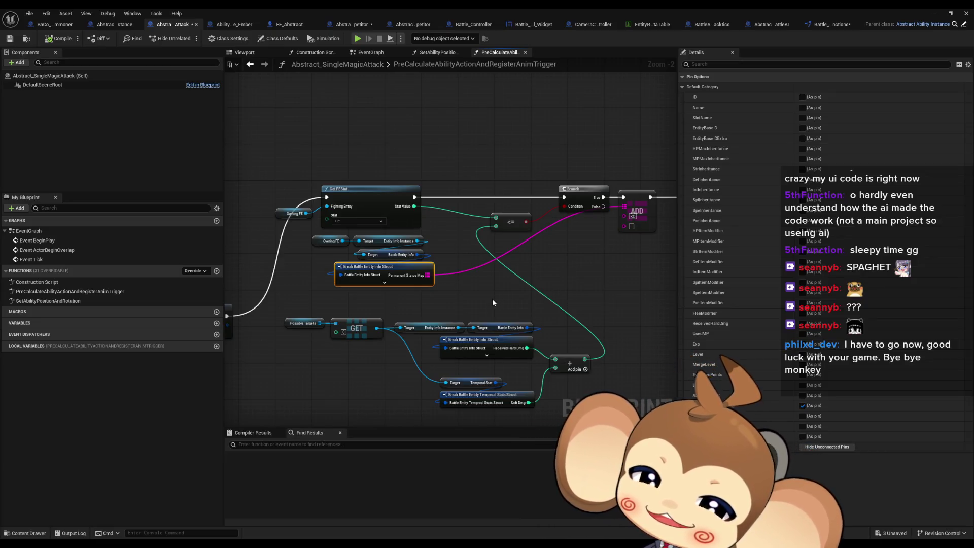
Pan across the graph to the Branch, ADD and Print String nodes, selecting ADD.
{"action": "left_click_drag", "start_coordinate": [625, 237], "coordinate": [586, 238]}
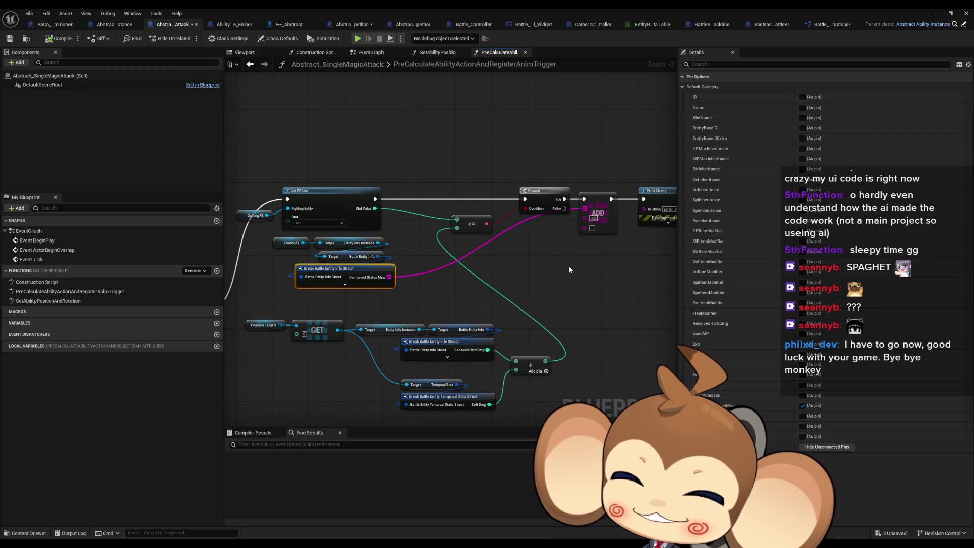
{"action": "scroll", "coordinate": [482, 275], "scroll_direction": "up", "scroll_amount": 1}
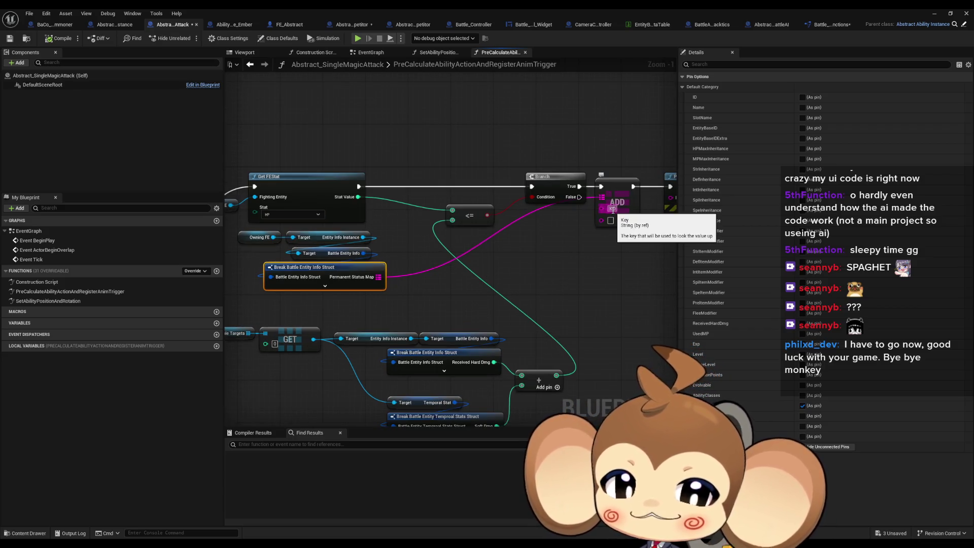
{"action": "left_click_drag", "start_coordinate": [588, 290], "coordinate": [533, 286]}
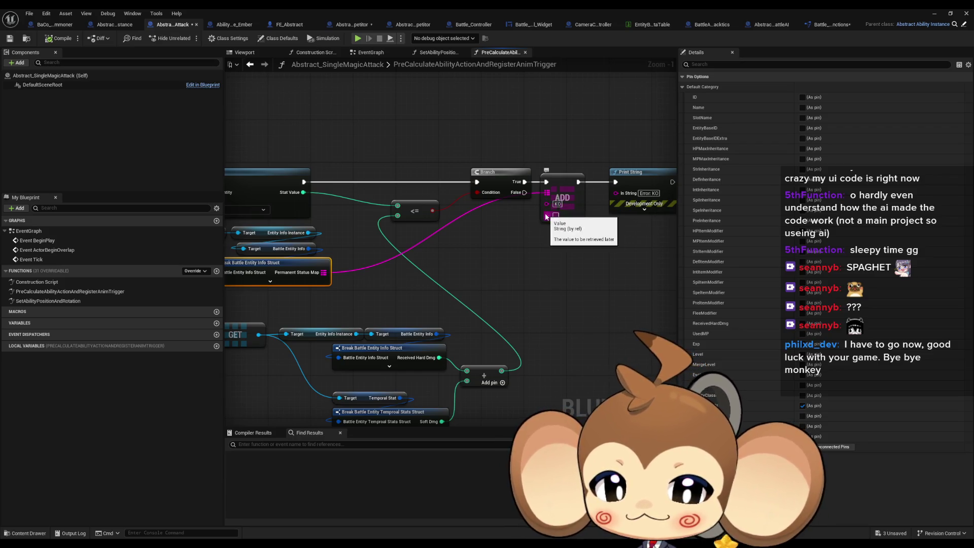
{"action": "left_click_drag", "start_coordinate": [421, 274], "coordinate": [449, 269]}
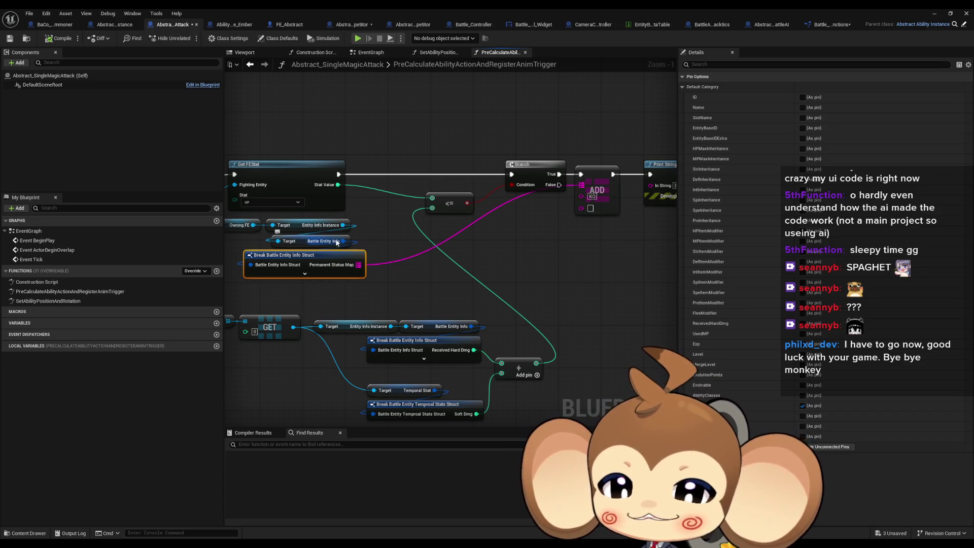
{"action": "left_click_drag", "start_coordinate": [525, 246], "coordinate": [586, 248]}
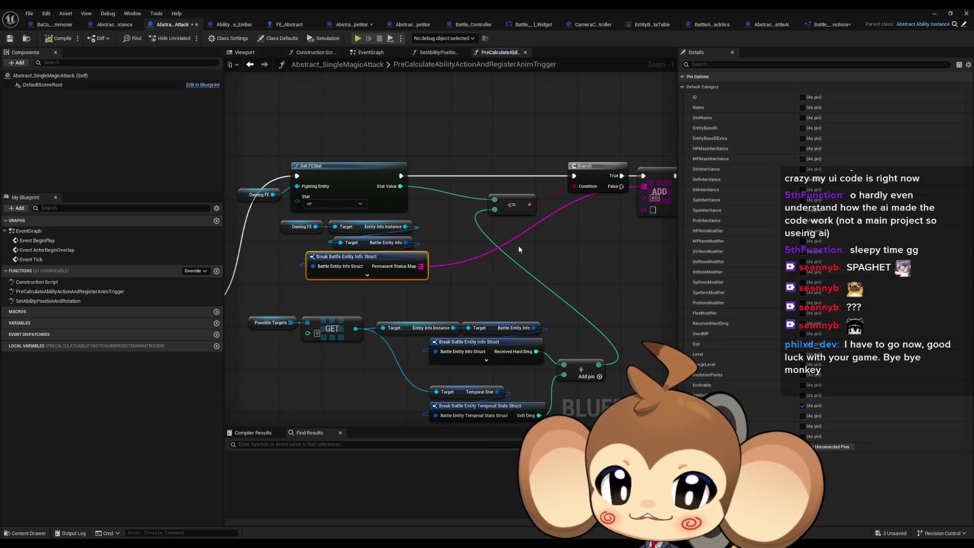
{"action": "left_click_drag", "start_coordinate": [519, 245], "coordinate": [434, 238]}
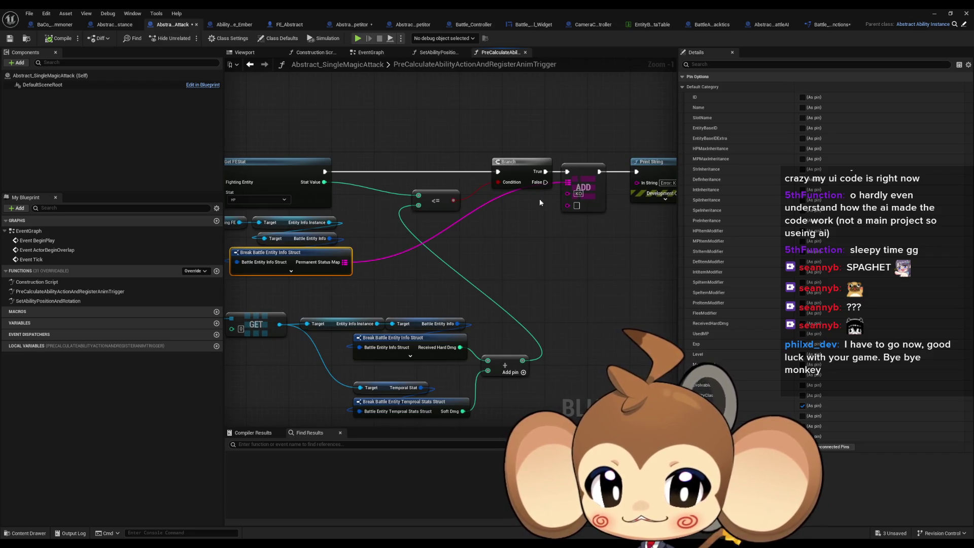
{"action": "left_click", "coordinate": [588, 165]}
{"action": "mouse_move", "coordinate": [461, 236]}
{"action": "left_mouse_down"}
{"action": "mouse_move", "coordinate": [474, 237]}
{"action": "mouse_move", "coordinate": [381, 271]}
{"action": "left_mouse_up"}
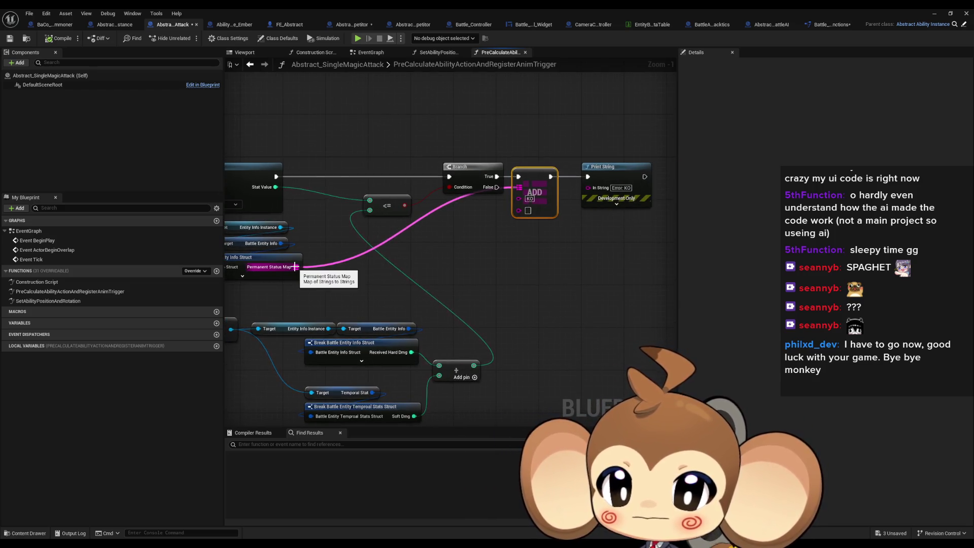
Start a Length search from Permanent Status Map, then cancel it.
{"action": "mouse_move", "coordinate": [294, 267]}
{"action": "left_mouse_down"}
{"action": "mouse_move", "coordinate": [518, 260]}
{"action": "mouse_move", "coordinate": [588, 245]}
{"action": "left_mouse_up"}
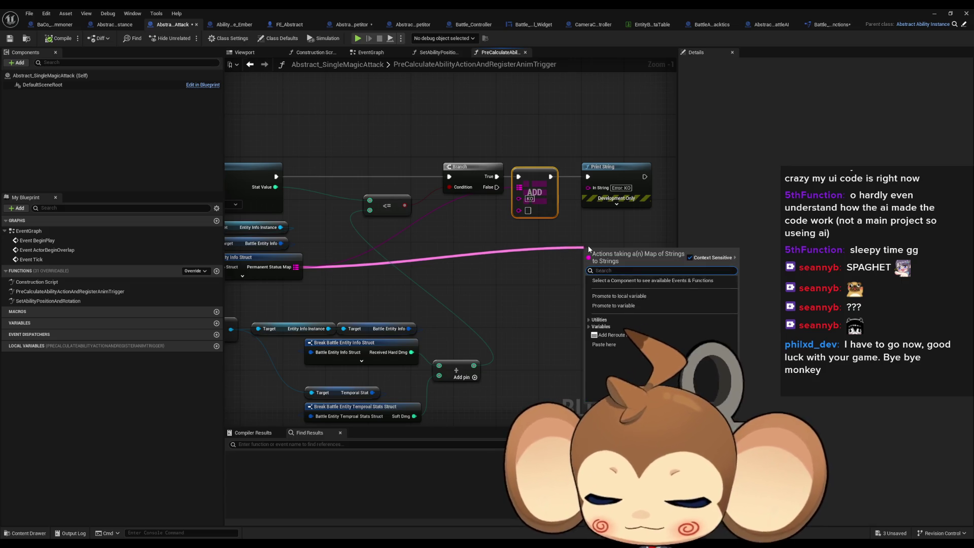
{"action": "type", "text": "len"}
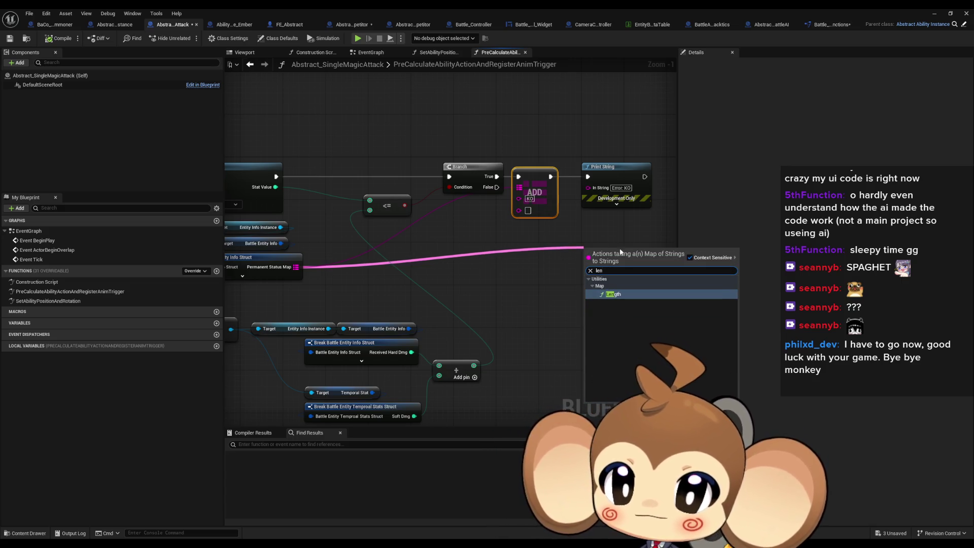
{"action": "key", "text": "Escape"}
{"action": "left_click_drag", "start_coordinate": [391, 265], "coordinate": [471, 261]}
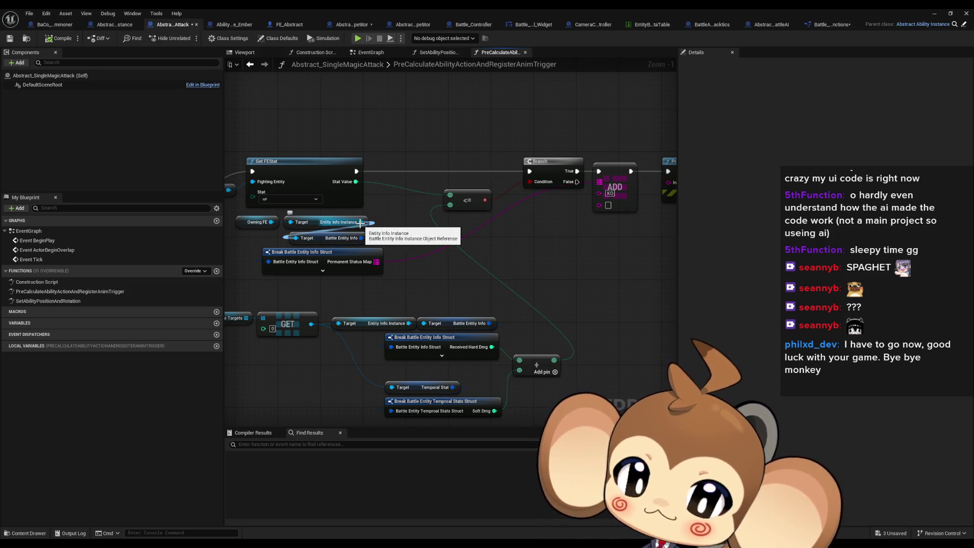
Add a Get Battle Entity Info node from the Entity Info Instance output.
{"action": "mouse_move", "coordinate": [360, 223]}
{"action": "left_mouse_down"}
{"action": "mouse_move", "coordinate": [435, 242]}
{"action": "mouse_move", "coordinate": [542, 249]}
{"action": "left_mouse_up"}
{"action": "type", "text": "brea"}
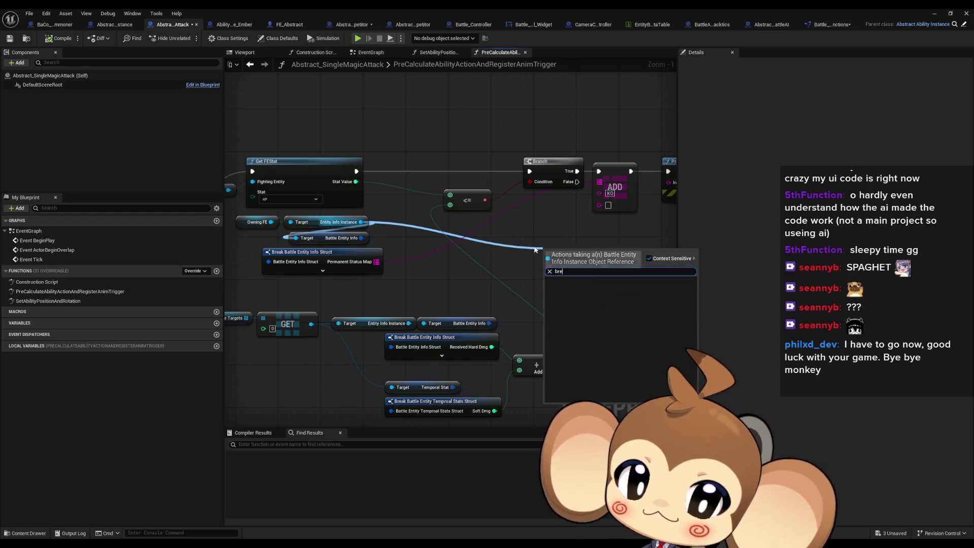
{"action": "key", "text": "Escape"}
{"action": "left_click_drag", "start_coordinate": [360, 222], "coordinate": [513, 247]}
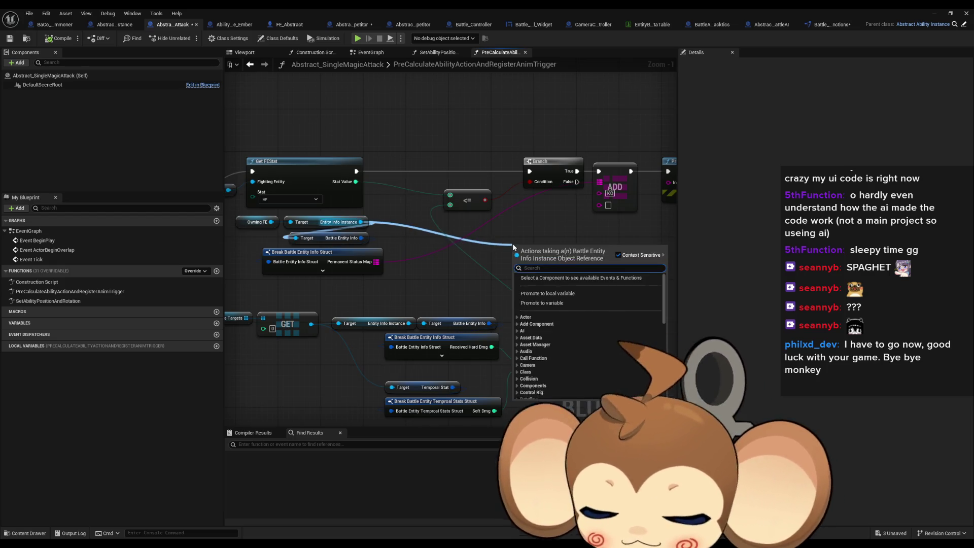
{"action": "type", "text": "br"}
{"action": "key", "text": "Escape"}
{"action": "left_click_drag", "start_coordinate": [361, 222], "coordinate": [473, 233]}
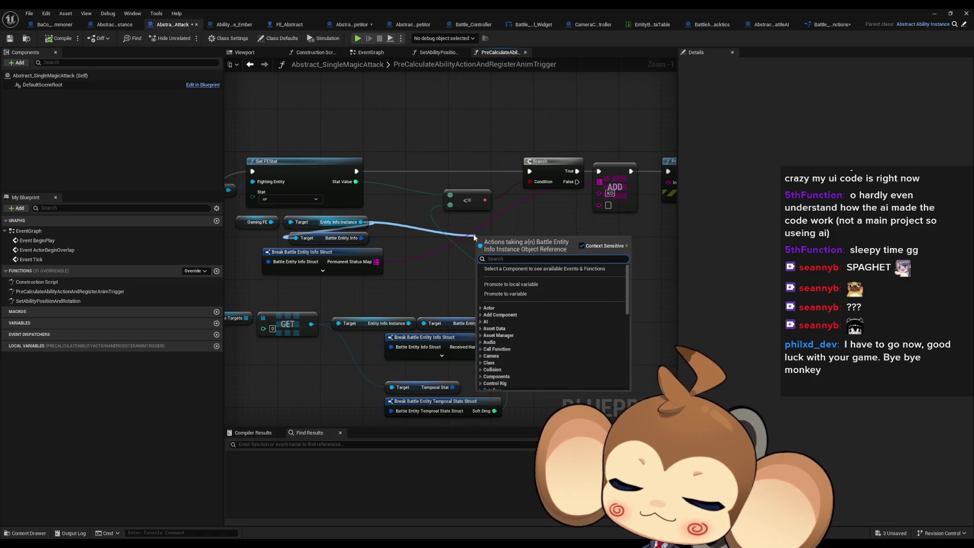
{"action": "type", "text": "info"}
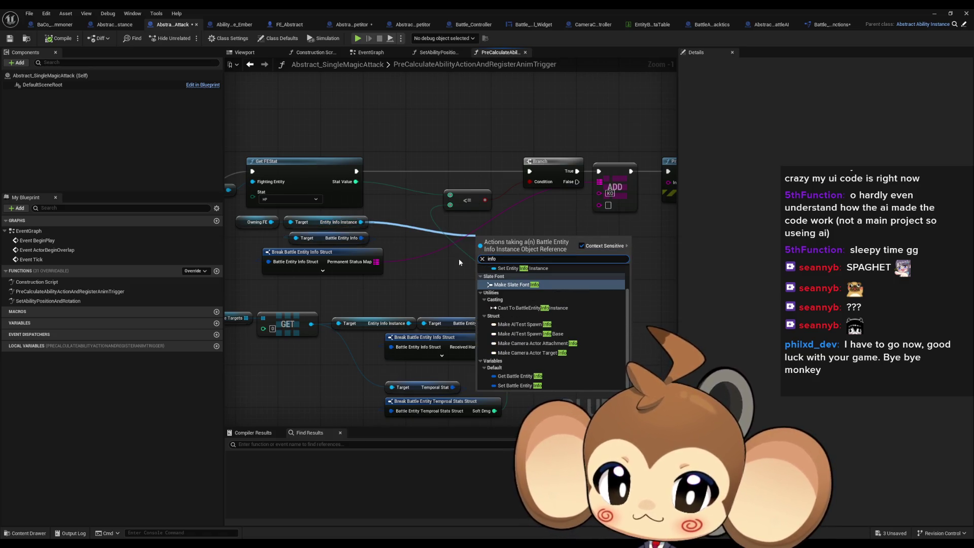
{"action": "left_click", "coordinate": [528, 375]}
Break the Battle Entity Info struct, keeping only the Permanent Status Map pin visible.
{"action": "left_click_drag", "start_coordinate": [479, 240], "coordinate": [509, 247]}
{"action": "type", "text": "break"}
{"action": "left_click", "coordinate": [566, 293]}
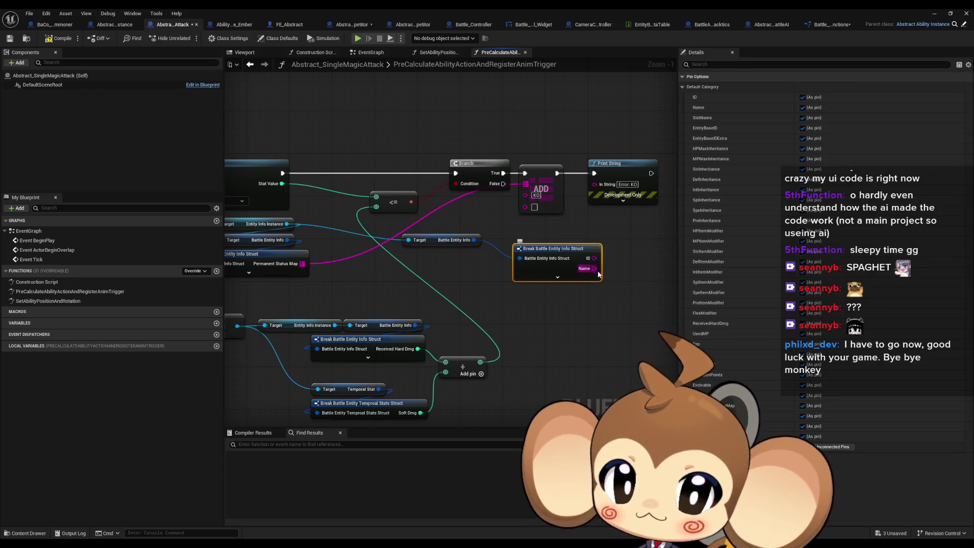
{"action": "left_click", "coordinate": [836, 447]}
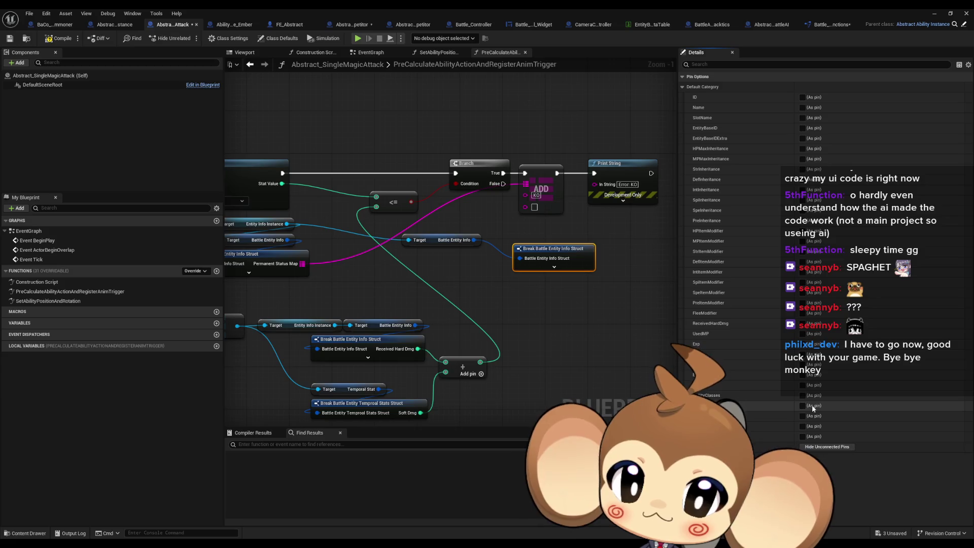
{"action": "left_click", "coordinate": [802, 405]}
Add a Length node on Permanent Status Map and chain a second Print String after the first.
{"action": "left_click_drag", "start_coordinate": [628, 258], "coordinate": [652, 258]}
{"action": "key", "text": "Escape"}
{"action": "type", "text": "length"}
{"action": "key", "text": "Return"}
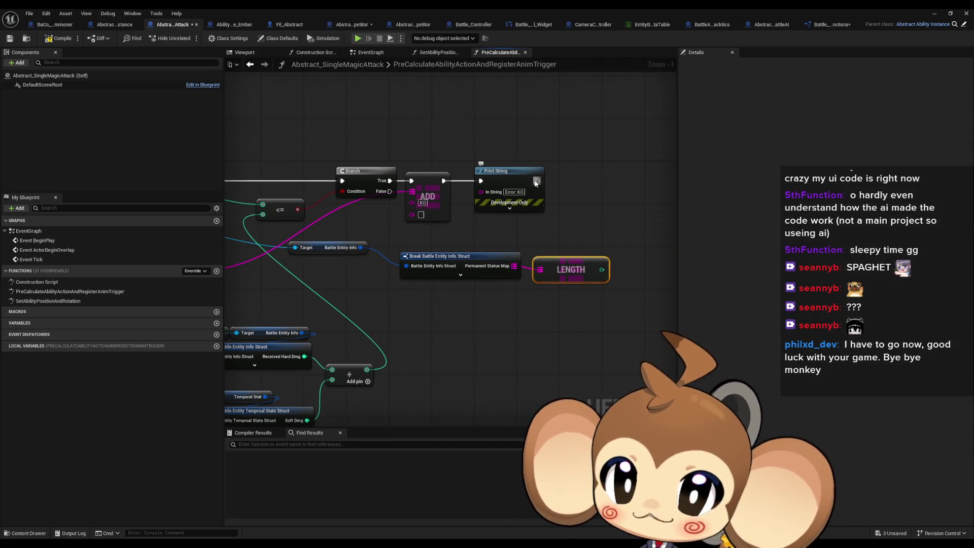
{"action": "mouse_move", "coordinate": [538, 180]}
{"action": "left_mouse_down"}
{"action": "mouse_move", "coordinate": [609, 191]}
{"action": "mouse_move", "coordinate": [593, 192]}
{"action": "left_mouse_up"}
{"action": "type", "text": "print"}
{"action": "key", "text": "Return"}
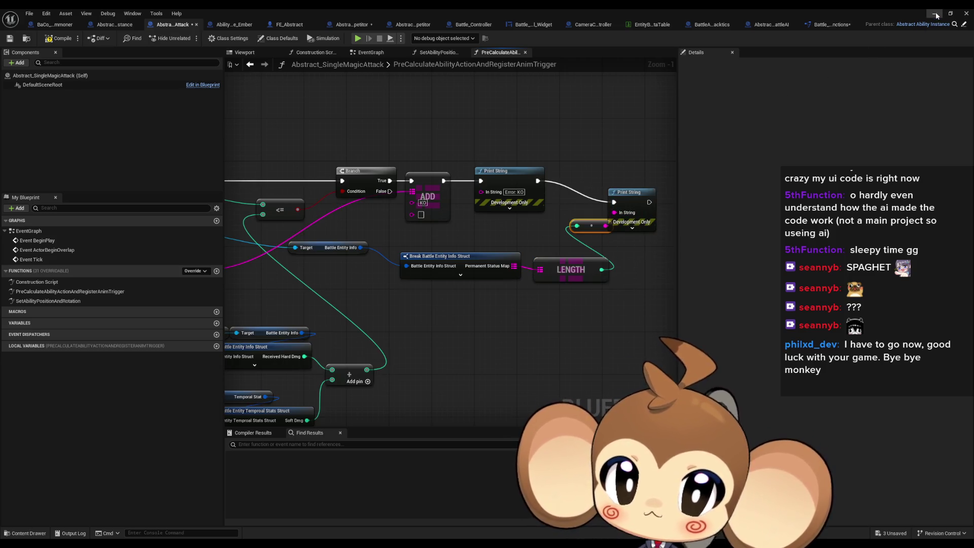
{"action": "key", "text": "alt+Tab"}
{"action": "key", "text": "alt+p"}
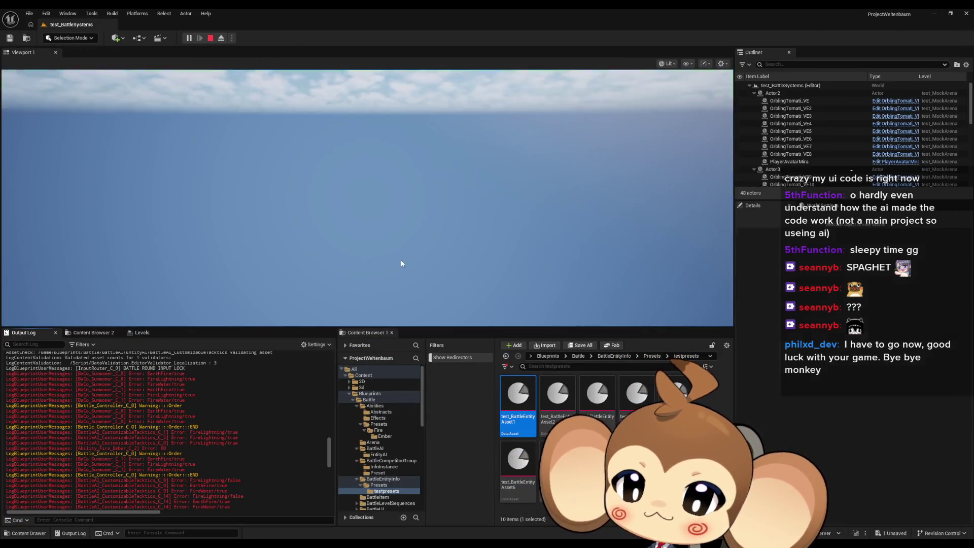
{"action": "right_click", "coordinate": [239, 400]}
{"action": "left_click", "coordinate": [264, 410]}
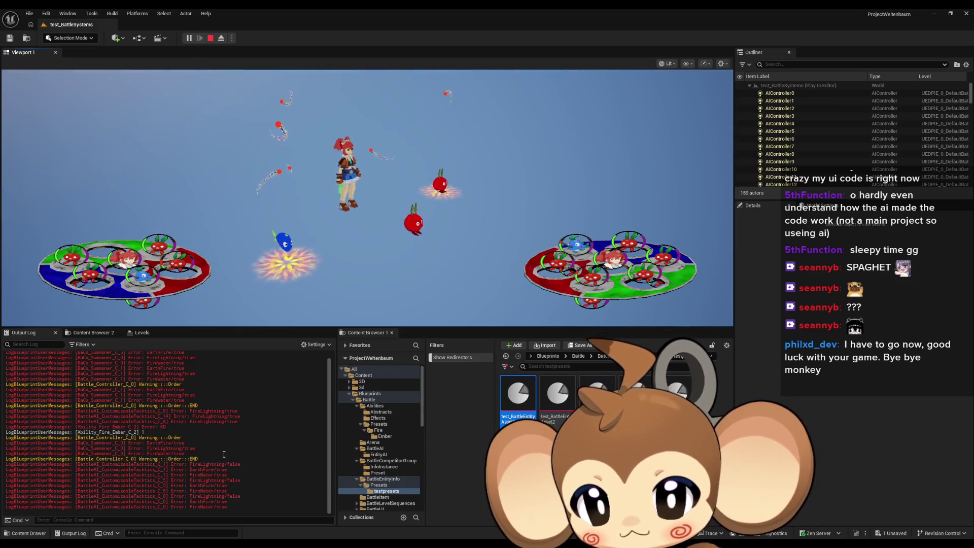
{"action": "key", "text": "Escape"}
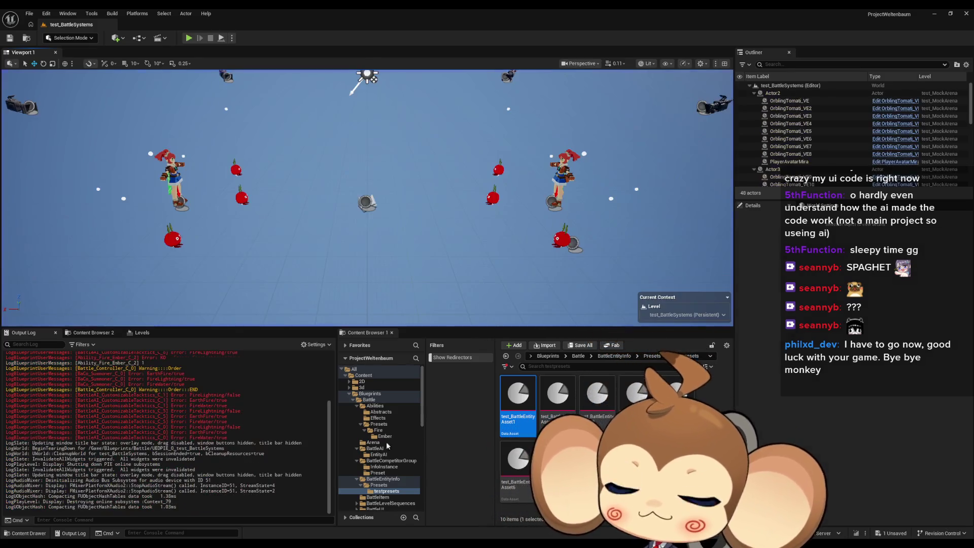
{"action": "key", "text": "alt+Tab"}
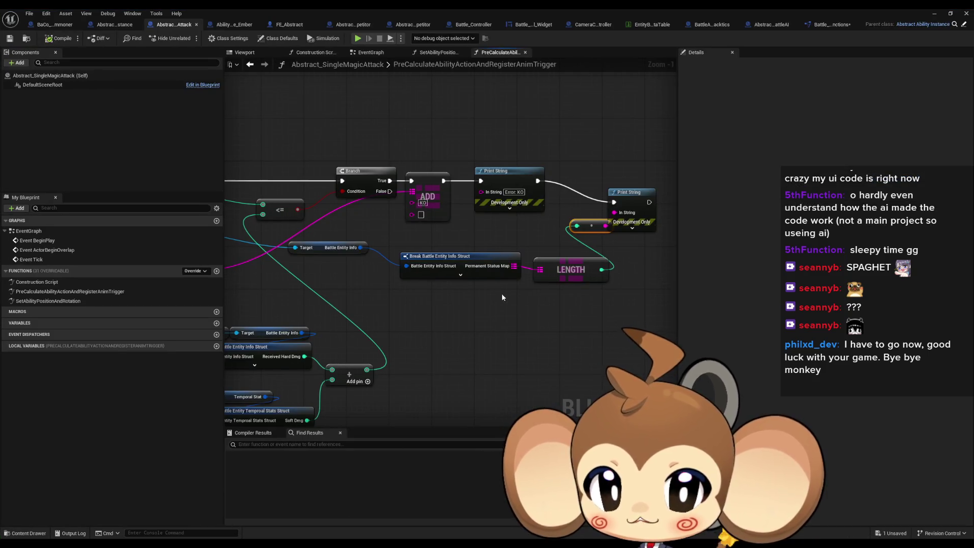
Marquee-select the second Print String, LENGTH and Break struct nodes and delete them.
{"action": "scroll", "coordinate": [365, 254], "scroll_direction": "up", "scroll_amount": 1}
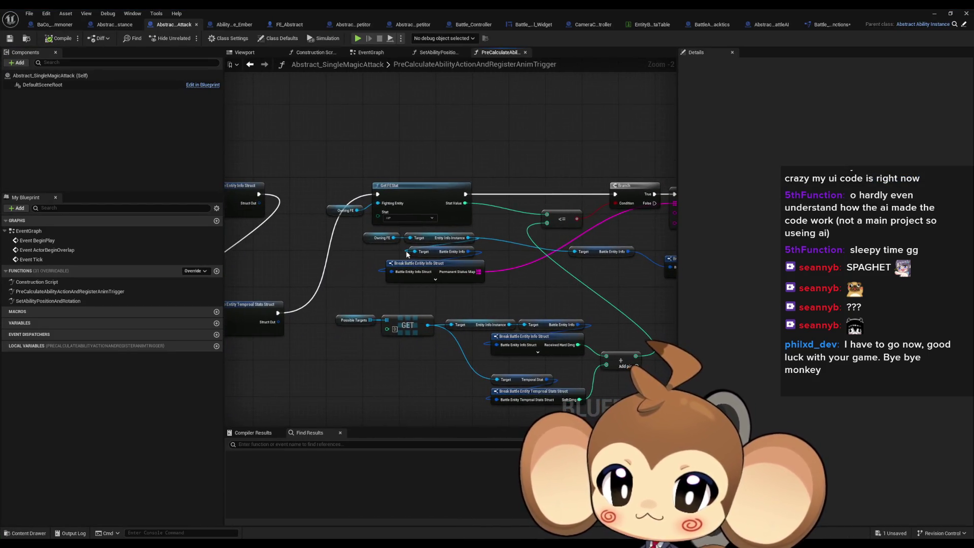
{"action": "left_click_drag", "start_coordinate": [390, 236], "coordinate": [370, 278]}
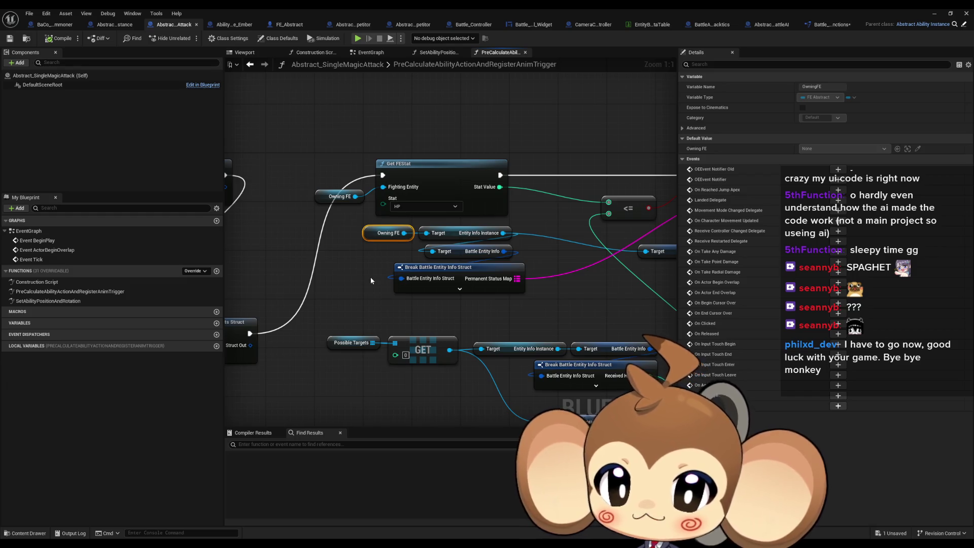
{"action": "left_click_drag", "start_coordinate": [564, 311], "coordinate": [288, 303]}
{"action": "left_click_drag", "start_coordinate": [507, 311], "coordinate": [361, 315]}
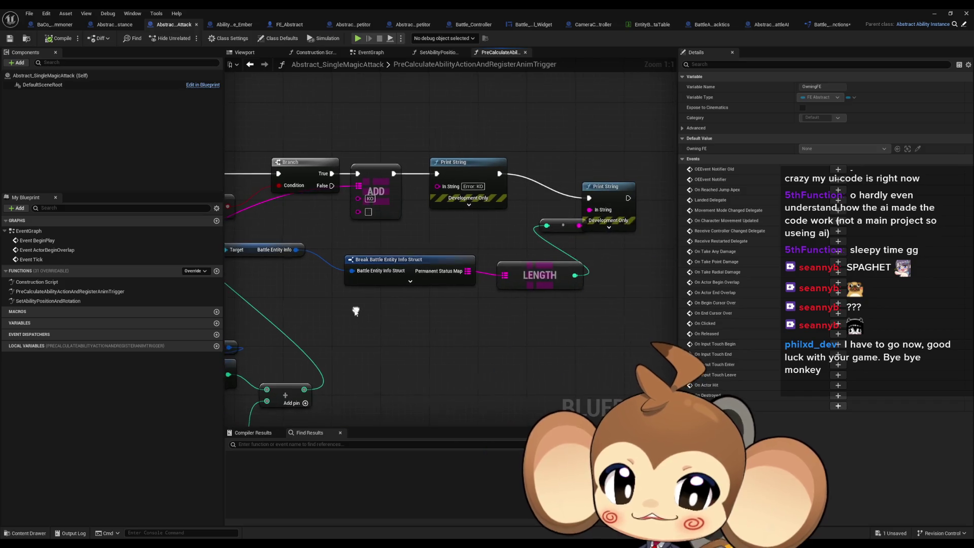
{"action": "left_click_drag", "start_coordinate": [636, 317], "coordinate": [636, 317]}
{"action": "key", "text": "Delete"}
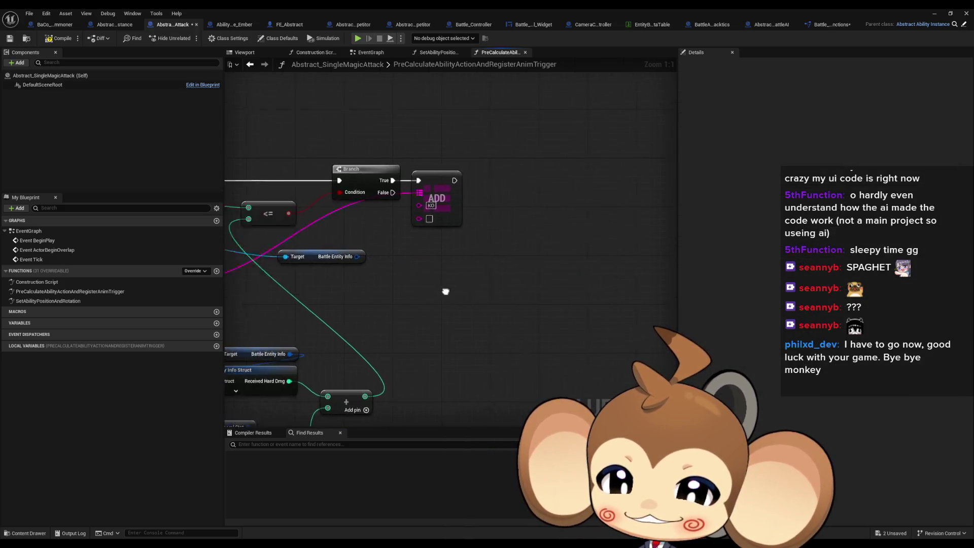
Zoom out and pan back past Set members and Get FEStat to the function's entry node.
{"action": "scroll", "coordinate": [451, 269], "scroll_direction": "down", "scroll_amount": 2}
{"action": "scroll", "coordinate": [421, 300], "scroll_direction": "down", "scroll_amount": 1}
{"action": "left_click_drag", "start_coordinate": [421, 299], "coordinate": [552, 282]}
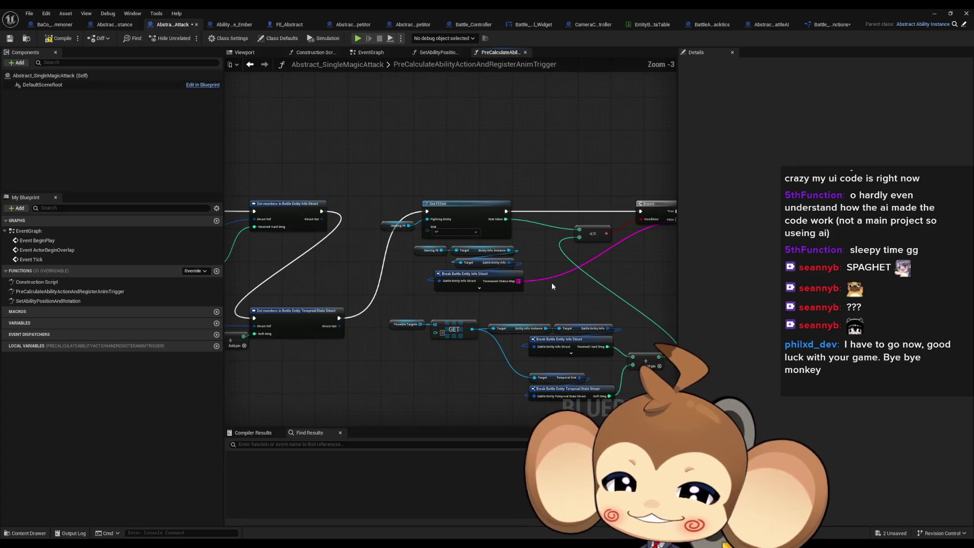
{"action": "mouse_move", "coordinate": [284, 305]}
{"action": "left_mouse_down"}
{"action": "mouse_move", "coordinate": [423, 302]}
{"action": "mouse_move", "coordinate": [332, 262]}
{"action": "mouse_move", "coordinate": [630, 309]}
{"action": "left_mouse_up"}
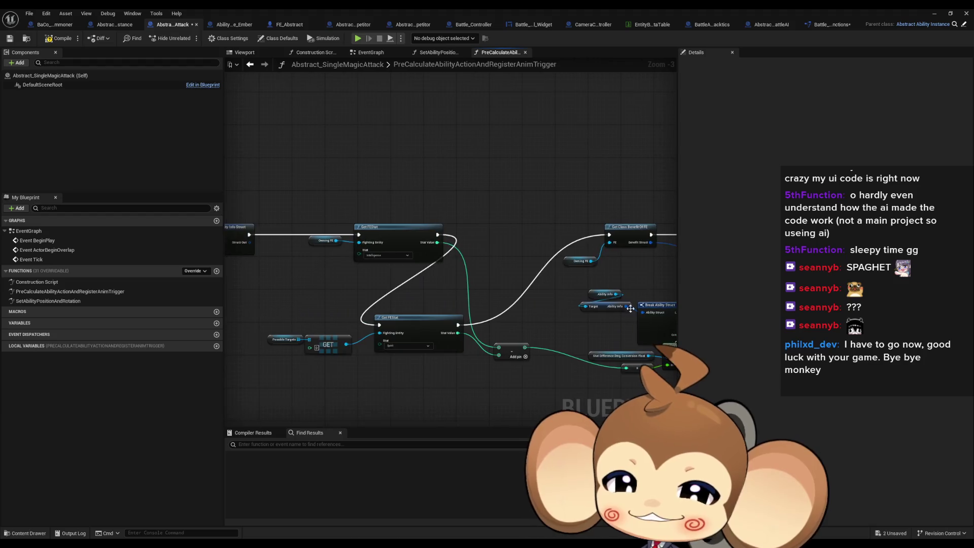
{"action": "left_click_drag", "start_coordinate": [373, 285], "coordinate": [392, 237]}
{"action": "scroll", "coordinate": [391, 236], "scroll_direction": "up", "scroll_amount": 2}
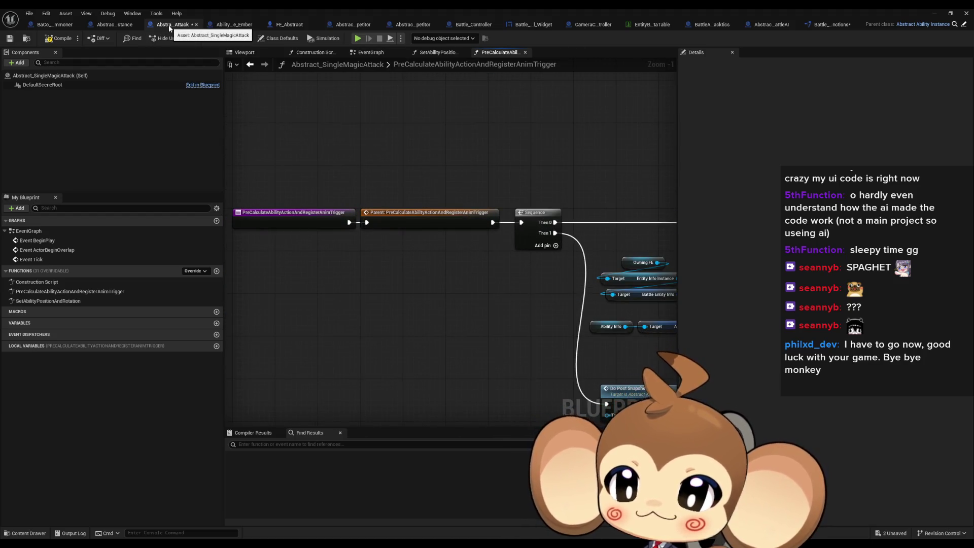
Check the Owning FE consumers and select the Possible Targets and GET nodes.
{"action": "left_click_drag", "start_coordinate": [443, 207], "coordinate": [346, 269]}
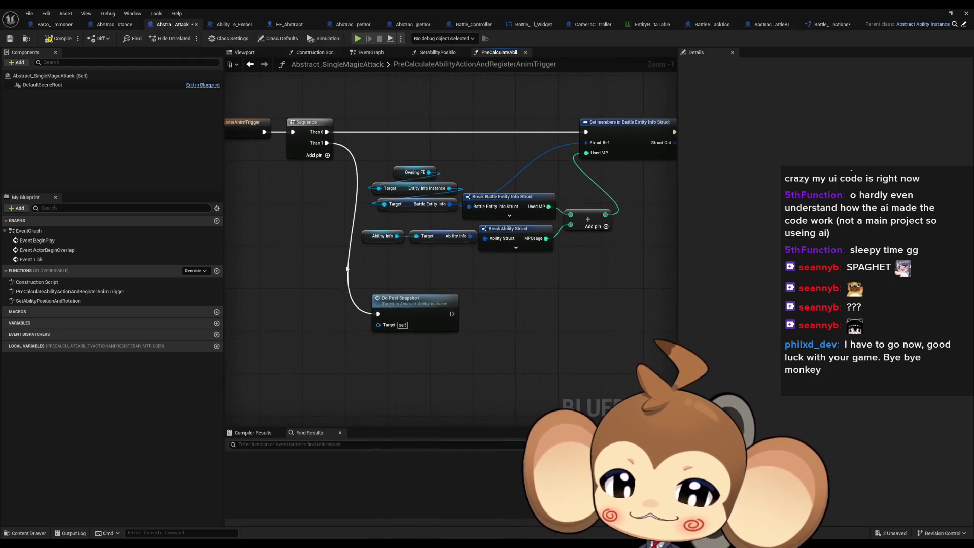
{"action": "left_click_drag", "start_coordinate": [382, 150], "coordinate": [449, 178]}
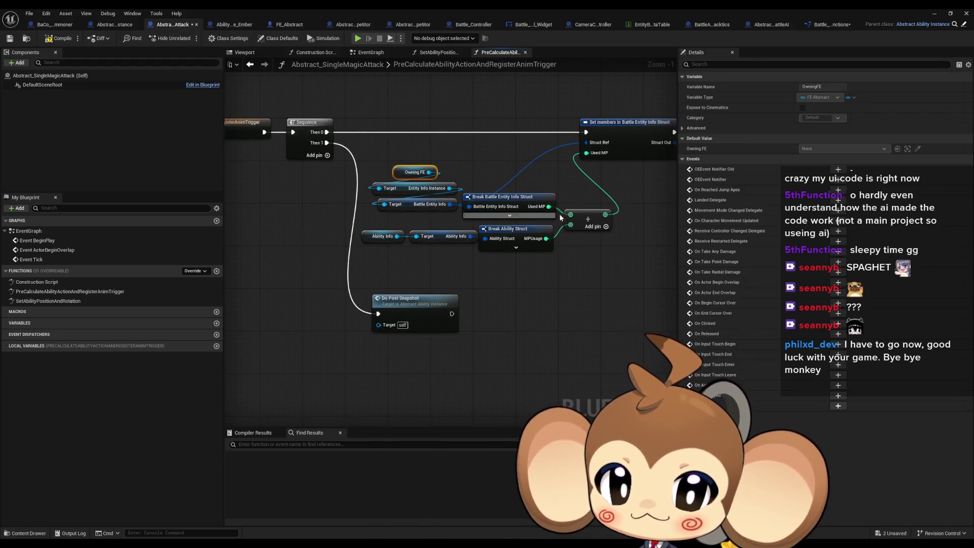
{"action": "left_click_drag", "start_coordinate": [520, 220], "coordinate": [519, 221]}
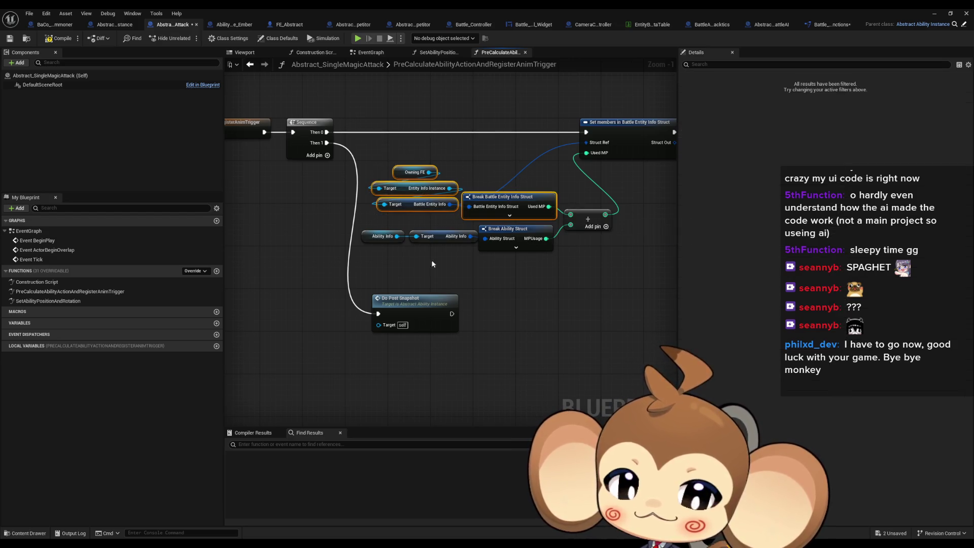
{"action": "left_click_drag", "start_coordinate": [594, 265], "coordinate": [362, 214]}
{"action": "left_click", "coordinate": [503, 177]}
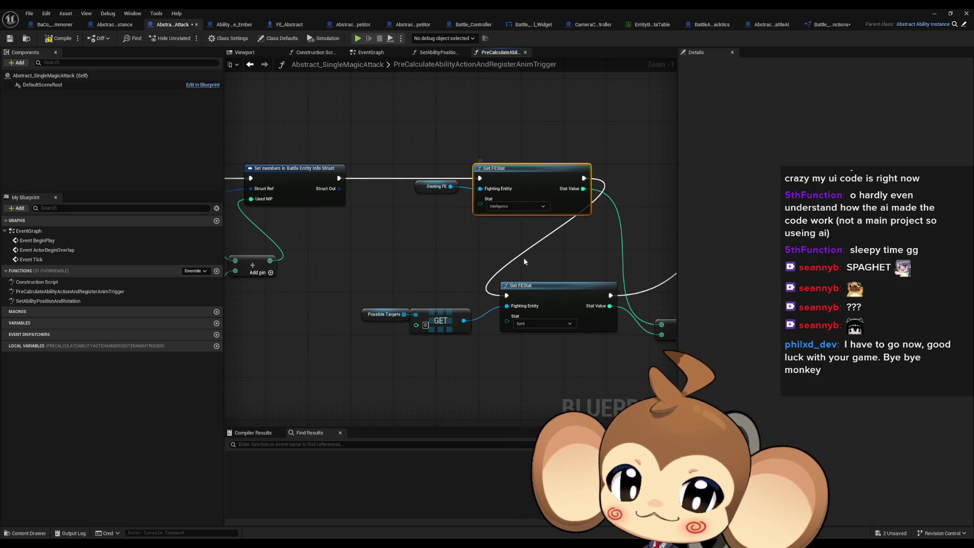
{"action": "left_click_drag", "start_coordinate": [523, 258], "coordinate": [453, 245]}
{"action": "left_click", "coordinate": [479, 284]}
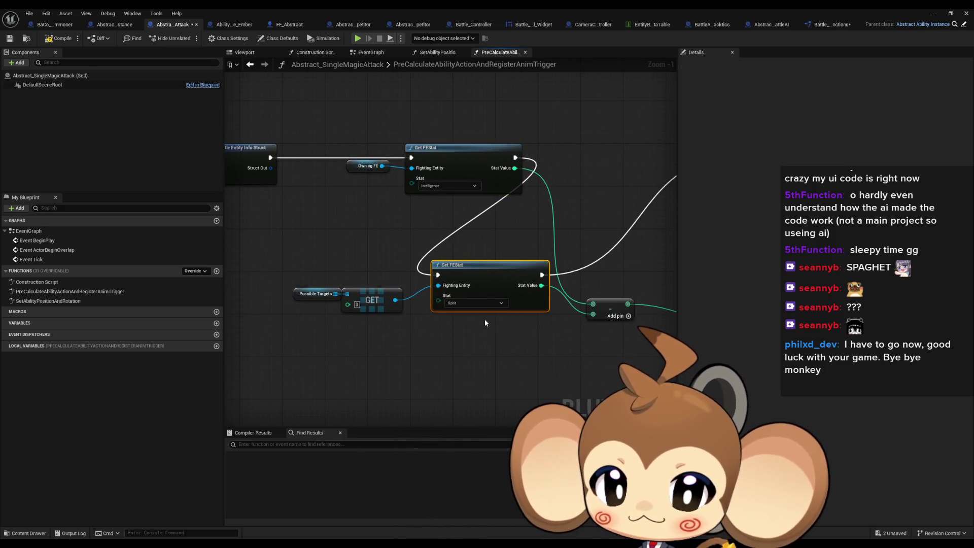
{"action": "mouse_move", "coordinate": [461, 309]}
{"action": "left_mouse_down"}
{"action": "mouse_move", "coordinate": [284, 303]}
{"action": "mouse_move", "coordinate": [430, 305]}
{"action": "left_mouse_up"}
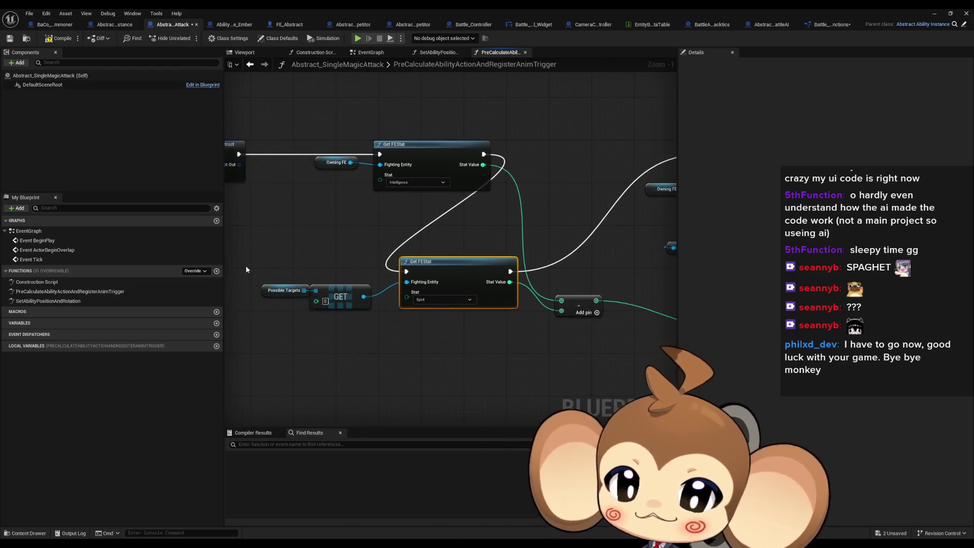
{"action": "left_click_drag", "start_coordinate": [245, 266], "coordinate": [385, 317]}
Paste a Possible Targets GET pair and wire it into Get Class Benefit Of FE.
{"action": "mouse_move", "coordinate": [455, 330]}
{"action": "left_mouse_down"}
{"action": "mouse_move", "coordinate": [366, 312]}
{"action": "mouse_move", "coordinate": [345, 320]}
{"action": "left_mouse_up"}
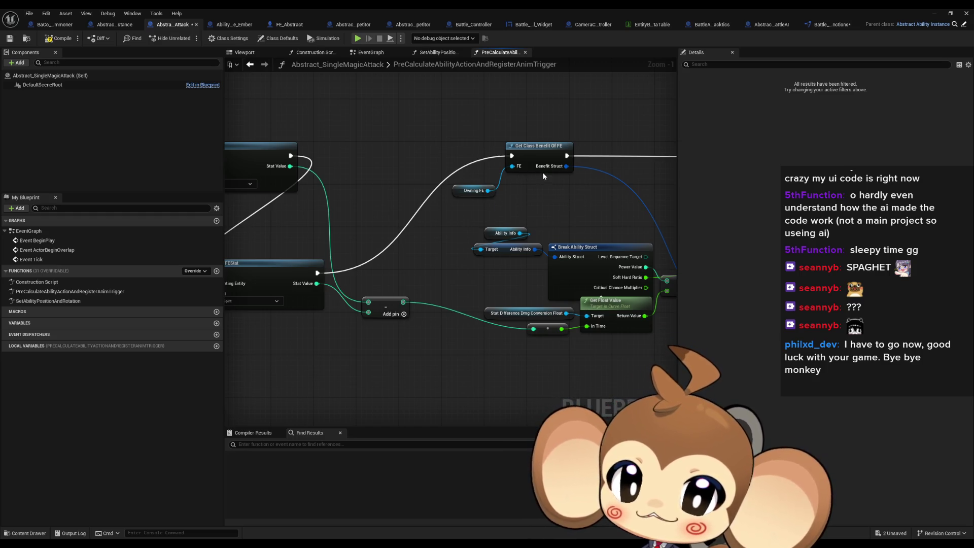
{"action": "left_click_drag", "start_coordinate": [543, 172], "coordinate": [433, 160]}
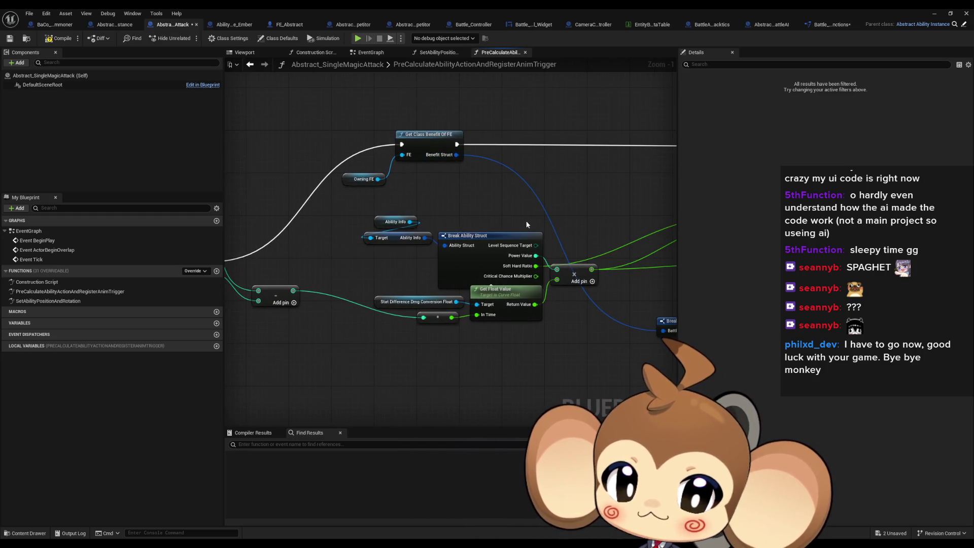
{"action": "left_click_drag", "start_coordinate": [526, 220], "coordinate": [377, 190]}
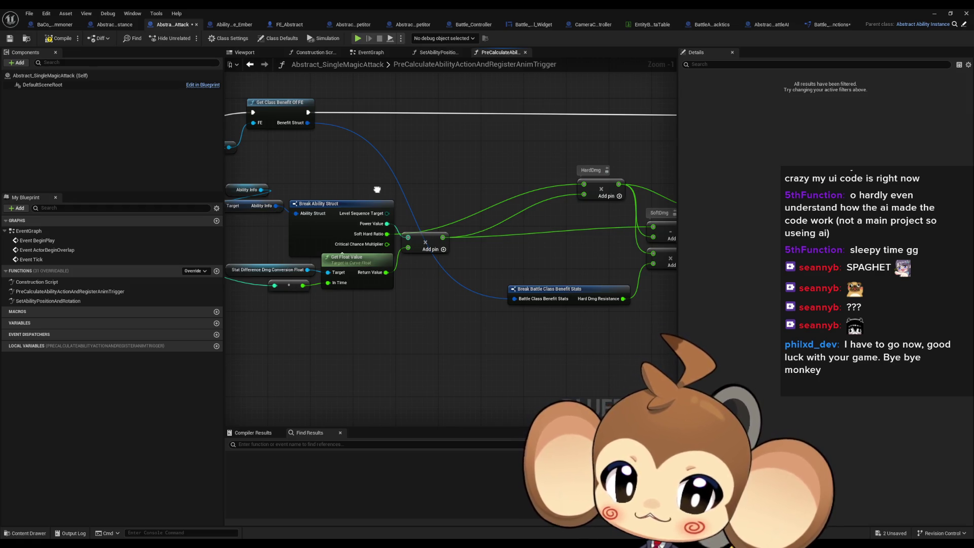
{"action": "left_click_drag", "start_coordinate": [380, 192], "coordinate": [581, 248]}
{"action": "key", "text": "ctrl+v"}
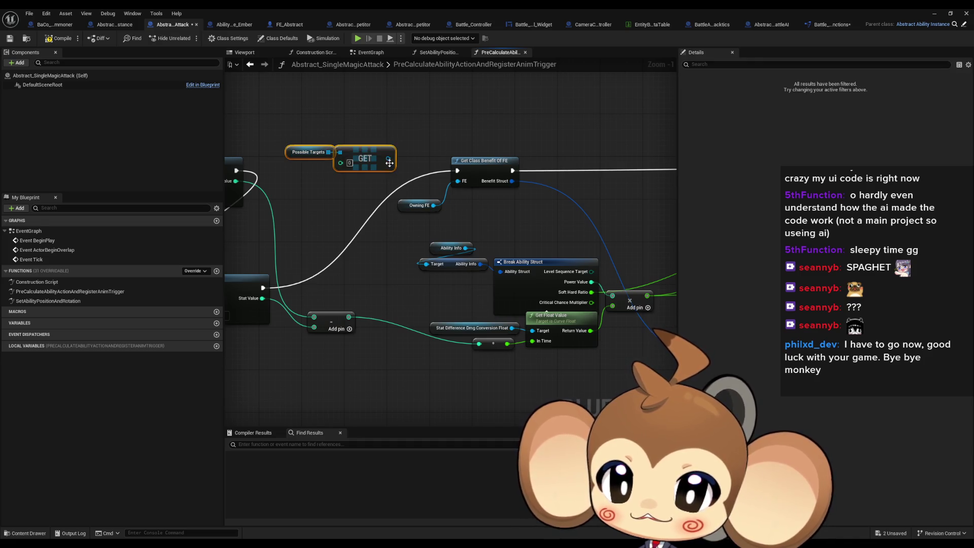
{"action": "mouse_move", "coordinate": [389, 161]}
{"action": "left_mouse_down"}
{"action": "mouse_move", "coordinate": [464, 193]}
{"action": "mouse_move", "coordinate": [472, 186]}
{"action": "left_mouse_up"}
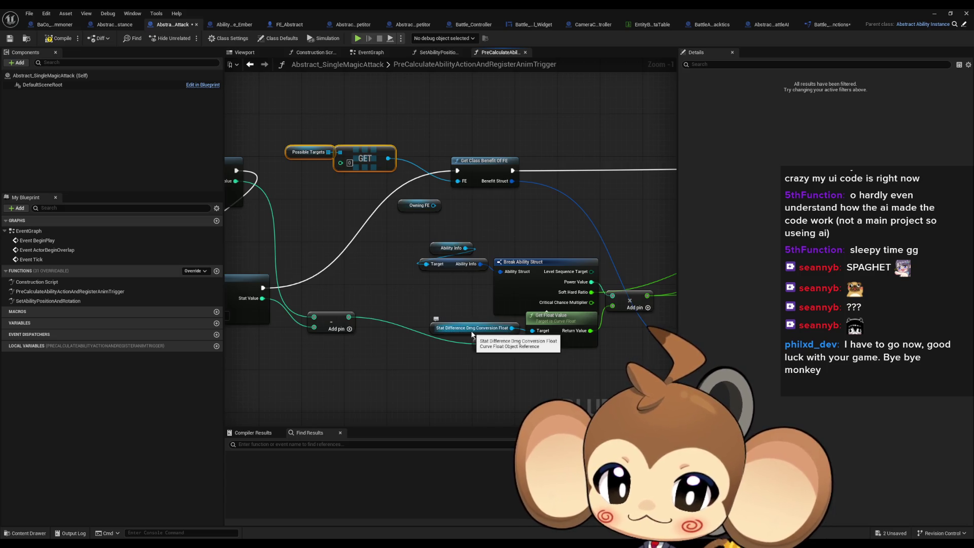
Pan through the damage calculation and Set members nodes back to the Get FEStat section.
{"action": "left_click_drag", "start_coordinate": [627, 337], "coordinate": [517, 320]}
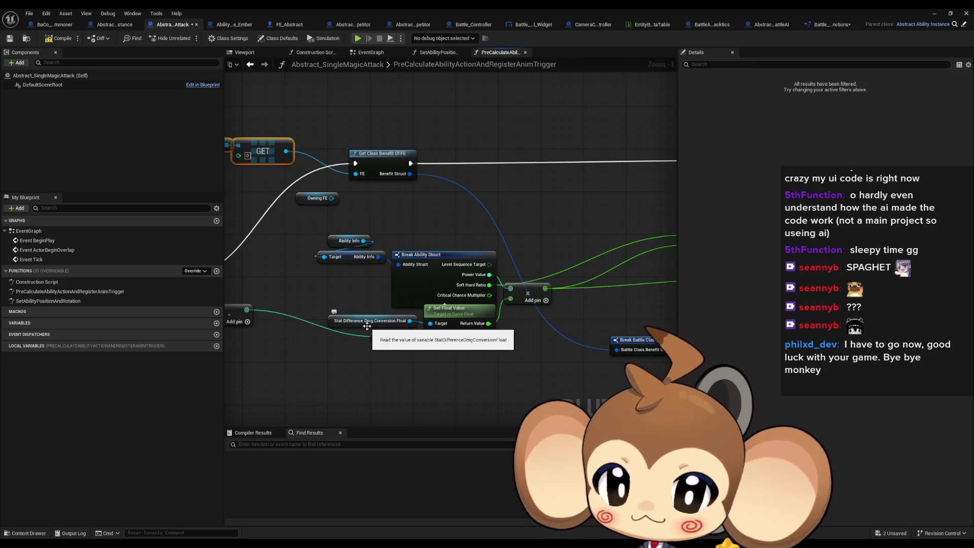
{"action": "mouse_move", "coordinate": [593, 312]}
{"action": "left_mouse_down"}
{"action": "mouse_move", "coordinate": [306, 312]}
{"action": "mouse_move", "coordinate": [292, 321]}
{"action": "left_mouse_up"}
{"action": "left_click_drag", "start_coordinate": [473, 214], "coordinate": [412, 201]}
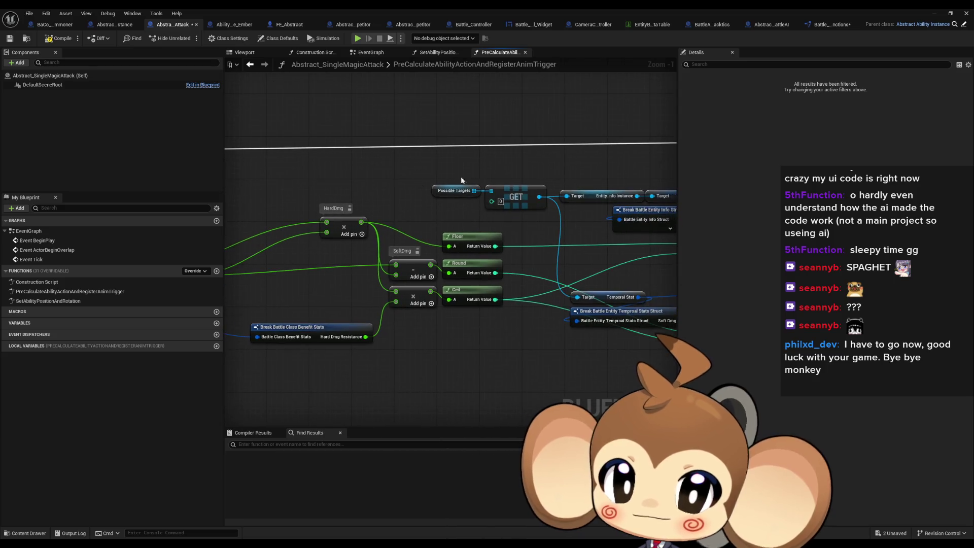
{"action": "left_click_drag", "start_coordinate": [502, 187], "coordinate": [322, 187]}
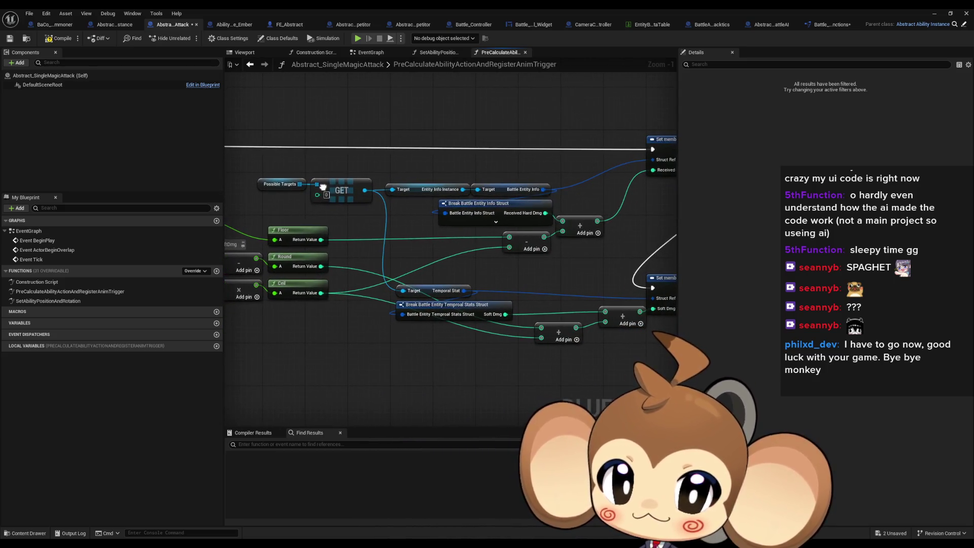
{"action": "left_click_drag", "start_coordinate": [566, 248], "coordinate": [448, 208]}
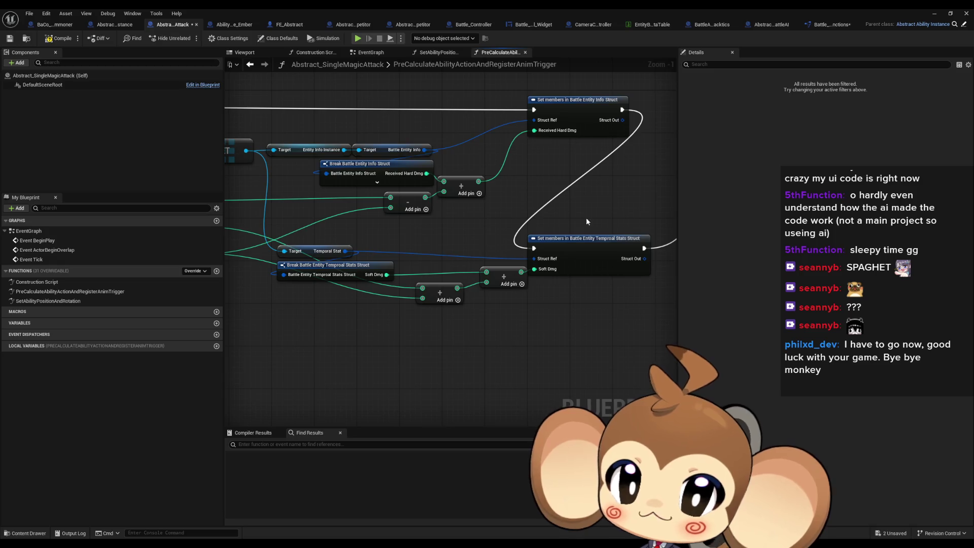
{"action": "mouse_move", "coordinate": [586, 221]}
{"action": "left_mouse_down"}
{"action": "mouse_move", "coordinate": [167, 274]}
{"action": "mouse_move", "coordinate": [167, 211]}
{"action": "left_mouse_up"}
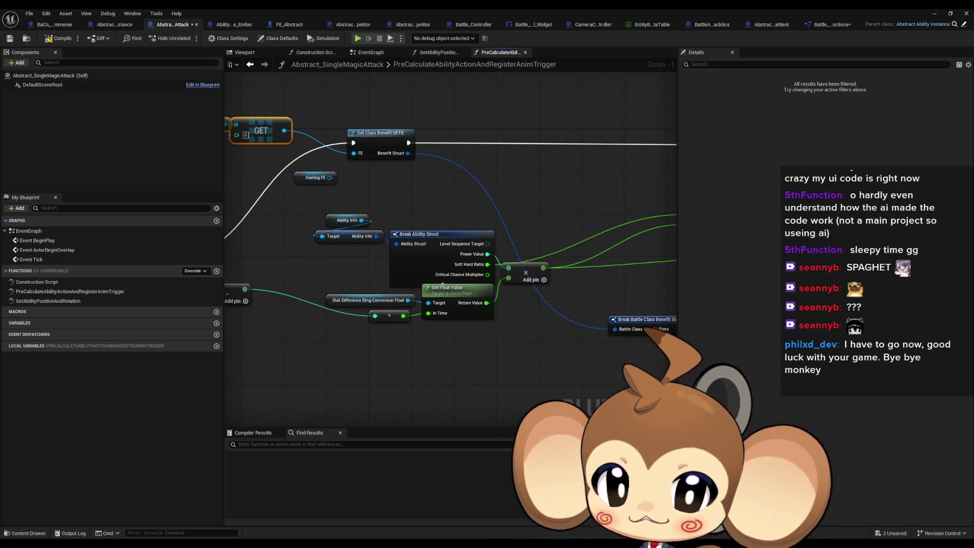
{"action": "left_click_drag", "start_coordinate": [669, 294], "coordinate": [526, 285]}
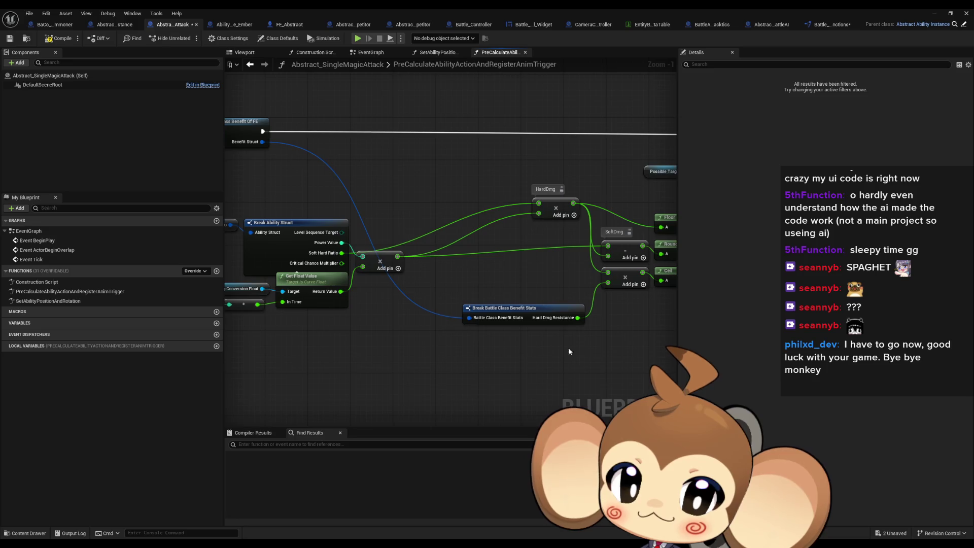
{"action": "scroll", "coordinate": [558, 262], "scroll_direction": "down", "scroll_amount": 2}
{"action": "left_click_drag", "start_coordinate": [583, 252], "coordinate": [345, 252]}
{"action": "scroll", "coordinate": [421, 232], "scroll_direction": "up", "scroll_amount": 3}
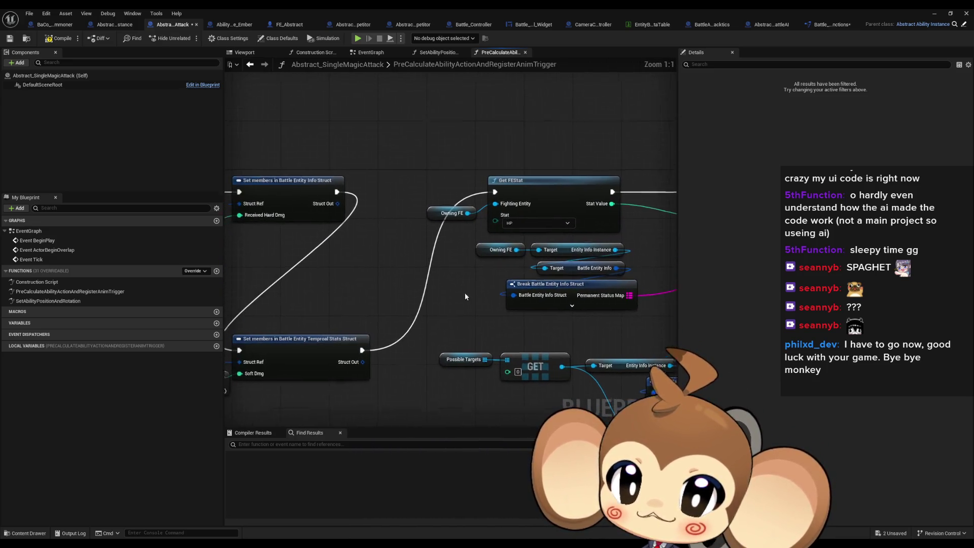
Paste a second Possible Targets GET pair into the HP Get FEStat's Fighting Entity pin.
{"action": "left_click", "coordinate": [530, 197]}
{"action": "mouse_move", "coordinate": [550, 261]}
{"action": "left_mouse_down"}
{"action": "mouse_move", "coordinate": [391, 262]}
{"action": "mouse_move", "coordinate": [462, 198]}
{"action": "mouse_move", "coordinate": [472, 216]}
{"action": "left_mouse_up"}
{"action": "left_click", "coordinate": [456, 286]}
{"action": "mouse_move", "coordinate": [488, 309]}
{"action": "left_mouse_down"}
{"action": "mouse_move", "coordinate": [297, 287]}
{"action": "mouse_move", "coordinate": [366, 305]}
{"action": "mouse_move", "coordinate": [388, 325]}
{"action": "mouse_move", "coordinate": [321, 309]}
{"action": "left_mouse_up"}
{"action": "scroll", "coordinate": [482, 262], "scroll_direction": "down", "scroll_amount": 1}
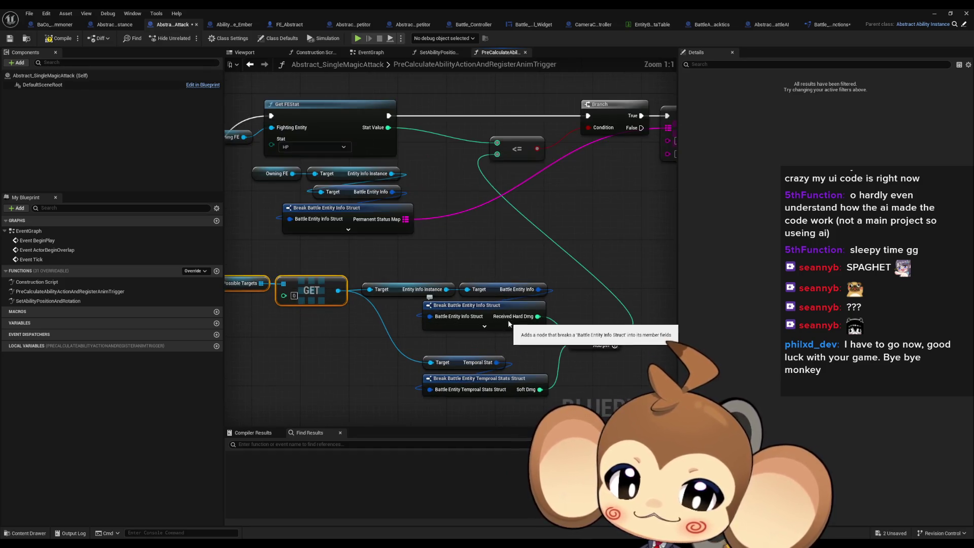
{"action": "scroll", "coordinate": [423, 250], "scroll_direction": "up", "scroll_amount": 1}
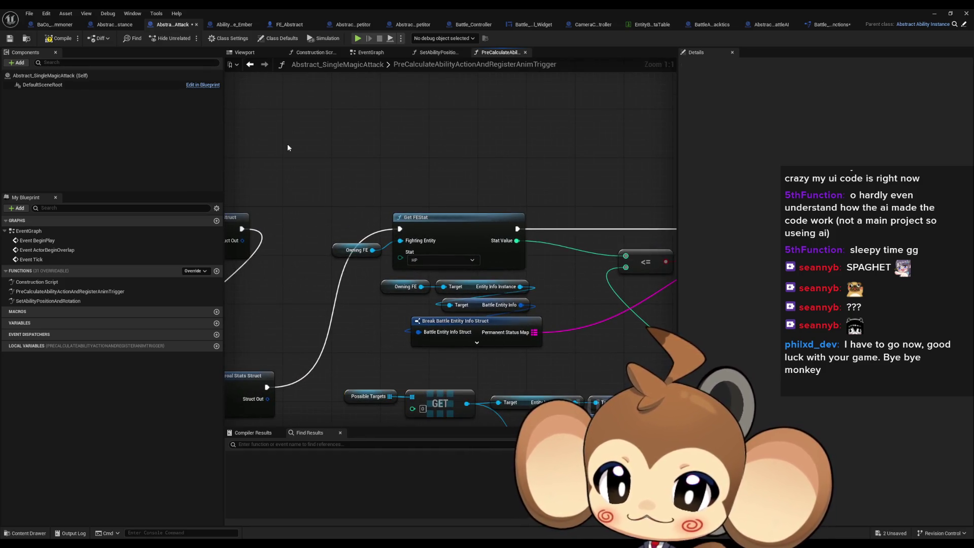
{"action": "key", "text": "ctrl+v"}
{"action": "left_click_drag", "start_coordinate": [409, 227], "coordinate": [400, 240]}
{"action": "left_click", "coordinate": [495, 180]}
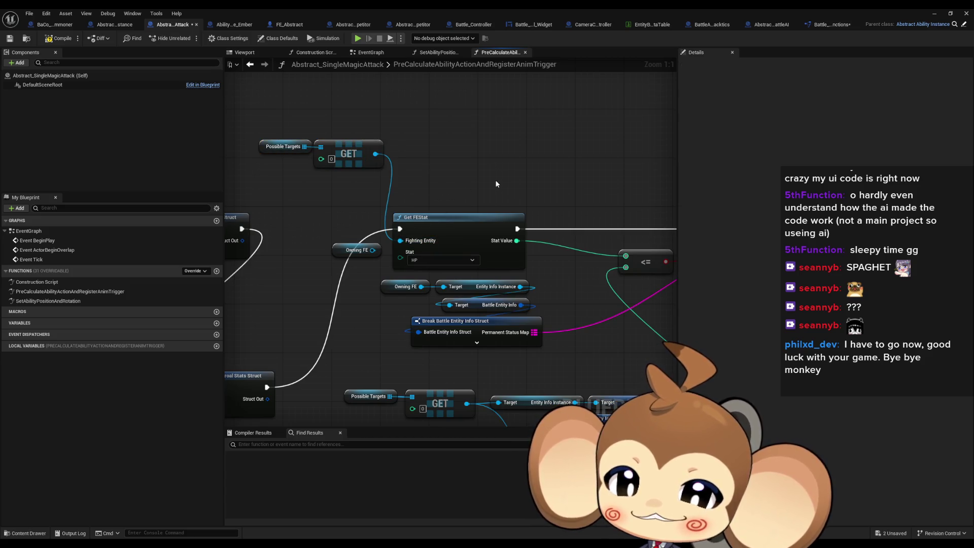
Wire a third pasted GET pair into Entity Info Instance's Target, then start a test play.
{"action": "left_click_drag", "start_coordinate": [509, 210], "coordinate": [497, 165]}
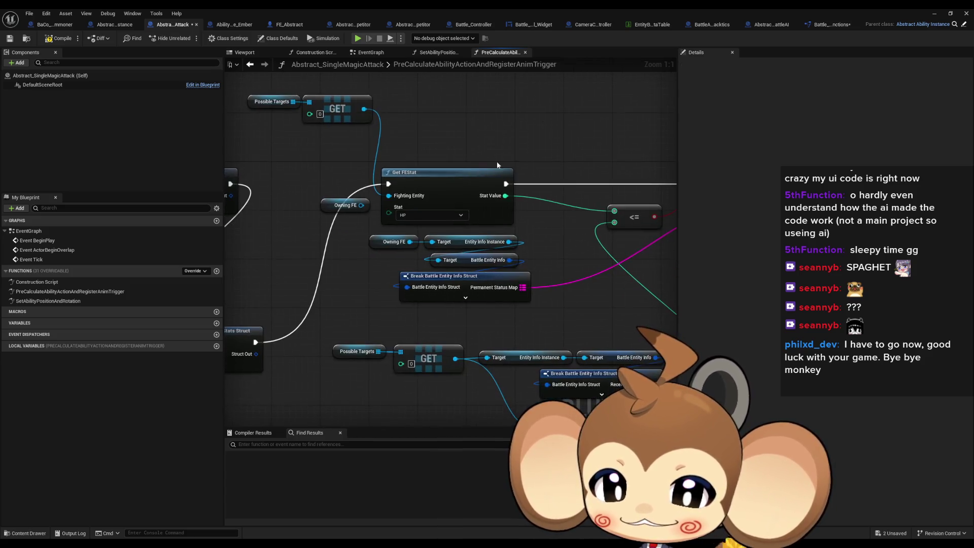
{"action": "key", "text": "ctrl+v"}
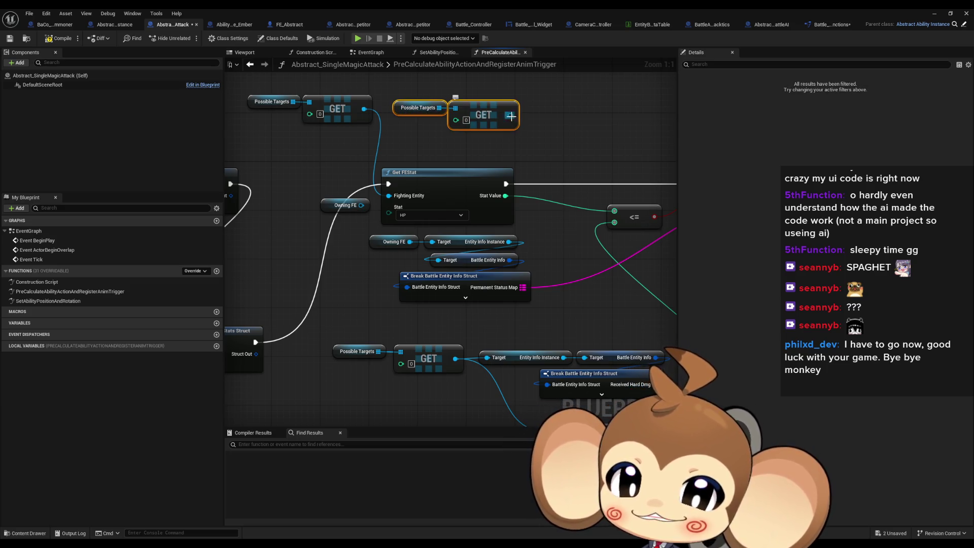
{"action": "left_click_drag", "start_coordinate": [509, 116], "coordinate": [431, 241]}
{"action": "left_click", "coordinate": [483, 227]}
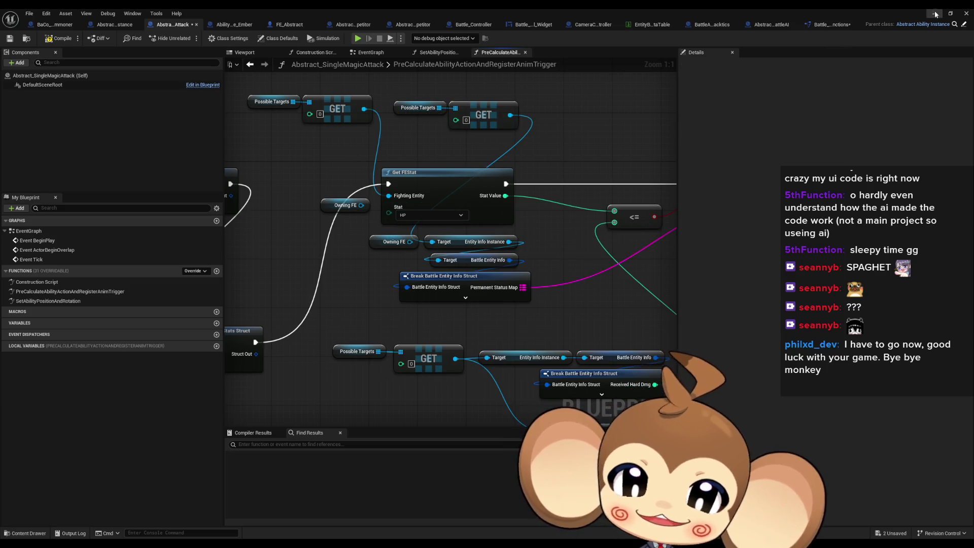
{"action": "left_click", "coordinate": [934, 13]}
{"action": "key", "text": "alt+p"}
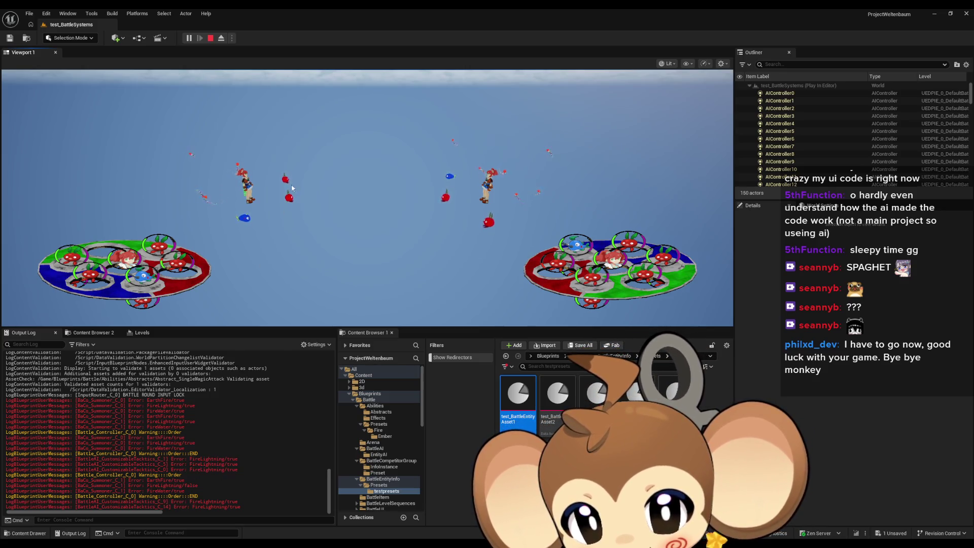
Stop the battle test play and return to the PreCalculate function graph.
{"action": "left_click", "coordinate": [208, 40]}
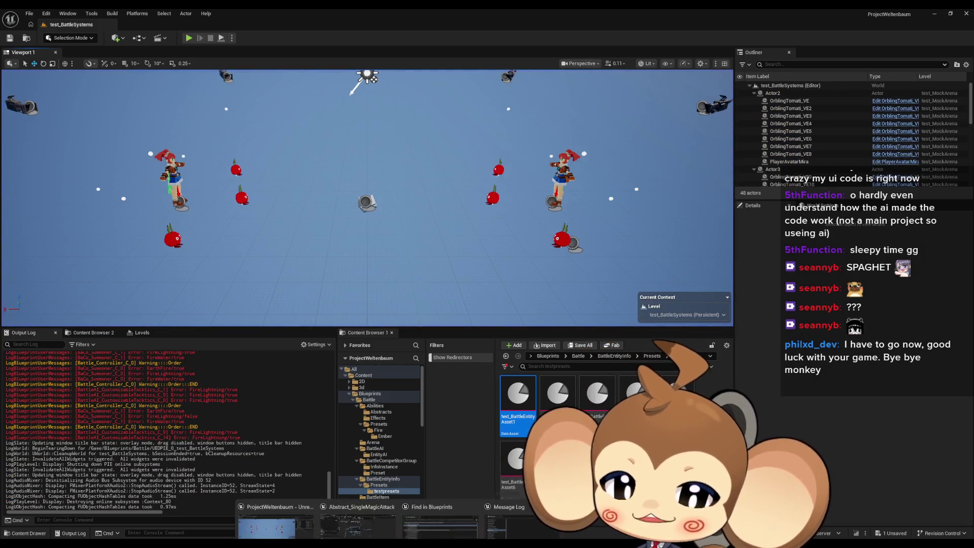
{"action": "scroll", "coordinate": [446, 366], "scroll_direction": "down", "scroll_amount": 3}
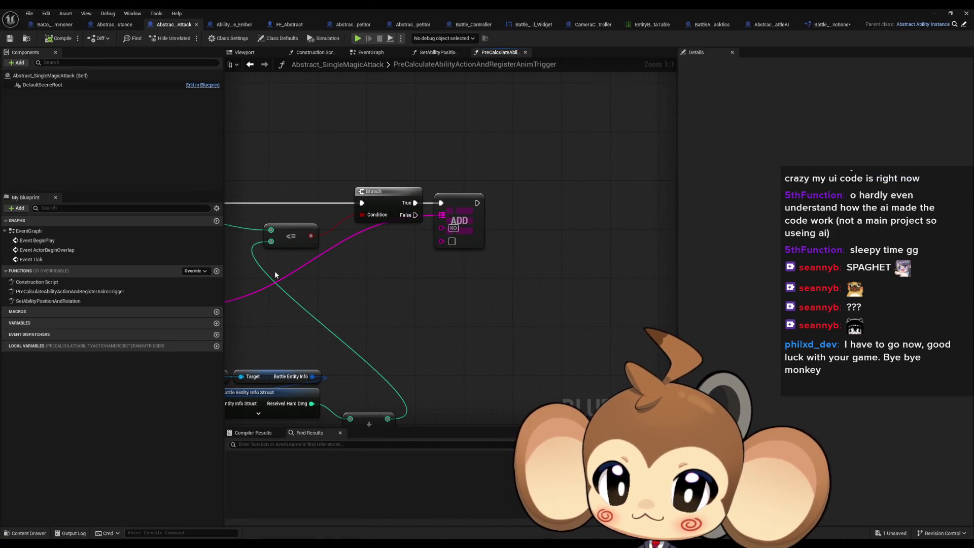
Add a Print String node on a new execution wire from the ADD node.
{"action": "mouse_move", "coordinate": [577, 297]}
{"action": "left_mouse_down"}
{"action": "mouse_move", "coordinate": [588, 298]}
{"action": "mouse_move", "coordinate": [417, 305]}
{"action": "left_mouse_up"}
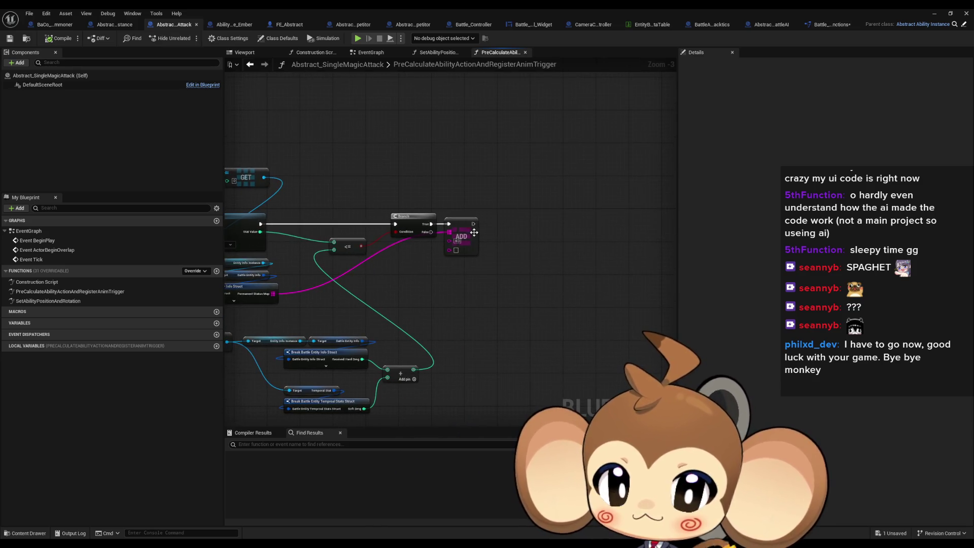
{"action": "left_click_drag", "start_coordinate": [473, 224], "coordinate": [511, 227]}
{"action": "type", "text": "print"}
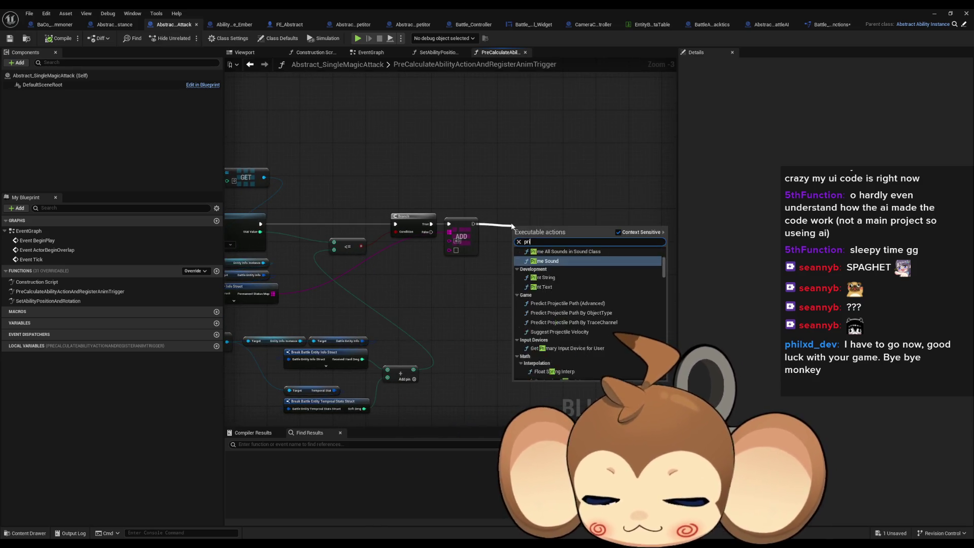
{"action": "key", "text": "Return"}
Append ': KO' to the new Print String's Warning message.
{"action": "left_click_drag", "start_coordinate": [358, 211], "coordinate": [456, 220]}
{"action": "left_click_drag", "start_coordinate": [385, 223], "coordinate": [430, 223]}
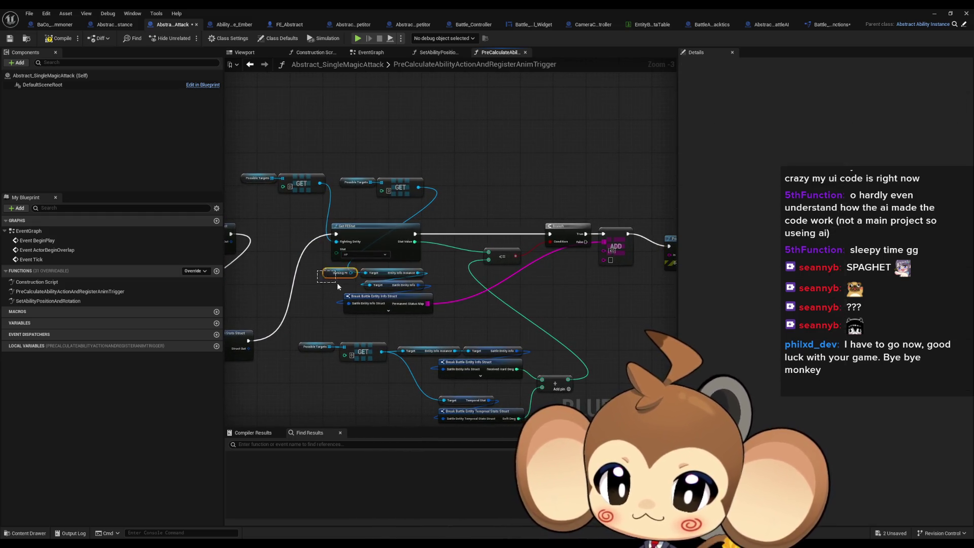
{"action": "left_click_drag", "start_coordinate": [515, 273], "coordinate": [413, 274]}
{"action": "left_click", "coordinate": [593, 248]}
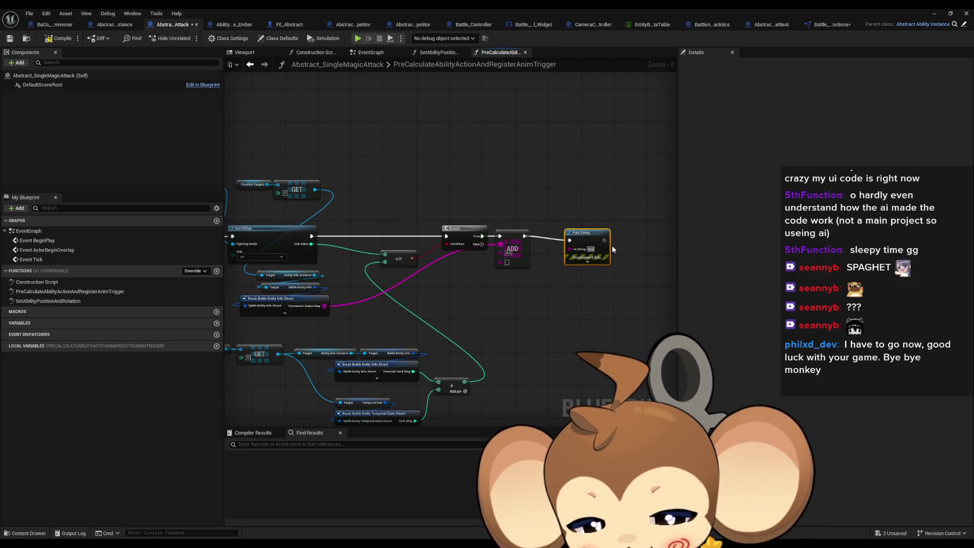
{"action": "type", "text": "rning: KO"}
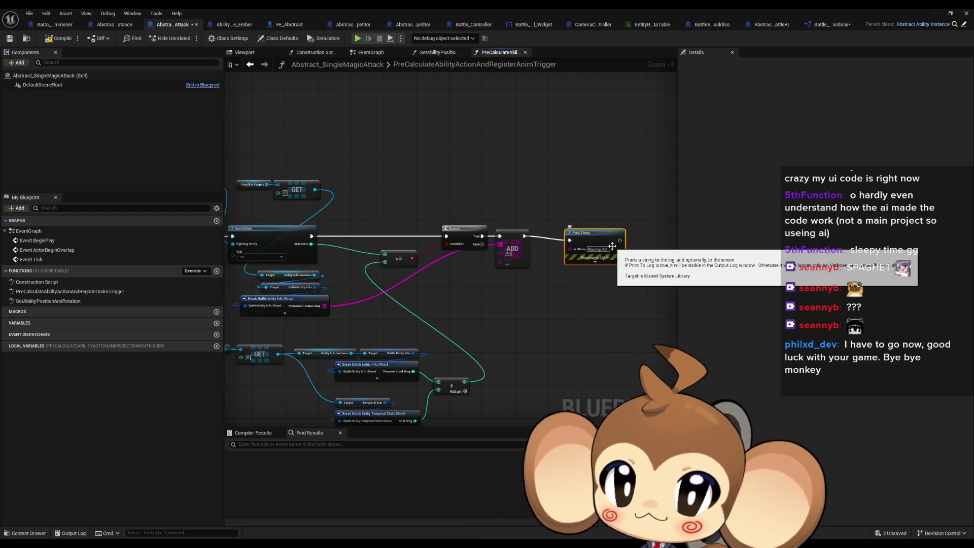
{"action": "left_click", "coordinate": [532, 163]}
{"action": "left_click_drag", "start_coordinate": [578, 130], "coordinate": [634, 133]}
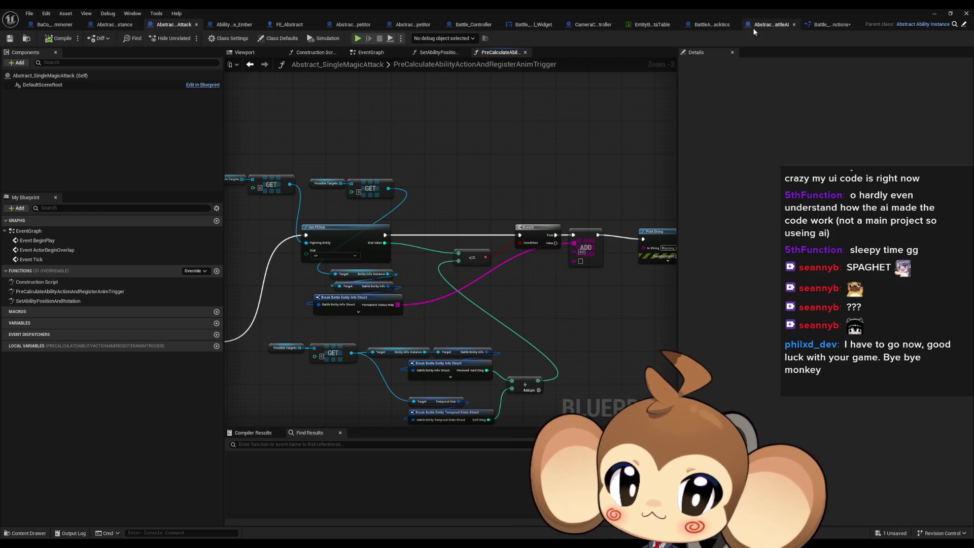
In Battle_Controller, open Determine Front FEOrder and drill into the CheckFEValidAndAlive function.
{"action": "left_click", "coordinate": [462, 26]}
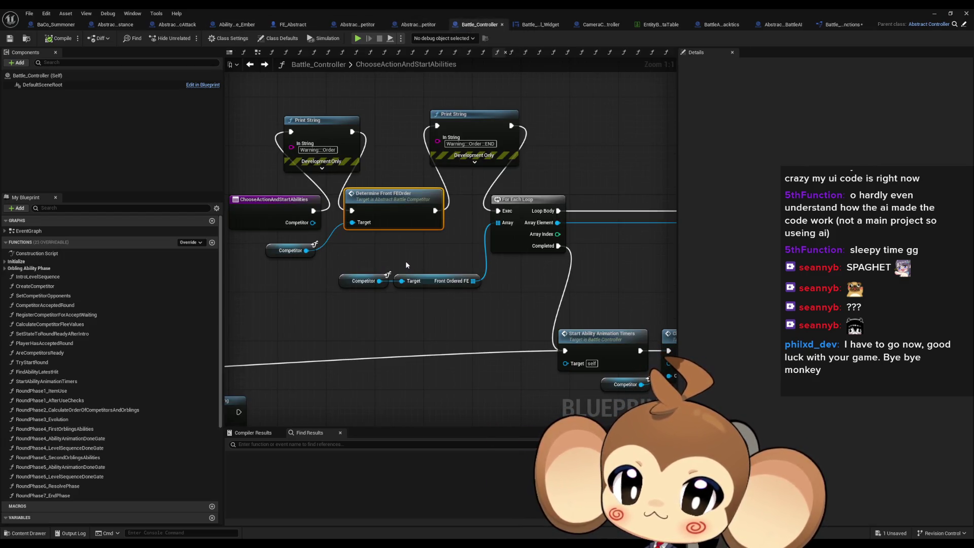
{"action": "double_click", "coordinate": [388, 211]}
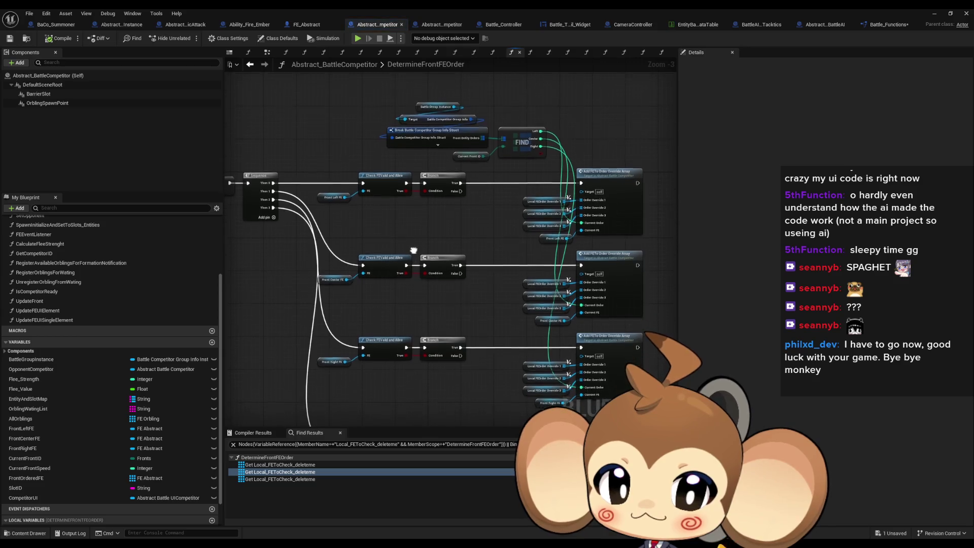
{"action": "scroll", "coordinate": [405, 218], "scroll_direction": "down", "scroll_amount": 2}
{"action": "scroll", "coordinate": [408, 147], "scroll_direction": "up", "scroll_amount": 1}
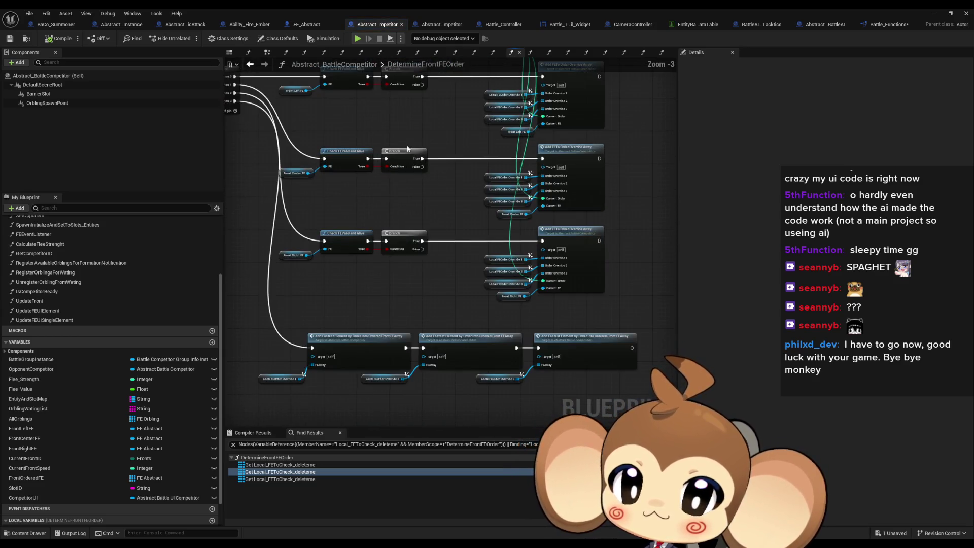
{"action": "scroll", "coordinate": [408, 148], "scroll_direction": "up", "scroll_amount": 1}
{"action": "double_click", "coordinate": [368, 197]}
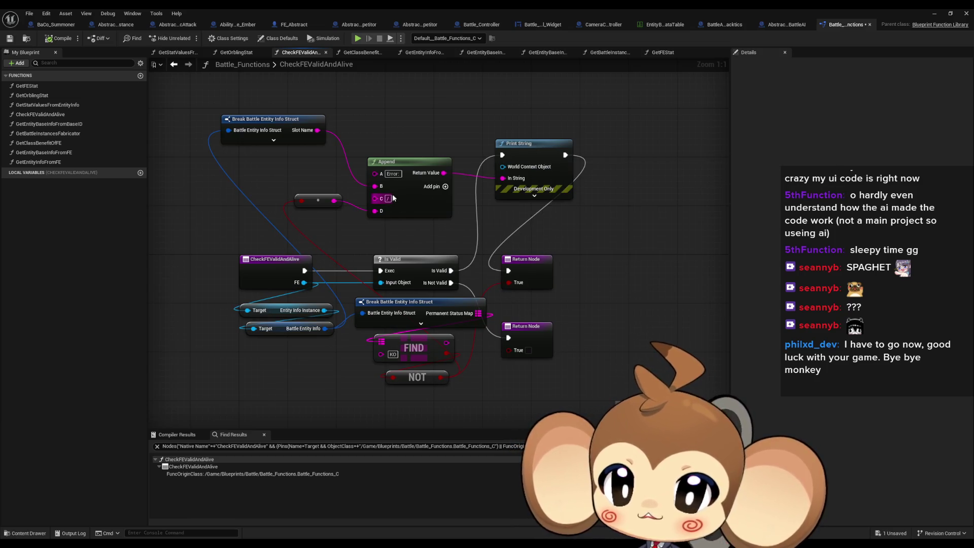
{"action": "left_click", "coordinate": [934, 15]}
{"action": "scroll", "coordinate": [206, 440], "scroll_direction": "up", "scroll_amount": 5}
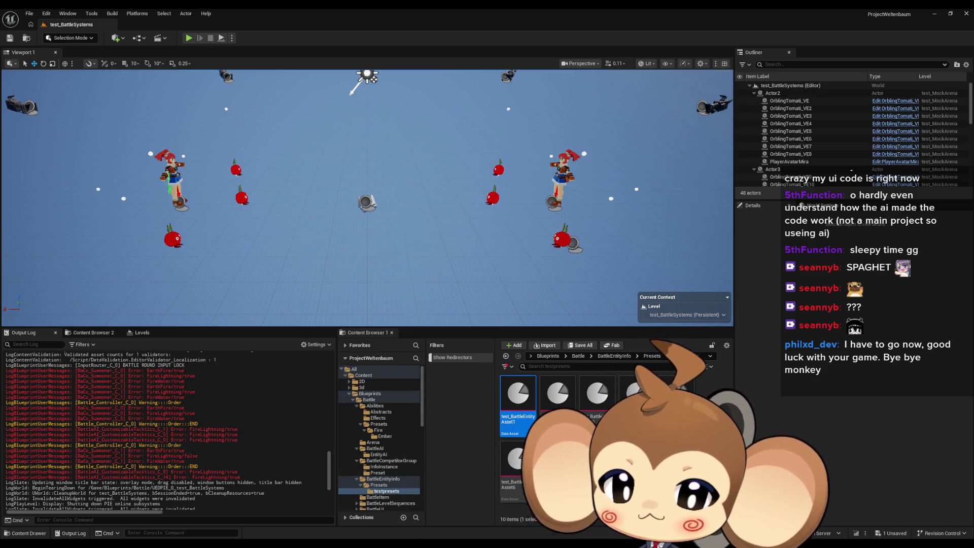
{"action": "left_click", "coordinate": [372, 510]}
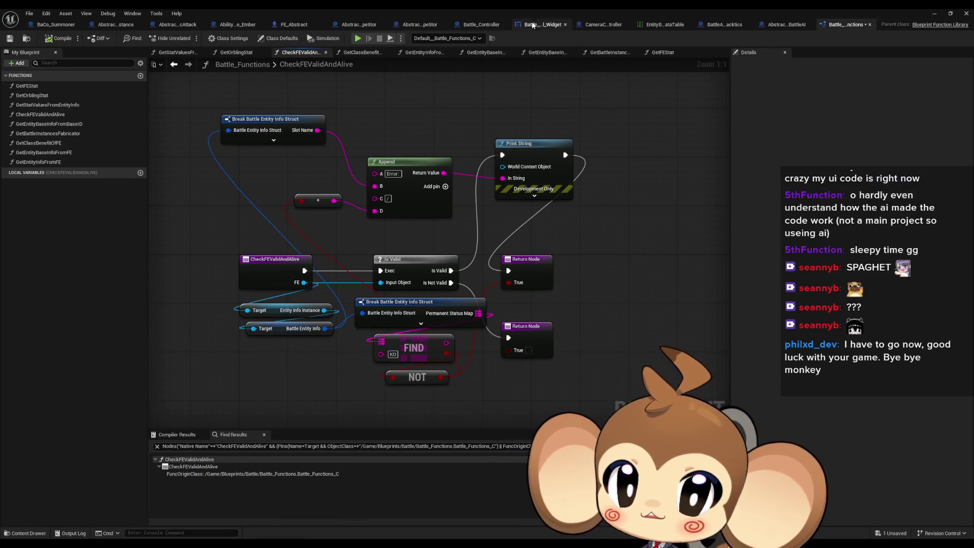
In Battle_Controller, zoom out and delete a marquee-selected group of unwanted nodes.
{"action": "left_click", "coordinate": [480, 26]}
{"action": "scroll", "coordinate": [454, 250], "scroll_direction": "down", "scroll_amount": 1}
{"action": "left_click_drag", "start_coordinate": [472, 247], "coordinate": [386, 243]}
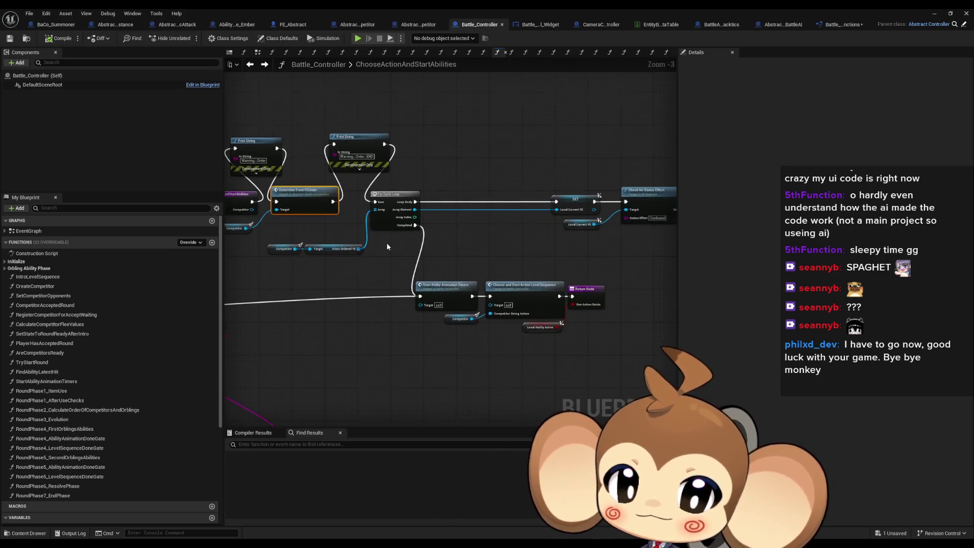
{"action": "scroll", "coordinate": [379, 246], "scroll_direction": "down", "scroll_amount": 2}
{"action": "scroll", "coordinate": [379, 246], "scroll_direction": "up", "scroll_amount": 1}
{"action": "mouse_move", "coordinate": [518, 265]}
{"action": "left_mouse_down"}
{"action": "mouse_move", "coordinate": [568, 284]}
{"action": "mouse_move", "coordinate": [624, 284]}
{"action": "left_mouse_up"}
{"action": "scroll", "coordinate": [466, 224], "scroll_direction": "down", "scroll_amount": 3}
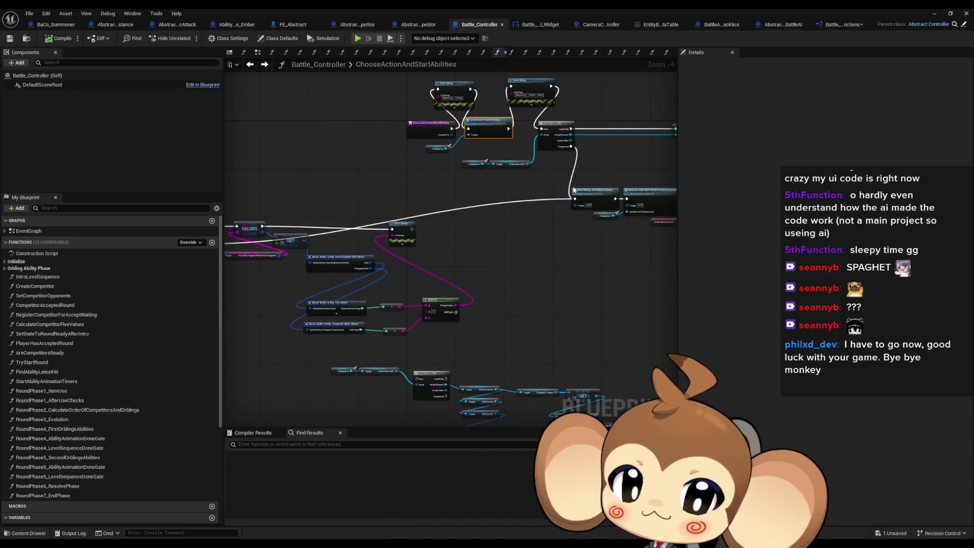
{"action": "left_click_drag", "start_coordinate": [344, 195], "coordinate": [519, 260]}
{"action": "key", "text": "Delete"}
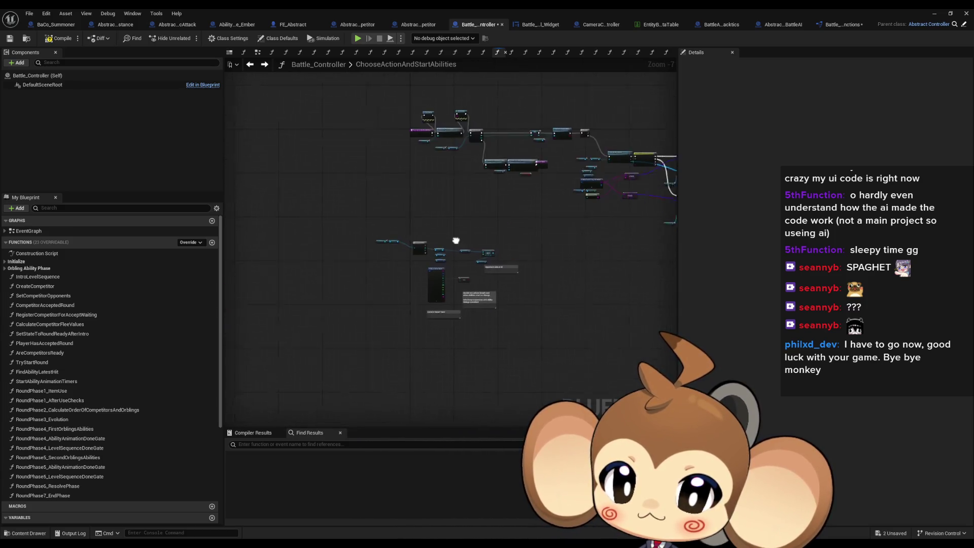
Inspect the remaining nodes, from the loop's Print Strings to Pre Calculate and Initialize Ability.
{"action": "scroll", "coordinate": [455, 241], "scroll_direction": "up", "scroll_amount": 4}
{"action": "scroll", "coordinate": [463, 173], "scroll_direction": "up", "scroll_amount": 2}
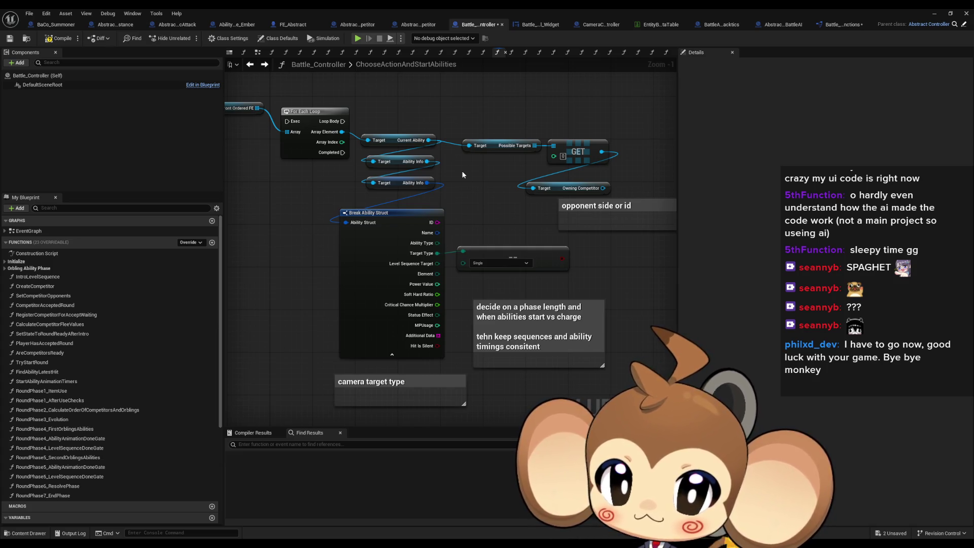
{"action": "scroll", "coordinate": [605, 206], "scroll_direction": "down", "scroll_amount": 3}
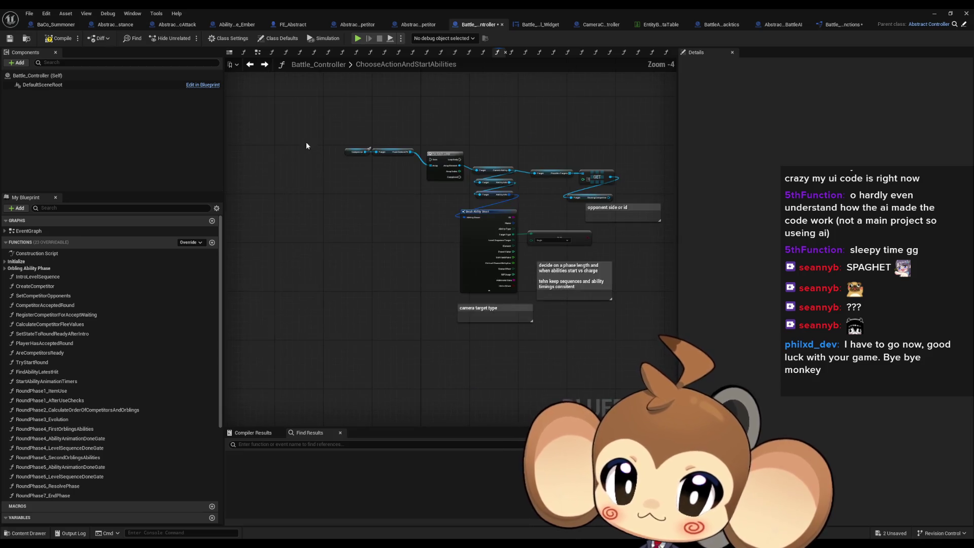
{"action": "left_click_drag", "start_coordinate": [294, 130], "coordinate": [644, 317]}
{"action": "scroll", "coordinate": [430, 289], "scroll_direction": "up", "scroll_amount": 4}
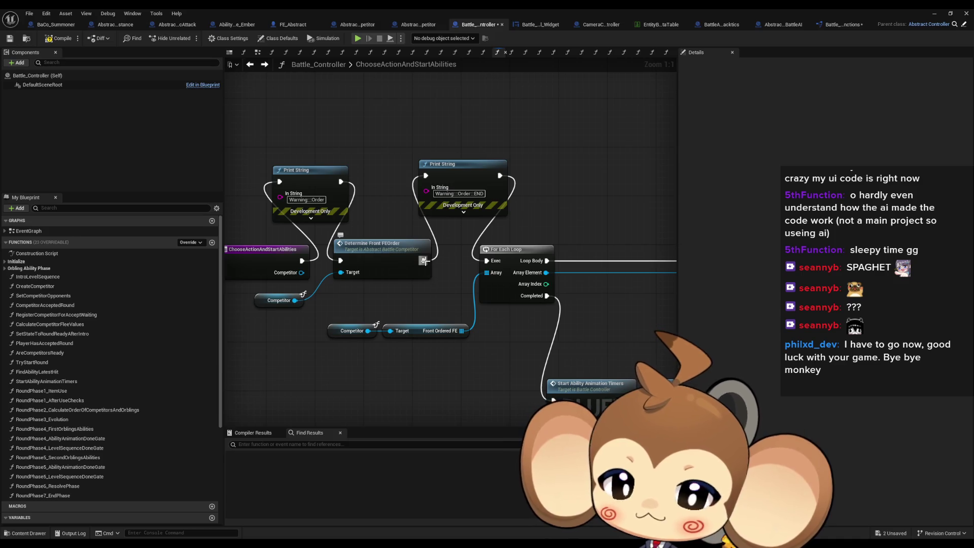
{"action": "left_click_drag", "start_coordinate": [525, 292], "coordinate": [503, 289]}
{"action": "scroll", "coordinate": [503, 288], "scroll_direction": "down", "scroll_amount": 2}
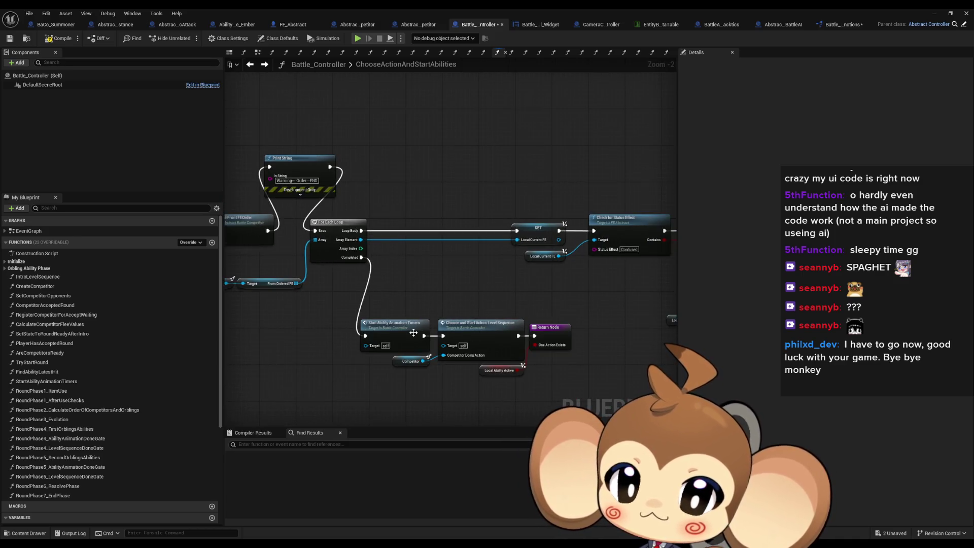
{"action": "left_click", "coordinate": [396, 323]}
{"action": "scroll", "coordinate": [494, 325], "scroll_direction": "down", "scroll_amount": 2}
{"action": "scroll", "coordinate": [488, 351], "scroll_direction": "up", "scroll_amount": 3}
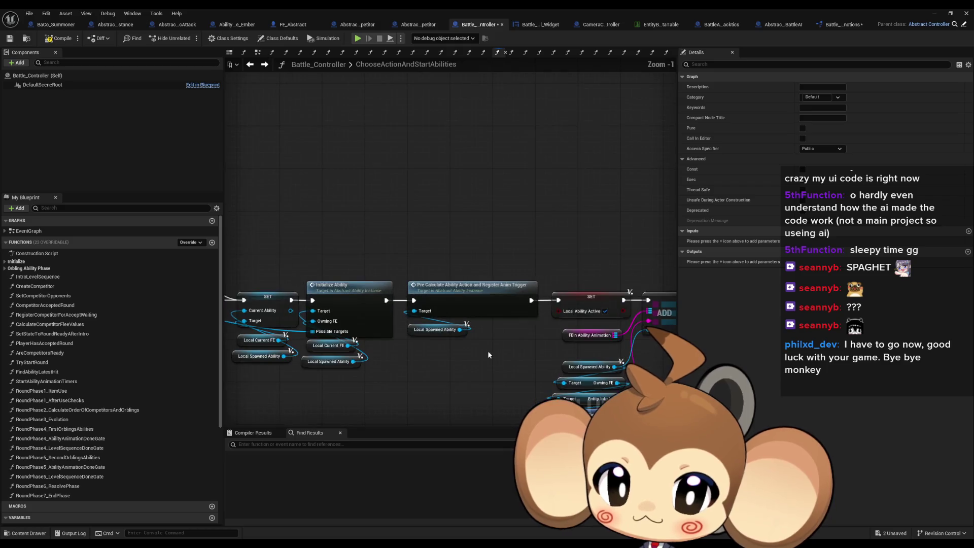
{"action": "mouse_move", "coordinate": [484, 298]}
{"action": "left_mouse_down"}
{"action": "mouse_move", "coordinate": [487, 337]}
{"action": "mouse_move", "coordinate": [437, 311]}
{"action": "left_mouse_up"}
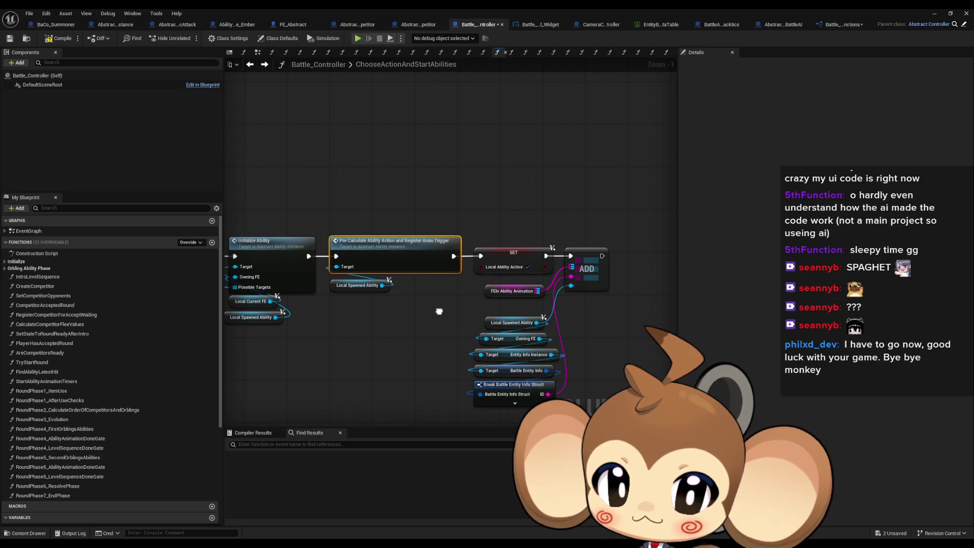
{"action": "left_click_drag", "start_coordinate": [440, 311], "coordinate": [515, 311]}
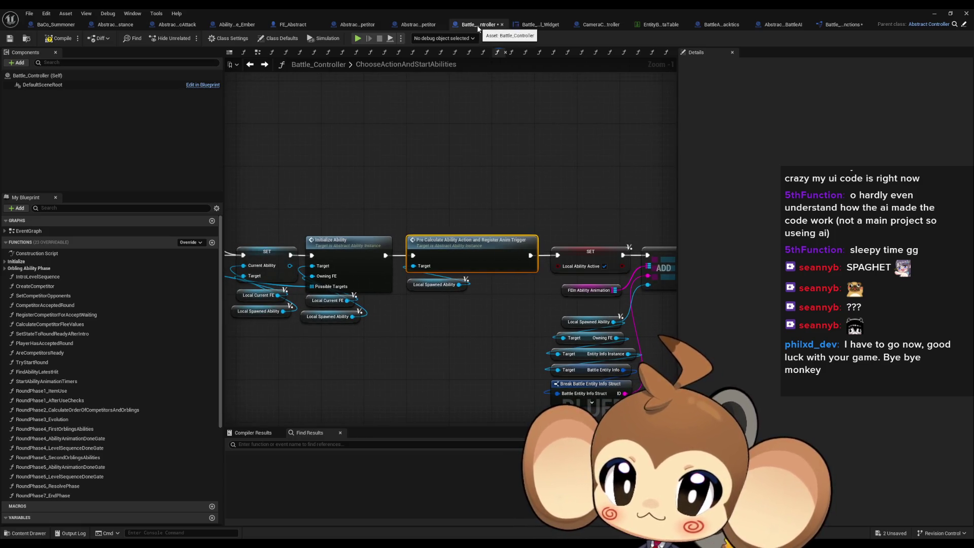
{"action": "double_click", "coordinate": [452, 251]}
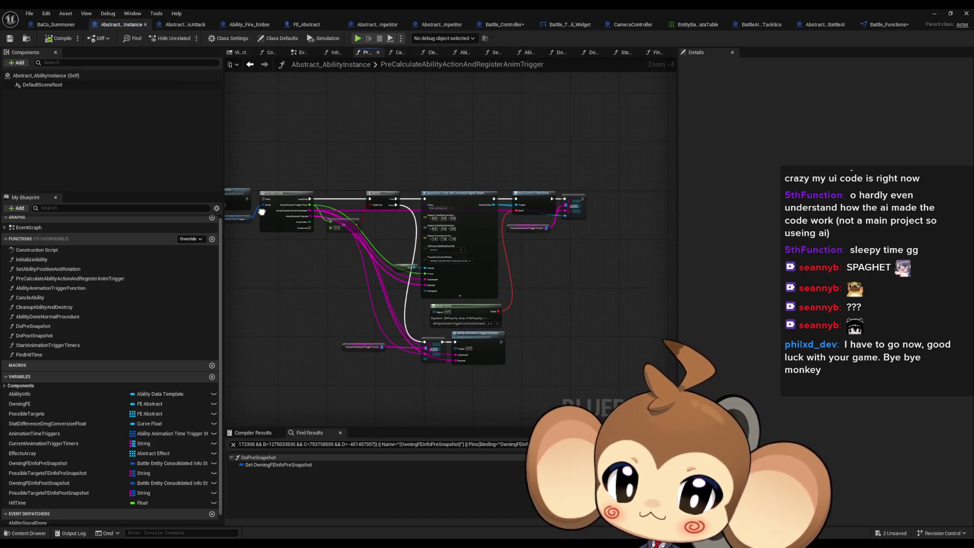
{"action": "scroll", "coordinate": [261, 211], "scroll_direction": "up", "scroll_amount": 3}
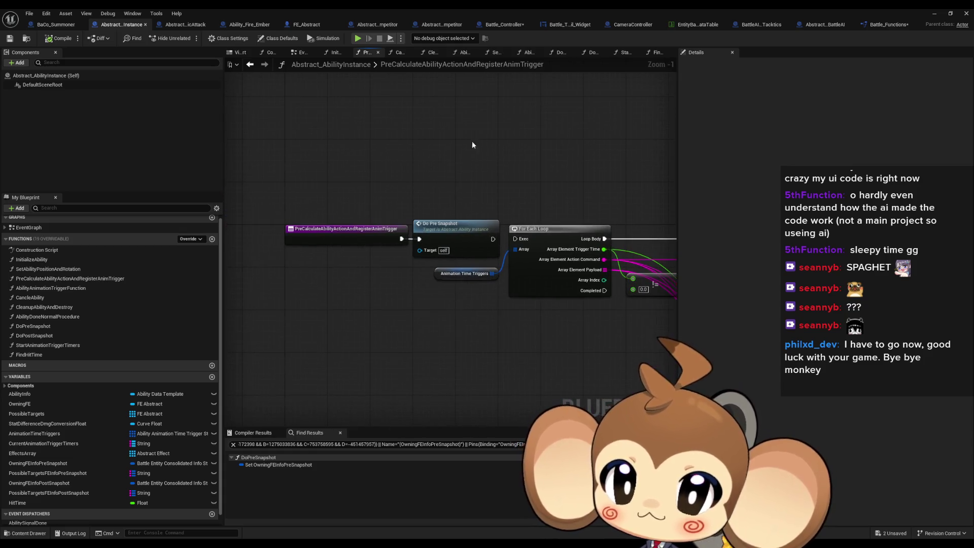
{"action": "left_click", "coordinate": [183, 25]}
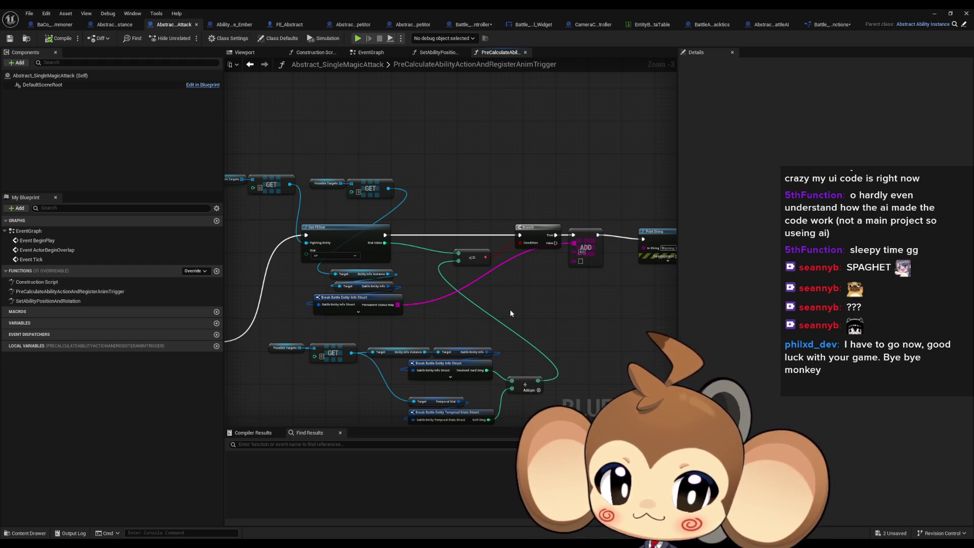
{"action": "scroll", "coordinate": [510, 309], "scroll_direction": "up", "scroll_amount": 1}
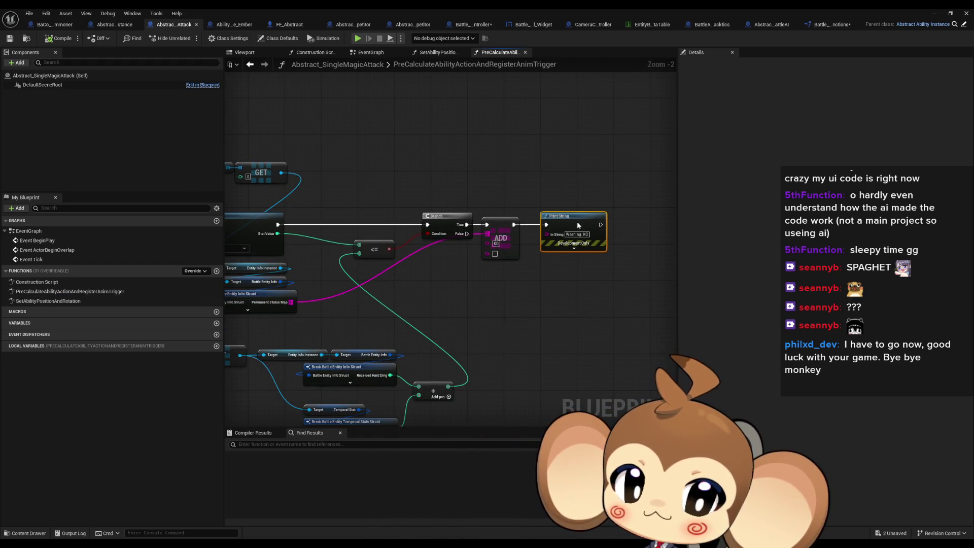
{"action": "left_click_drag", "start_coordinate": [577, 224], "coordinate": [572, 224]}
{"action": "left_click", "coordinate": [557, 290]}
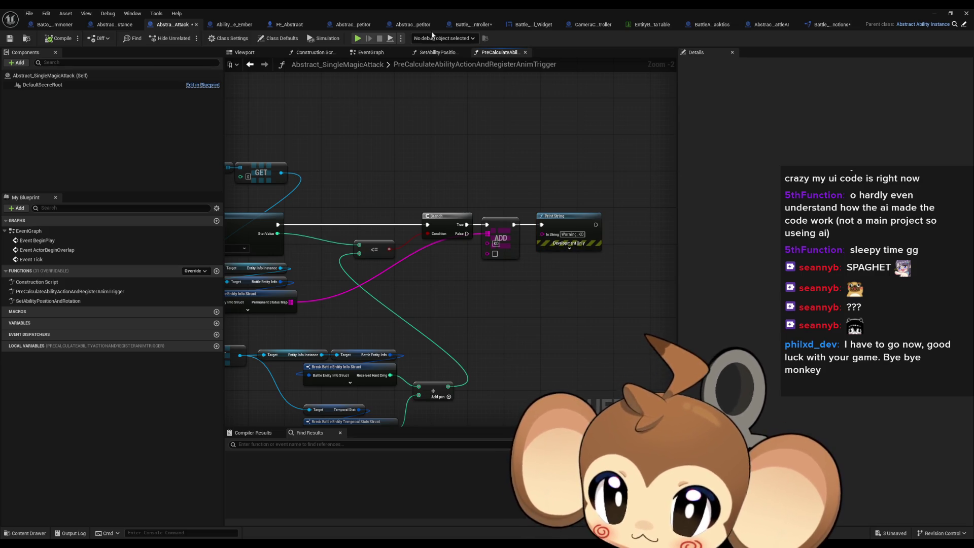
{"action": "left_click", "coordinate": [470, 25]}
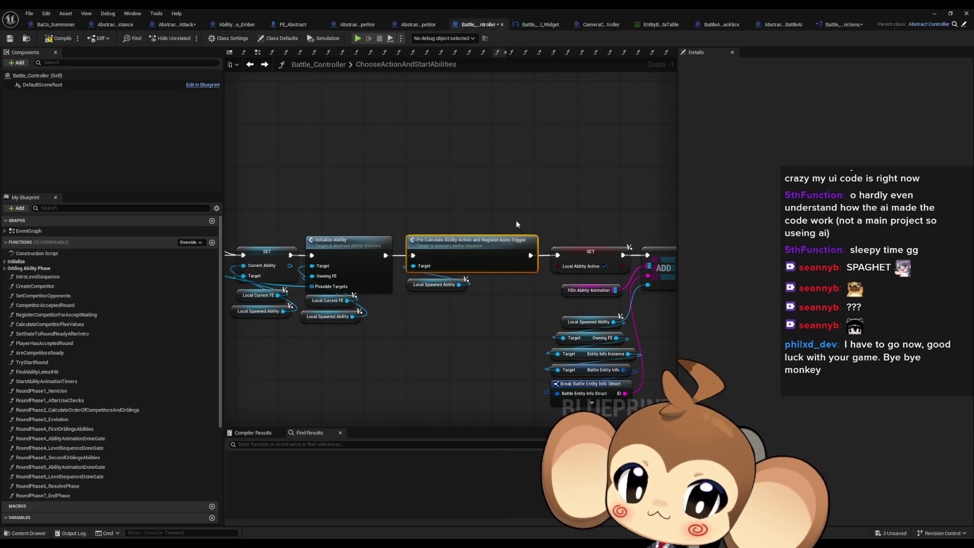
{"action": "scroll", "coordinate": [516, 224], "scroll_direction": "down", "scroll_amount": 1}
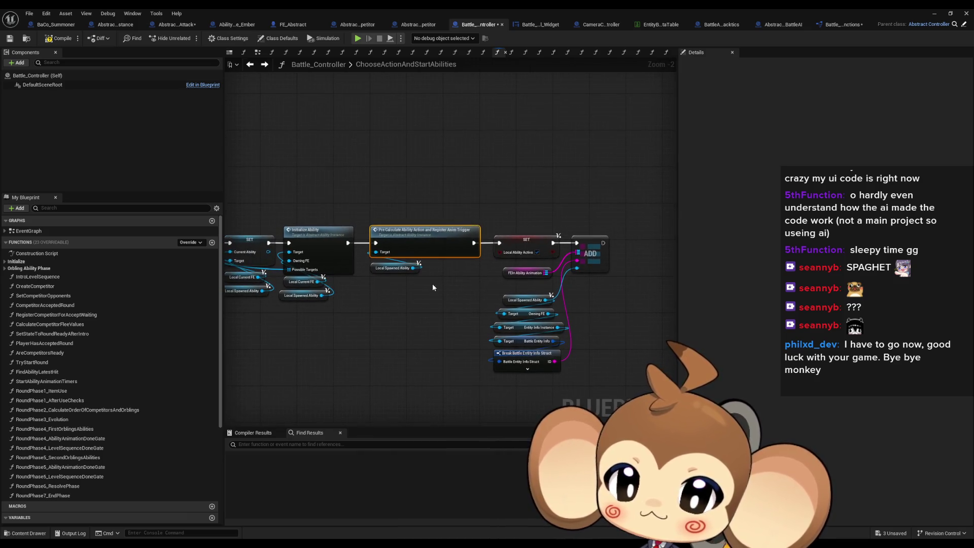
{"action": "mouse_move", "coordinate": [419, 285]}
{"action": "left_mouse_down"}
{"action": "mouse_move", "coordinate": [390, 278]}
{"action": "mouse_move", "coordinate": [648, 307]}
{"action": "mouse_move", "coordinate": [570, 331]}
{"action": "left_mouse_up"}
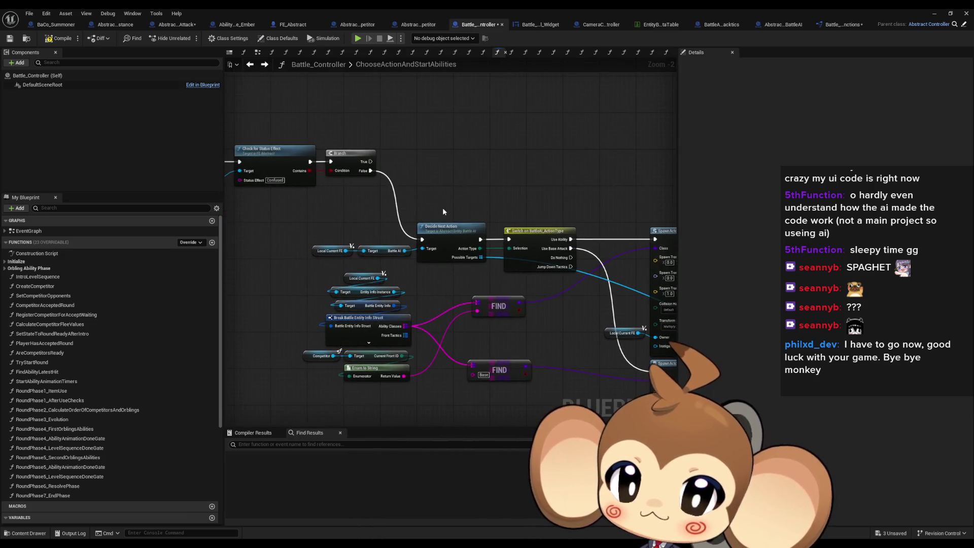
{"action": "left_click_drag", "start_coordinate": [438, 204], "coordinate": [554, 260]}
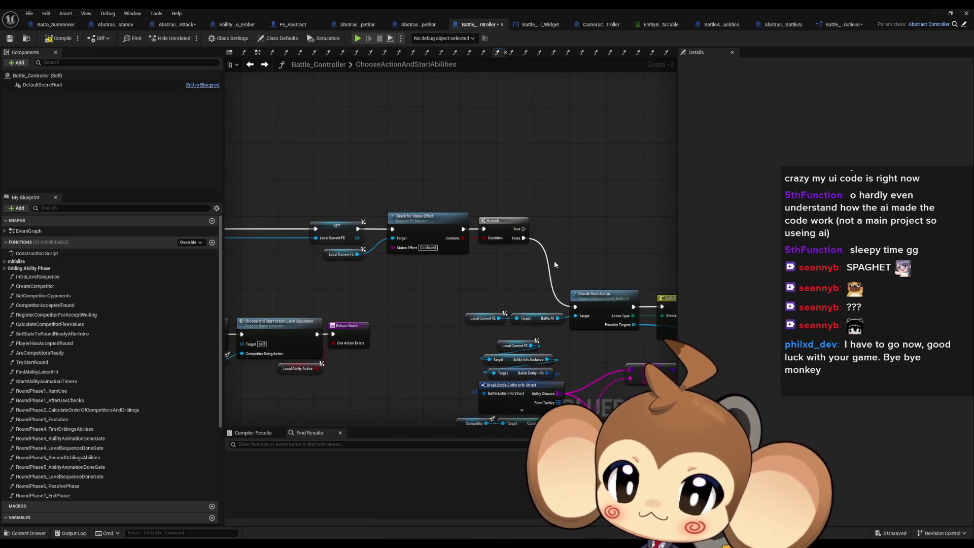
{"action": "left_click_drag", "start_coordinate": [413, 211], "coordinate": [430, 260]}
{"action": "scroll", "coordinate": [429, 279], "scroll_direction": "up", "scroll_amount": 1}
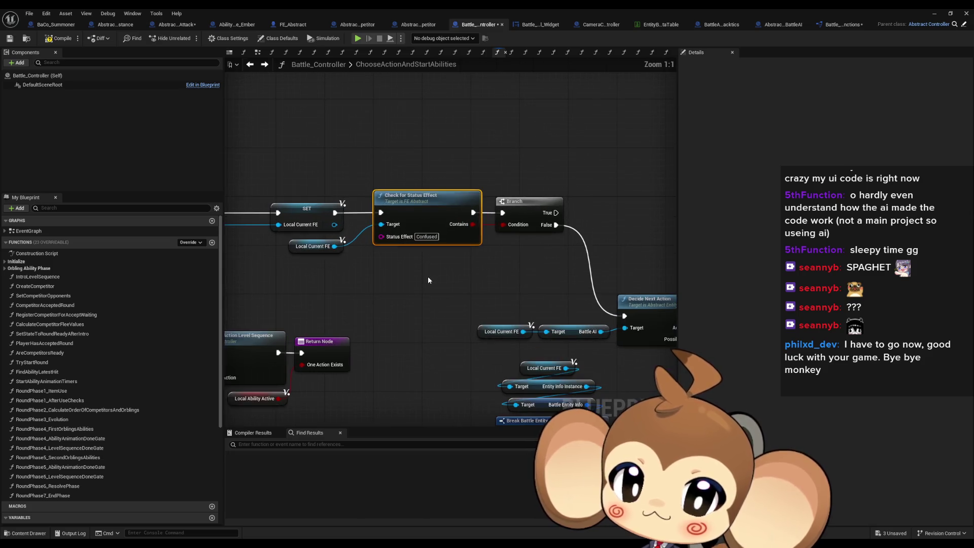
{"action": "scroll", "coordinate": [508, 247], "scroll_direction": "up", "scroll_amount": 1}
{"action": "scroll", "coordinate": [475, 263], "scroll_direction": "down", "scroll_amount": 2}
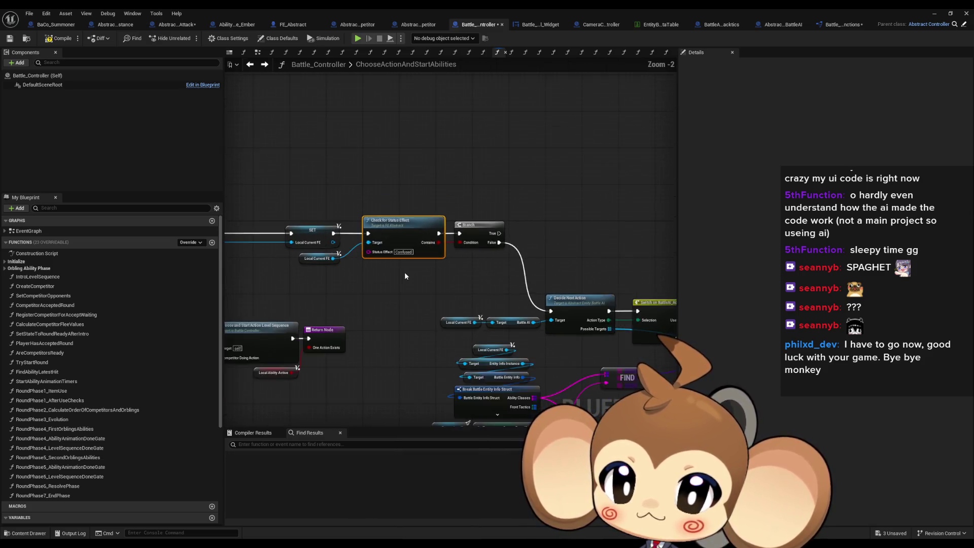
{"action": "left_click_drag", "start_coordinate": [404, 272], "coordinate": [804, 284]}
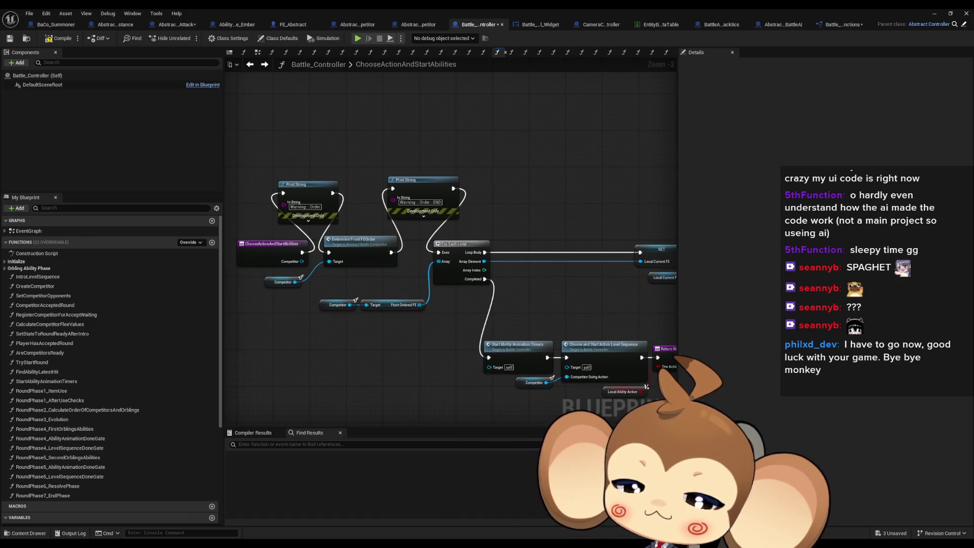
Chain a Print String after END printing Front Ordered FE's Length, then play the level.
{"action": "scroll", "coordinate": [409, 326], "scroll_direction": "up", "scroll_amount": 2}
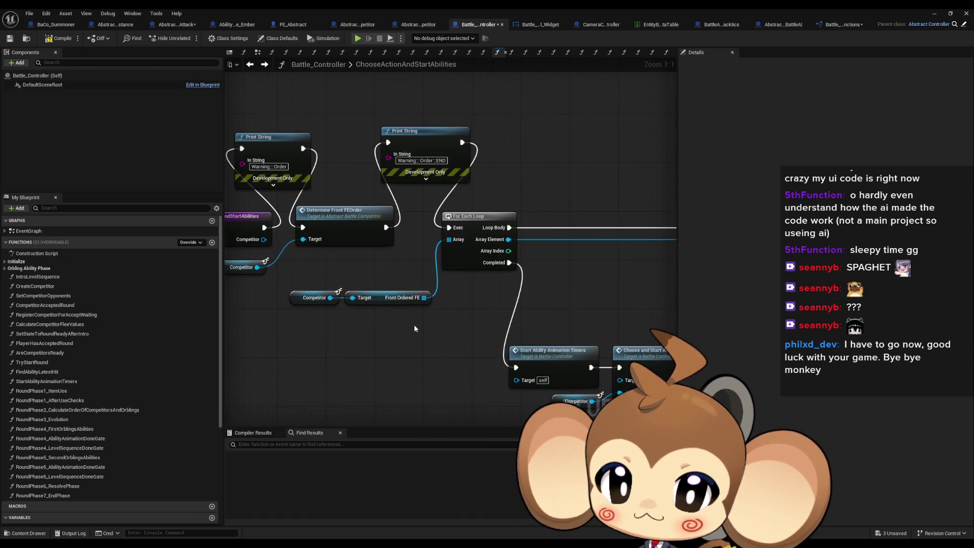
{"action": "left_click_drag", "start_coordinate": [462, 142], "coordinate": [489, 144]}
{"action": "type", "text": "print"}
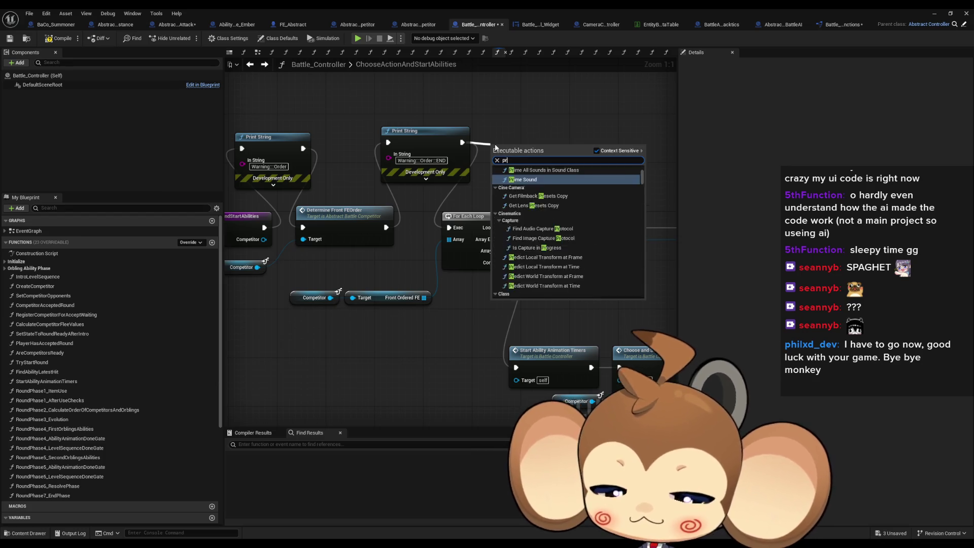
{"action": "key", "text": "Return"}
{"action": "mouse_move", "coordinate": [424, 298]}
{"action": "left_mouse_down"}
{"action": "mouse_move", "coordinate": [444, 198]}
{"action": "mouse_move", "coordinate": [447, 80]}
{"action": "left_mouse_up"}
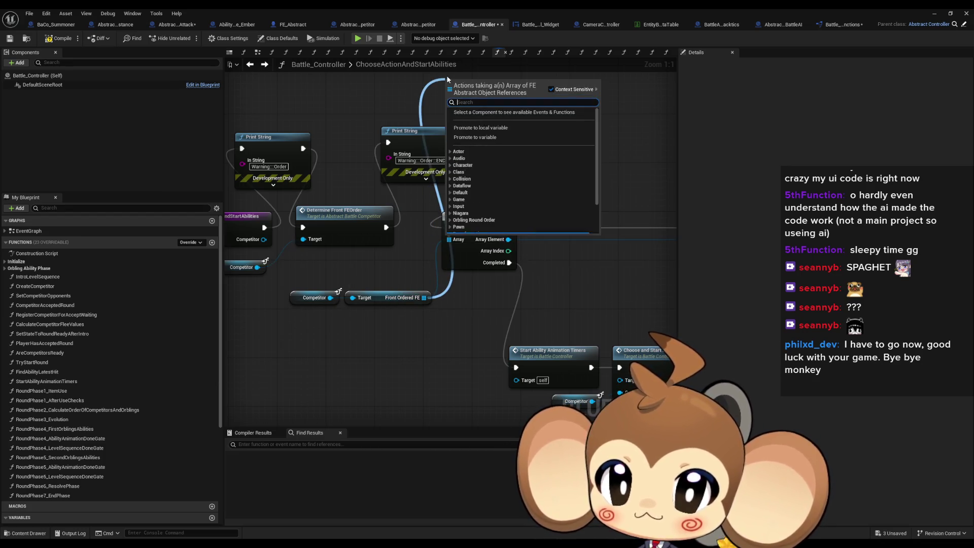
{"action": "type", "text": "le"}
{"action": "key", "text": "Return"}
{"action": "mouse_move", "coordinate": [516, 92]}
{"action": "left_mouse_down"}
{"action": "mouse_move", "coordinate": [497, 163]}
{"action": "mouse_move", "coordinate": [558, 156]}
{"action": "left_mouse_up"}
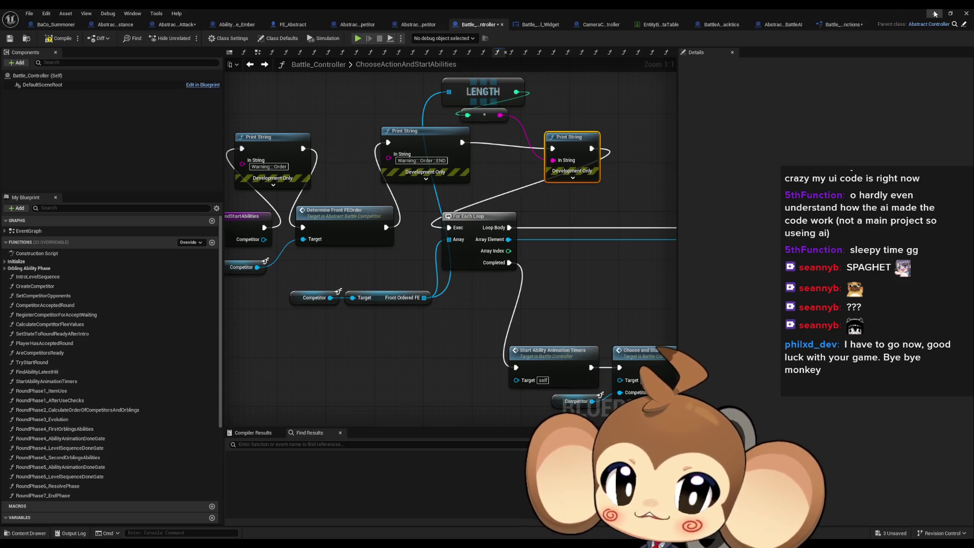
{"action": "left_click", "coordinate": [933, 14]}
{"action": "left_click", "coordinate": [188, 38]}
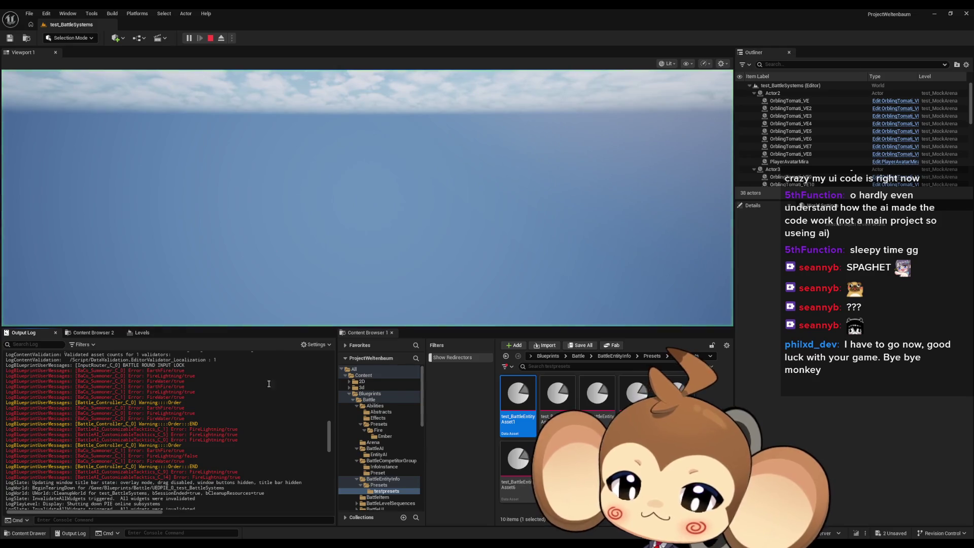
Clear the Output Log, let the playtest run, then stop it.
{"action": "right_click", "coordinate": [252, 390]}
{"action": "left_click", "coordinate": [273, 394]}
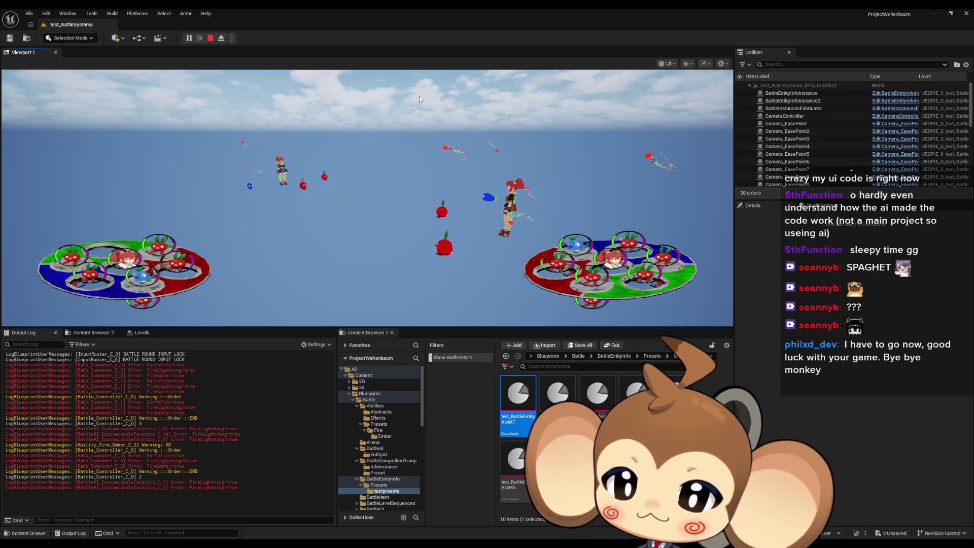
{"action": "left_click", "coordinate": [210, 38]}
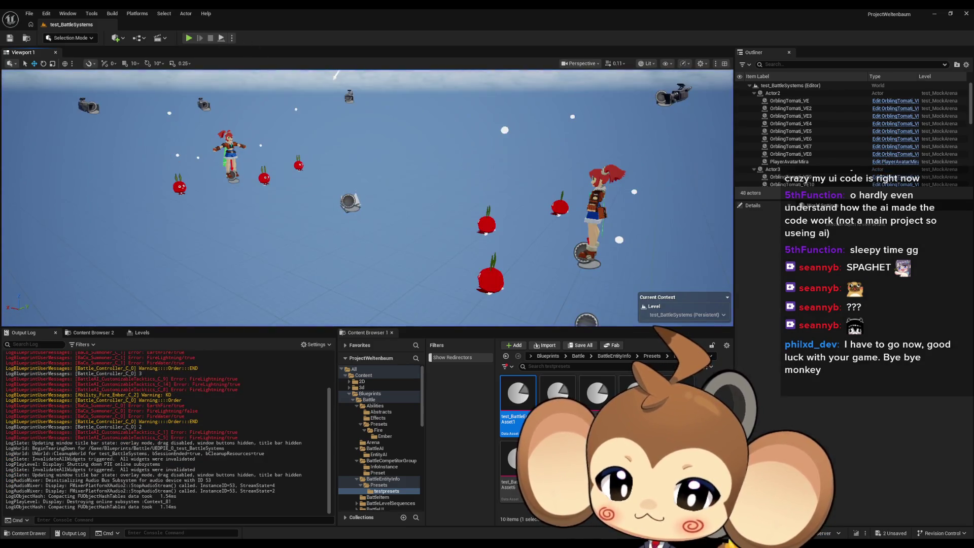
Bring Battle_Controller to the front and survey its Print String and loop nodes.
{"action": "mouse_move", "coordinate": [393, 536]}
{"action": "left_click", "coordinate": [356, 512]}
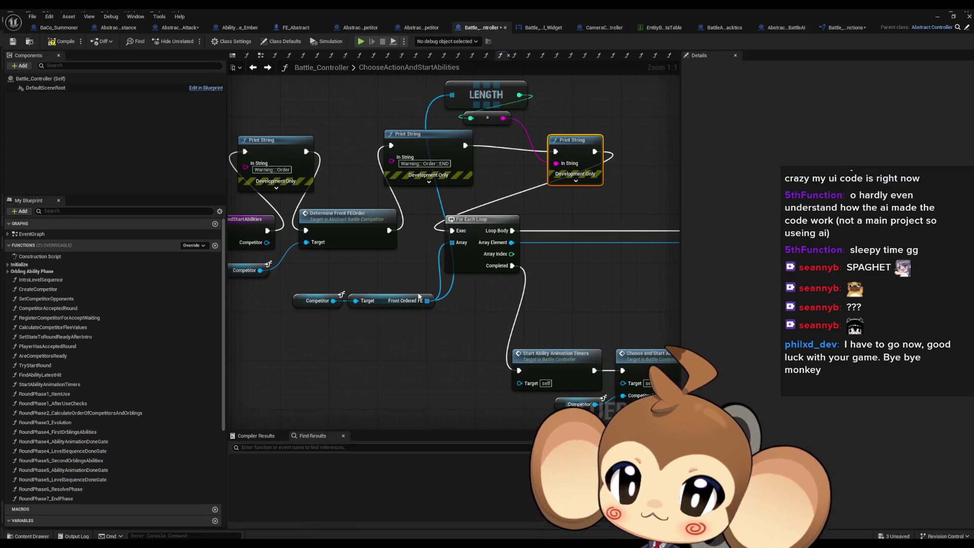
{"action": "scroll", "coordinate": [336, 286], "scroll_direction": "down", "scroll_amount": 2}
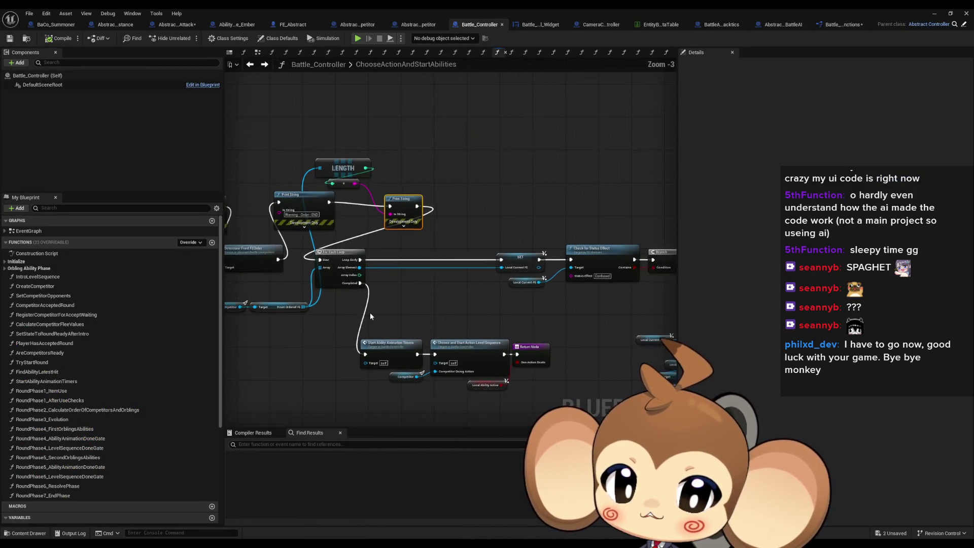
{"action": "scroll", "coordinate": [369, 312], "scroll_direction": "down", "scroll_amount": 2}
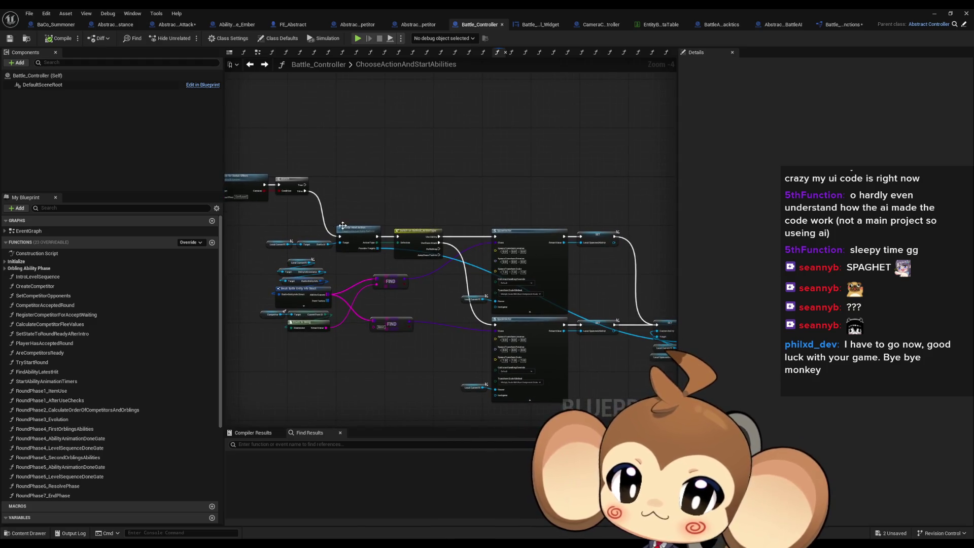
{"action": "left_click_drag", "start_coordinate": [456, 253], "coordinate": [148, 179]}
{"action": "mouse_move", "coordinate": [230, 266]}
{"action": "left_mouse_down"}
{"action": "mouse_move", "coordinate": [660, 281]}
{"action": "mouse_move", "coordinate": [583, 287]}
{"action": "mouse_move", "coordinate": [544, 275]}
{"action": "left_mouse_up"}
{"action": "scroll", "coordinate": [583, 287], "scroll_direction": "up", "scroll_amount": 3}
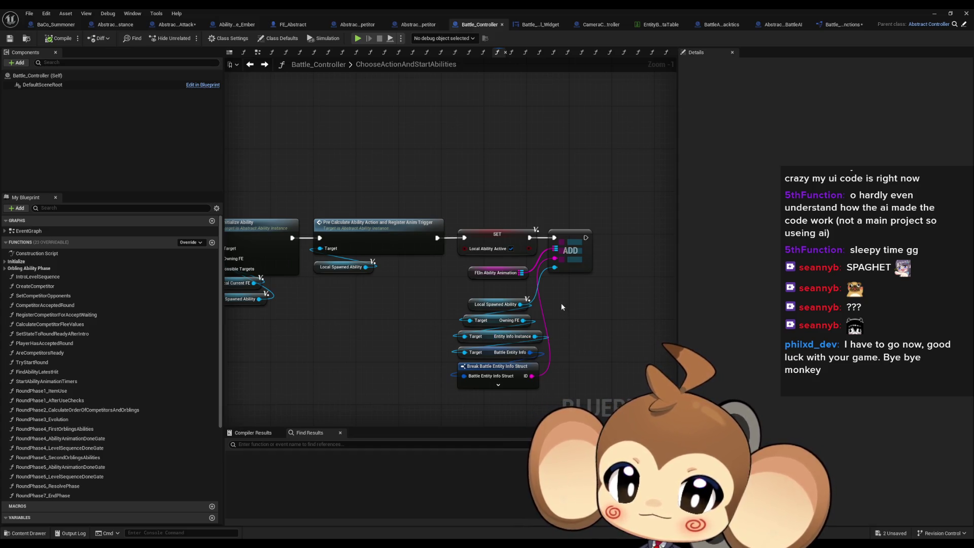
{"action": "scroll", "coordinate": [556, 308], "scroll_direction": "up", "scroll_amount": 1}
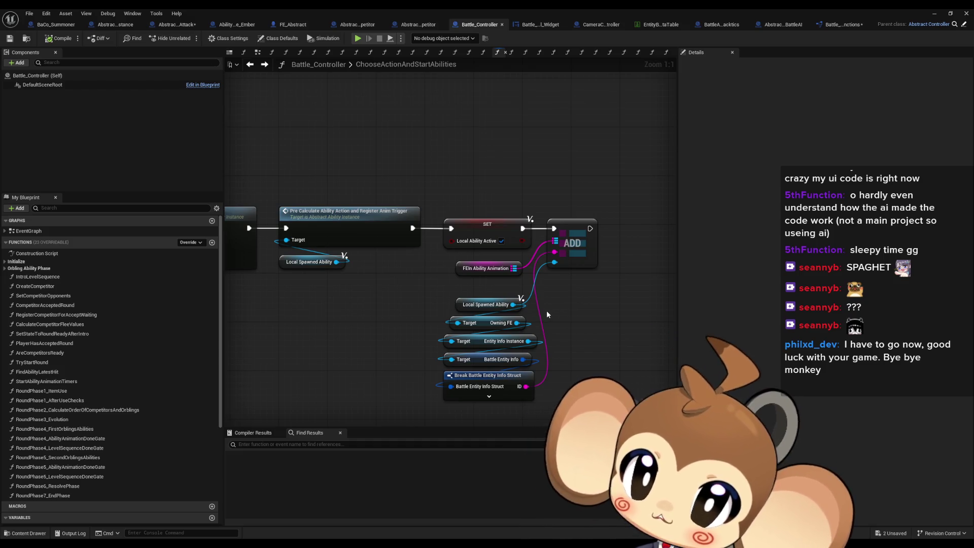
Locate the Start Ability Animation Timers node past the Length check and open its function graph.
{"action": "scroll", "coordinate": [547, 309], "scroll_direction": "down", "scroll_amount": 4}
{"action": "left_click_drag", "start_coordinate": [450, 311], "coordinate": [547, 333]}
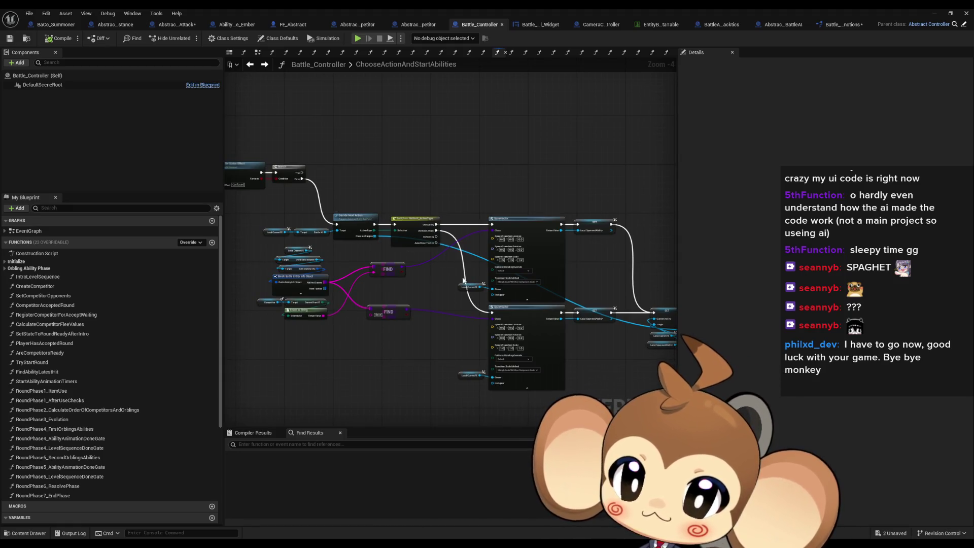
{"action": "left_click_drag", "start_coordinate": [370, 238], "coordinate": [584, 306]}
{"action": "scroll", "coordinate": [466, 254], "scroll_direction": "up", "scroll_amount": 2}
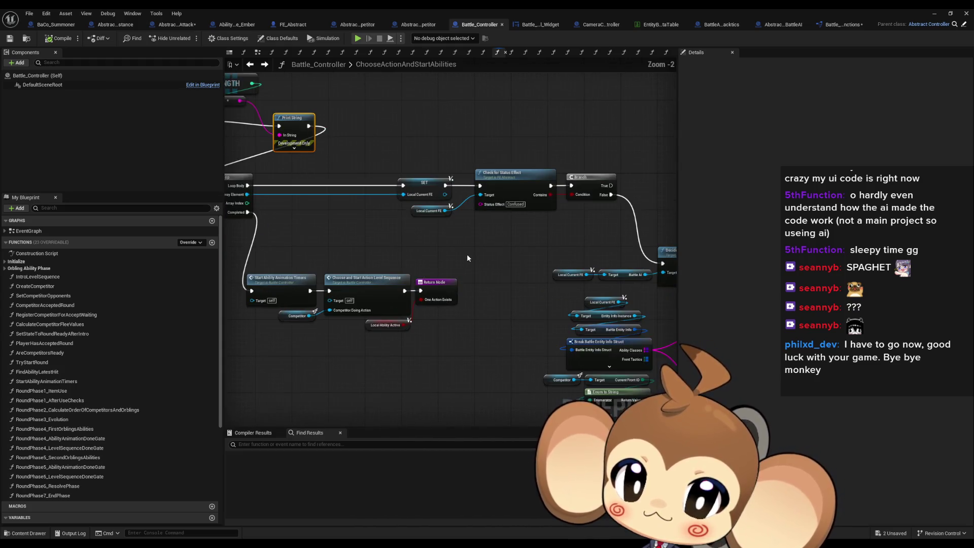
{"action": "left_click_drag", "start_coordinate": [341, 267], "coordinate": [474, 277]}
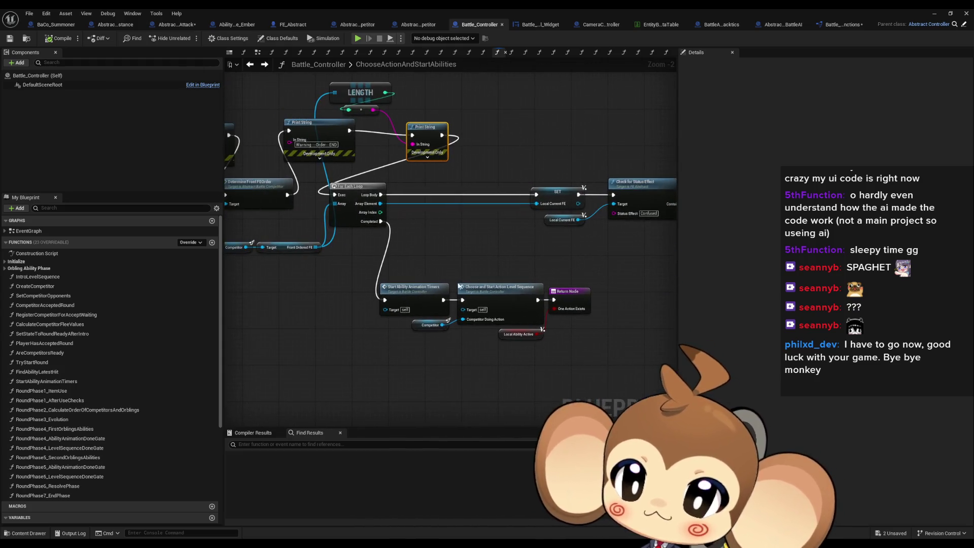
{"action": "left_click", "coordinate": [415, 286]}
{"action": "mouse_move", "coordinate": [415, 287]}
{"action": "left_mouse_down"}
{"action": "mouse_move", "coordinate": [492, 278]}
{"action": "mouse_move", "coordinate": [478, 275]}
{"action": "mouse_move", "coordinate": [482, 330]}
{"action": "left_mouse_up"}
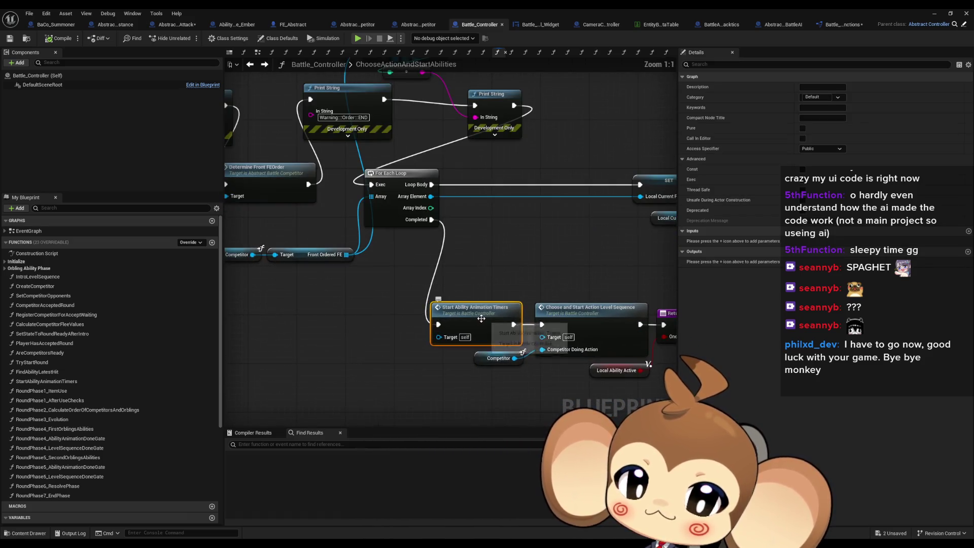
{"action": "double_click", "coordinate": [482, 331]}
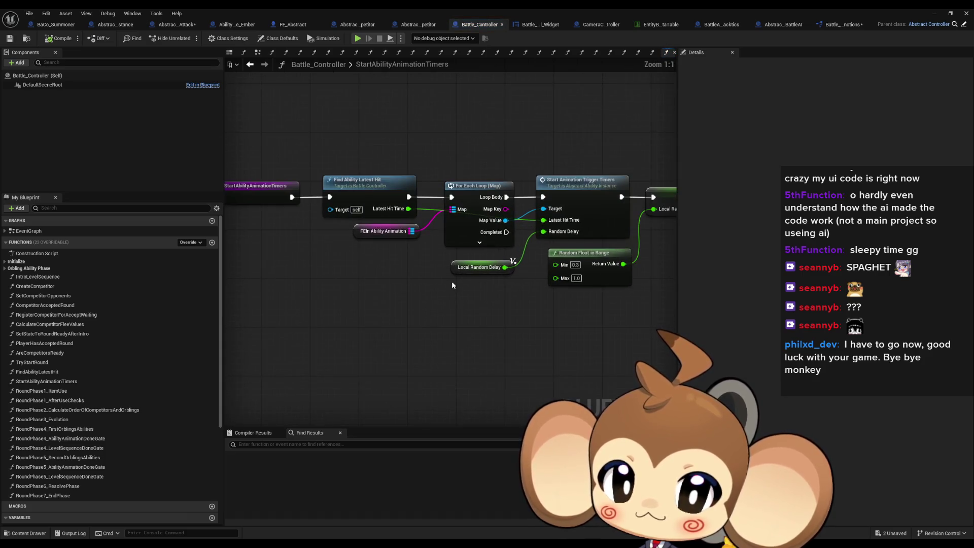
Look over the random-delay timer graph, then open the Start Animation Trigger Timers function.
{"action": "scroll", "coordinate": [519, 297], "scroll_direction": "up", "scroll_amount": 1}
{"action": "left_click_drag", "start_coordinate": [520, 297], "coordinate": [518, 298]}
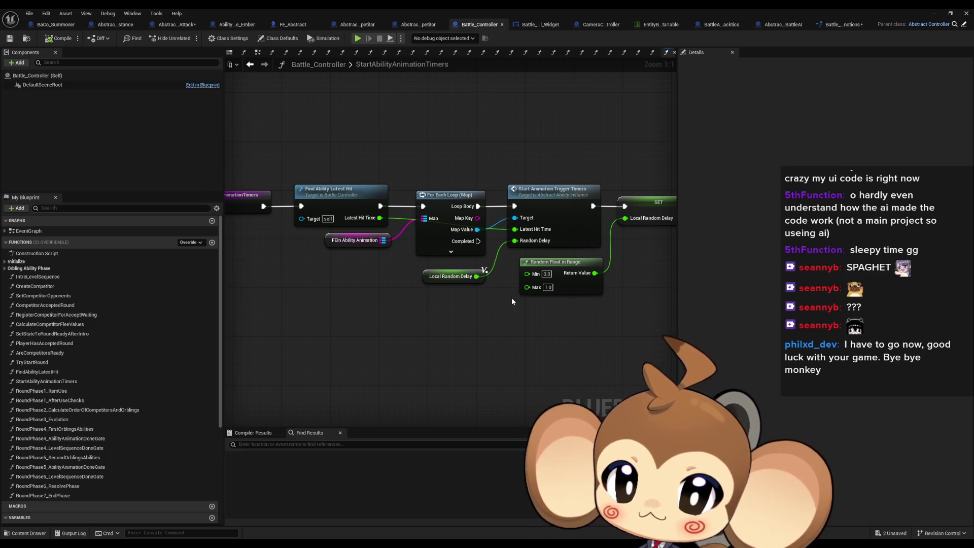
{"action": "left_click_drag", "start_coordinate": [338, 250], "coordinate": [339, 242]}
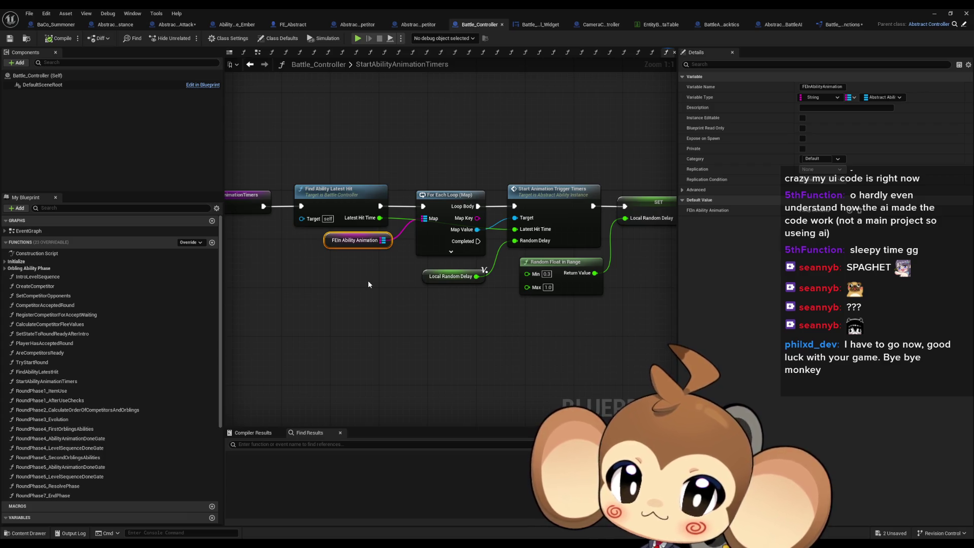
{"action": "left_click_drag", "start_coordinate": [368, 284], "coordinate": [293, 286]}
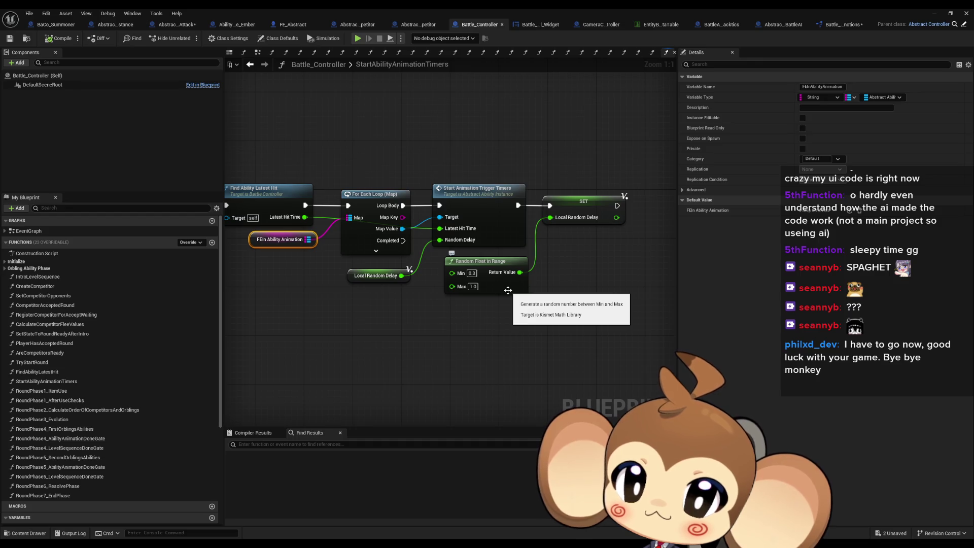
{"action": "double_click", "coordinate": [479, 212]}
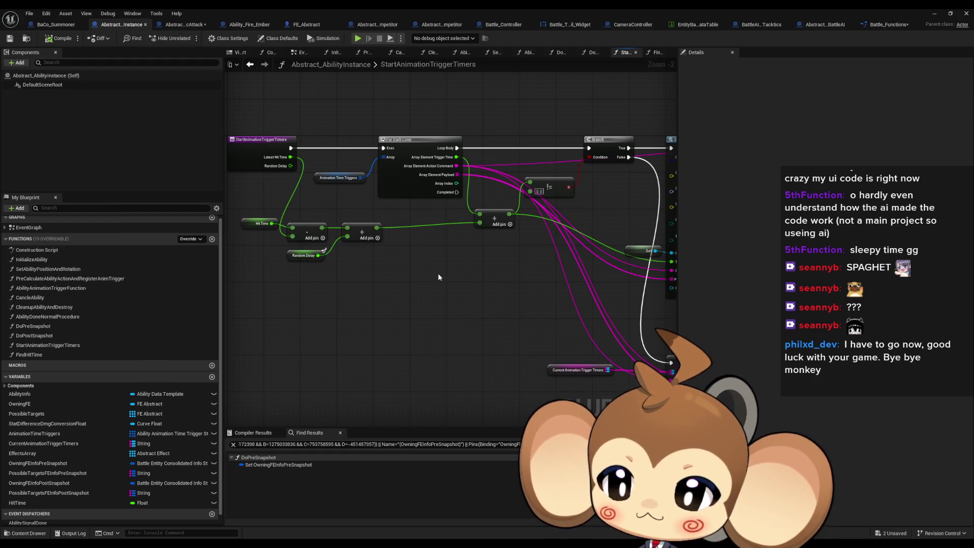
Open the AbilityAnimationTriggerFunction graph and frame its nodes.
{"action": "scroll", "coordinate": [438, 277], "scroll_direction": "down", "scroll_amount": 3}
{"action": "scroll", "coordinate": [444, 277], "scroll_direction": "up", "scroll_amount": 3}
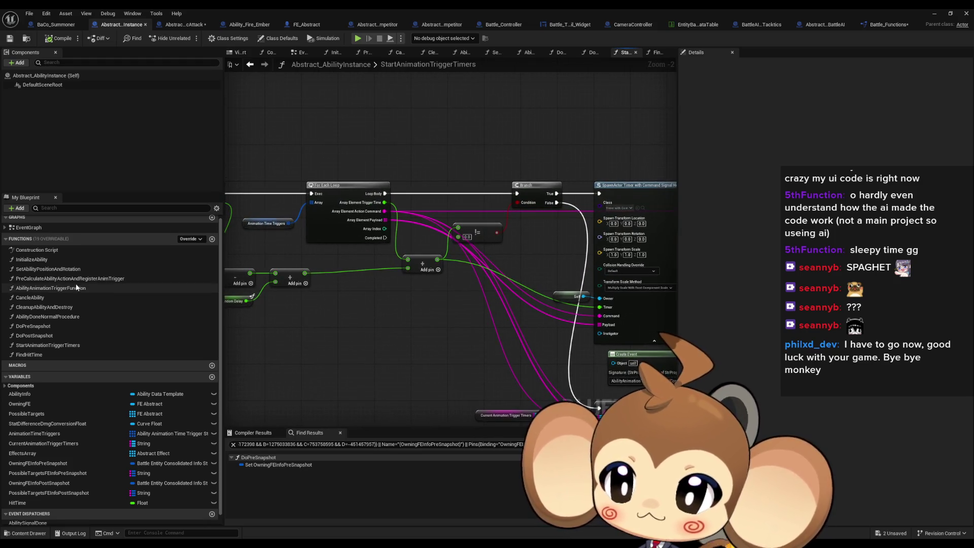
{"action": "double_click", "coordinate": [70, 288]}
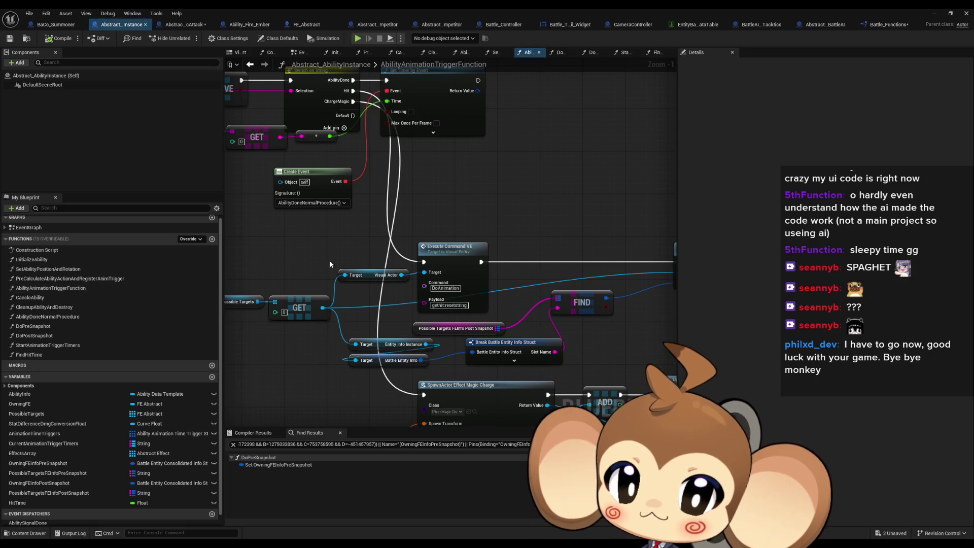
{"action": "scroll", "coordinate": [453, 258], "scroll_direction": "down", "scroll_amount": 3}
{"action": "left_click_drag", "start_coordinate": [489, 209], "coordinate": [605, 321]}
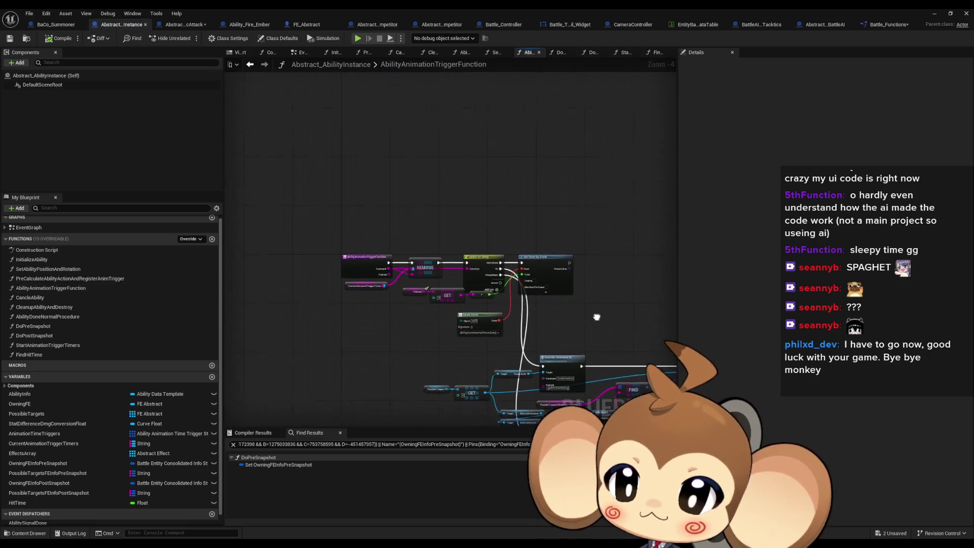
{"action": "scroll", "coordinate": [75, 499], "scroll_direction": "up", "scroll_amount": 1}
{"action": "scroll", "coordinate": [76, 499], "scroll_direction": "down", "scroll_amount": 1}
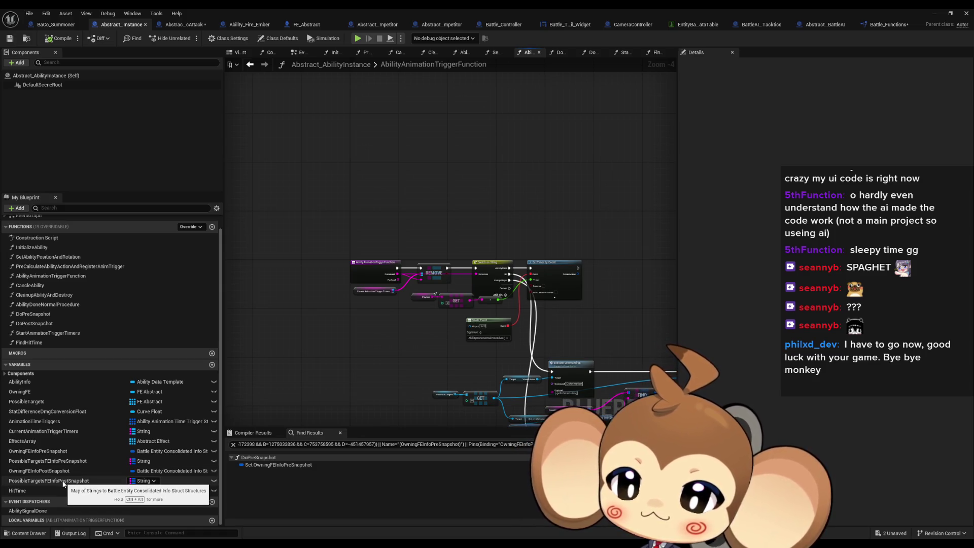
Add a PossibleTargetsFEInfoPostSnapshot getter feeding a Values node and a Get node.
{"action": "mouse_move", "coordinate": [64, 483]}
{"action": "left_mouse_down"}
{"action": "mouse_move", "coordinate": [244, 355]}
{"action": "mouse_move", "coordinate": [395, 226]}
{"action": "left_mouse_up"}
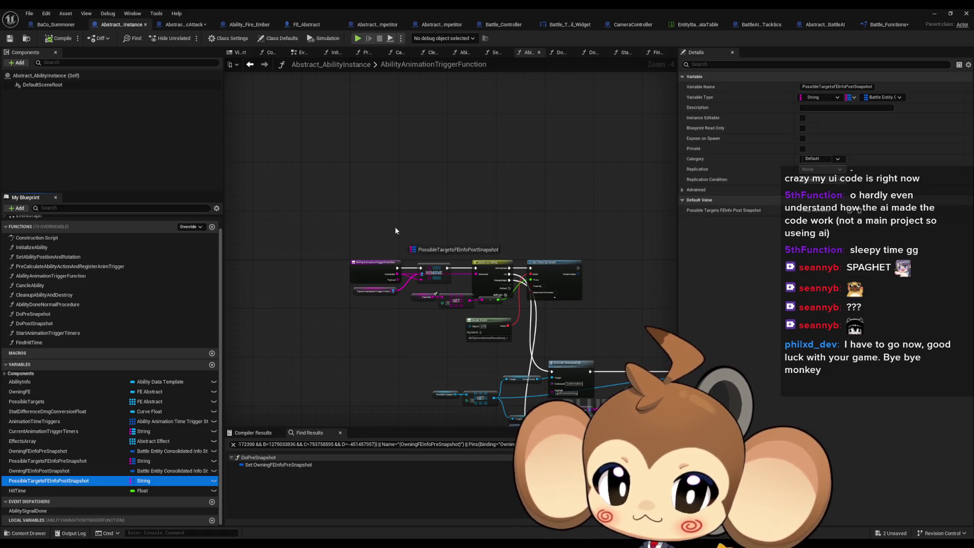
{"action": "left_click", "coordinate": [406, 223]}
{"action": "scroll", "coordinate": [419, 229], "scroll_direction": "up", "scroll_amount": 3}
{"action": "left_click_drag", "start_coordinate": [448, 212], "coordinate": [479, 211]}
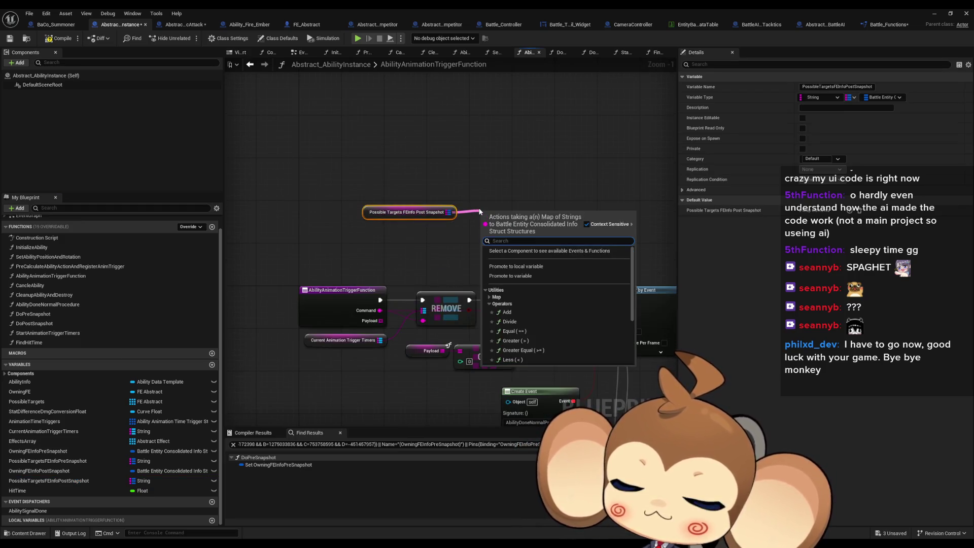
{"action": "type", "text": "value"}
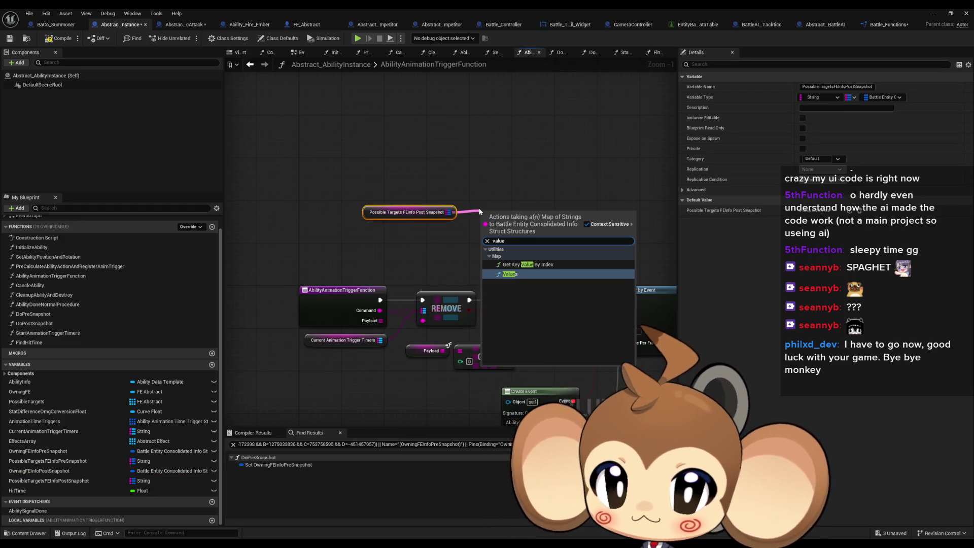
{"action": "key", "text": "Return"}
{"action": "mouse_move", "coordinate": [498, 215]}
{"action": "left_mouse_down"}
{"action": "mouse_move", "coordinate": [472, 178]}
{"action": "mouse_move", "coordinate": [553, 196]}
{"action": "mouse_move", "coordinate": [574, 233]}
{"action": "mouse_move", "coordinate": [531, 241]}
{"action": "left_mouse_up"}
{"action": "type", "text": "get"}
{"action": "left_click", "coordinate": [590, 246]}
{"action": "key", "text": "Escape"}
Break the Get output with a Break Battle Entity Consolidated Info Struct node and tidy it.
{"action": "mouse_move", "coordinate": [541, 191]}
{"action": "left_mouse_down"}
{"action": "mouse_move", "coordinate": [525, 223]}
{"action": "mouse_move", "coordinate": [485, 218]}
{"action": "left_mouse_up"}
{"action": "left_click", "coordinate": [558, 252]}
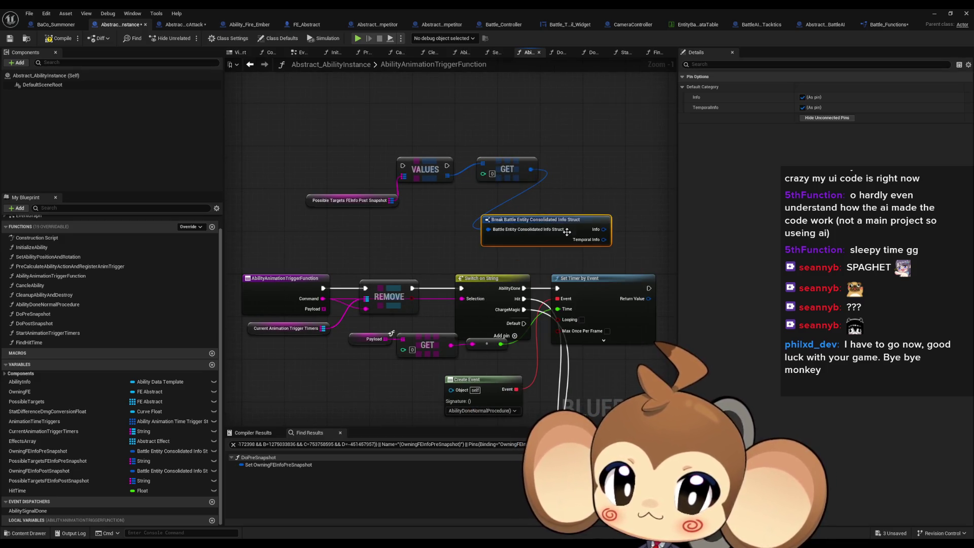
{"action": "left_click_drag", "start_coordinate": [518, 190], "coordinate": [507, 169]}
{"action": "mouse_move", "coordinate": [559, 229]}
{"action": "left_mouse_down"}
{"action": "mouse_move", "coordinate": [501, 207]}
{"action": "mouse_move", "coordinate": [464, 224]}
{"action": "mouse_move", "coordinate": [501, 173]}
{"action": "left_mouse_up"}
Break Info and Temporal Info, hiding Temp Status Map, Status to Clear, ID and Name pins.
{"action": "left_click", "coordinate": [509, 217]}
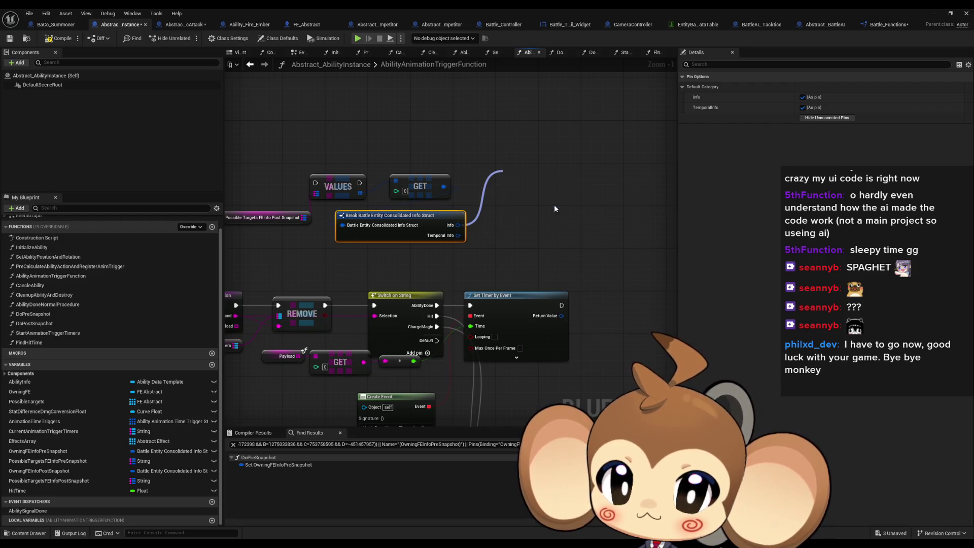
{"action": "left_click_drag", "start_coordinate": [457, 236], "coordinate": [510, 226]}
{"action": "left_click", "coordinate": [538, 258]}
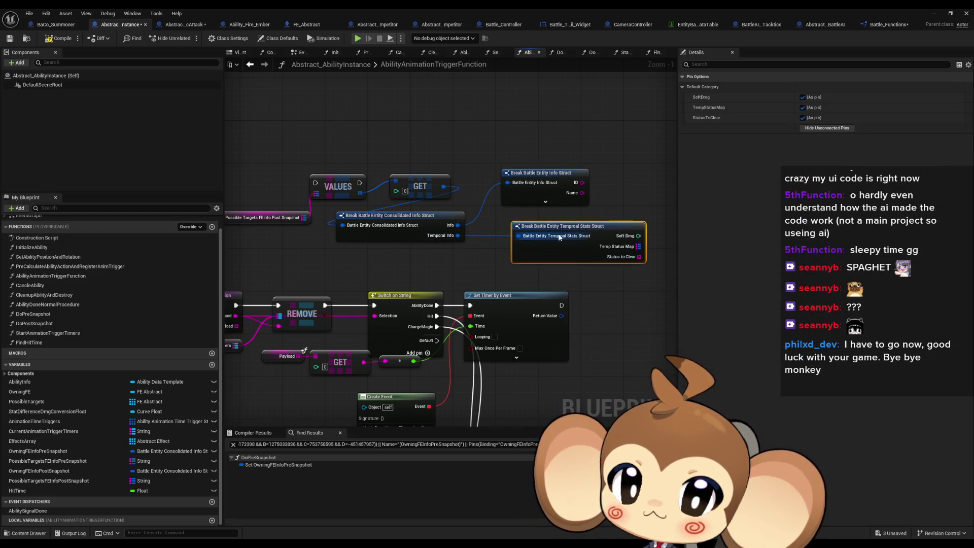
{"action": "left_click", "coordinate": [801, 117]}
{"action": "left_click", "coordinate": [802, 107]}
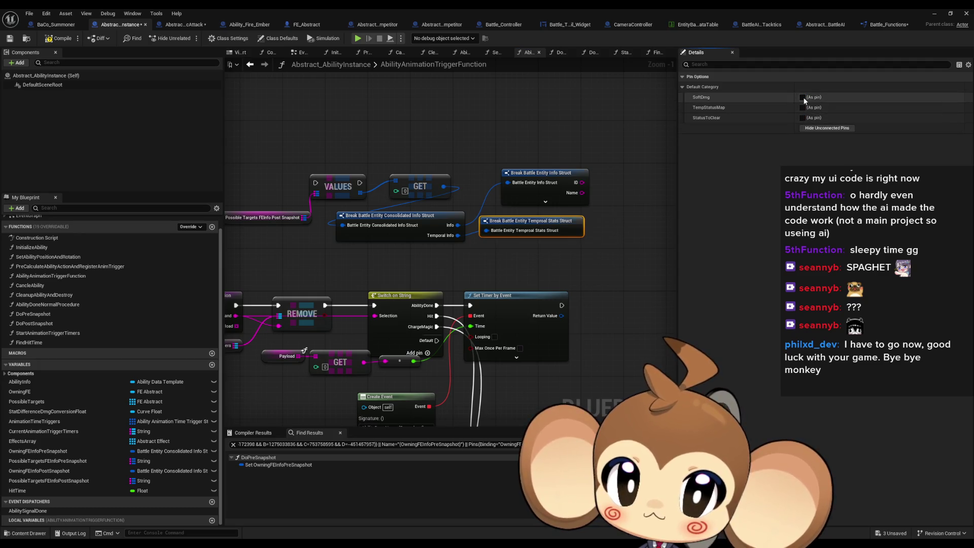
{"action": "left_click", "coordinate": [586, 195]}
{"action": "left_click", "coordinate": [802, 97]}
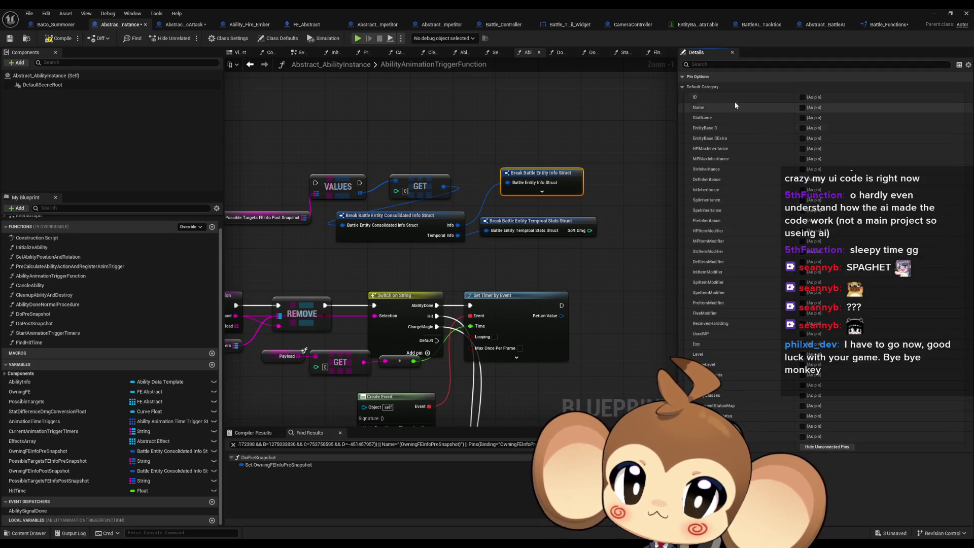
{"action": "left_click", "coordinate": [802, 107]}
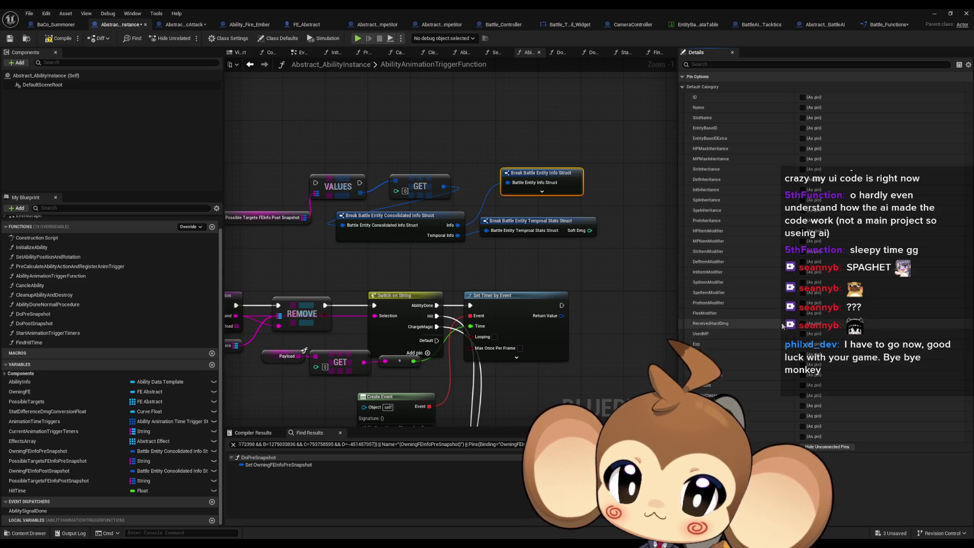
Route REMOVE straight into Switch on String, move the struct nodes, and delete a stray Print String.
{"action": "mouse_move", "coordinate": [324, 305]}
{"action": "left_mouse_down"}
{"action": "mouse_move", "coordinate": [269, 305]}
{"action": "mouse_move", "coordinate": [420, 296]}
{"action": "mouse_move", "coordinate": [433, 262]}
{"action": "mouse_move", "coordinate": [464, 243]}
{"action": "left_mouse_up"}
{"action": "type", "text": "print"}
{"action": "key", "text": "Return"}
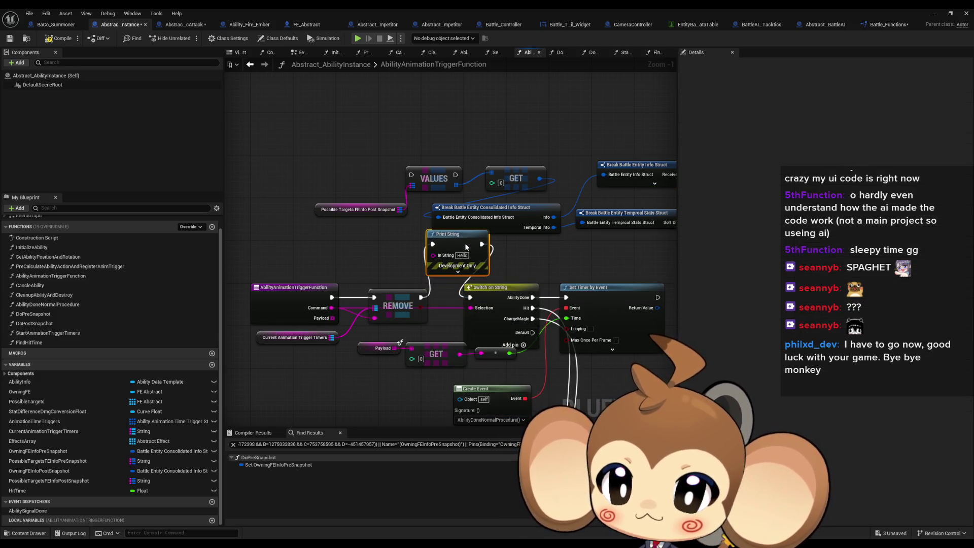
{"action": "left_click_drag", "start_coordinate": [327, 121], "coordinate": [669, 226]}
{"action": "left_click_drag", "start_coordinate": [557, 218], "coordinate": [446, 164]}
{"action": "left_click", "coordinate": [445, 206]}
{"action": "left_click_drag", "start_coordinate": [445, 206], "coordinate": [516, 217]}
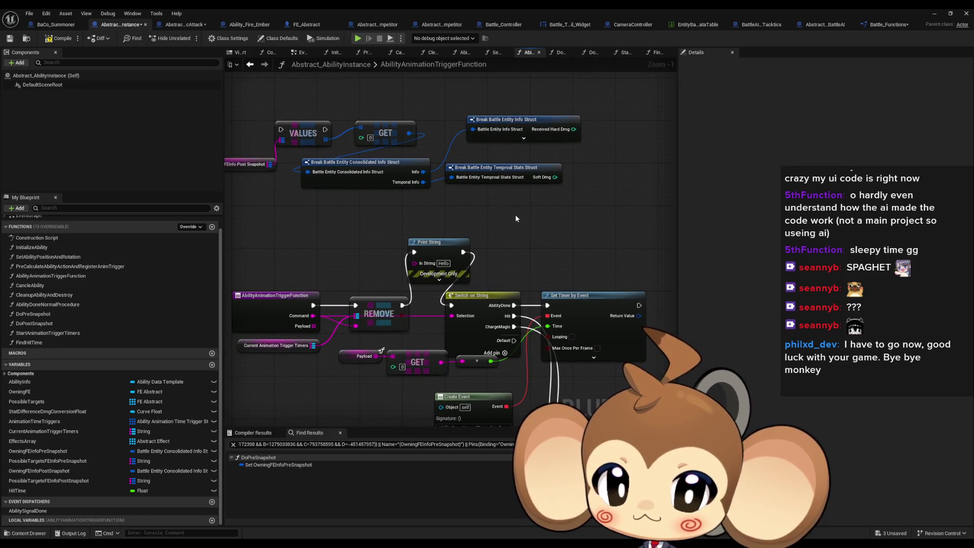
{"action": "left_click_drag", "start_coordinate": [404, 305], "coordinate": [451, 304]}
{"action": "left_click", "coordinate": [453, 256]}
{"action": "key", "text": "Delete"}
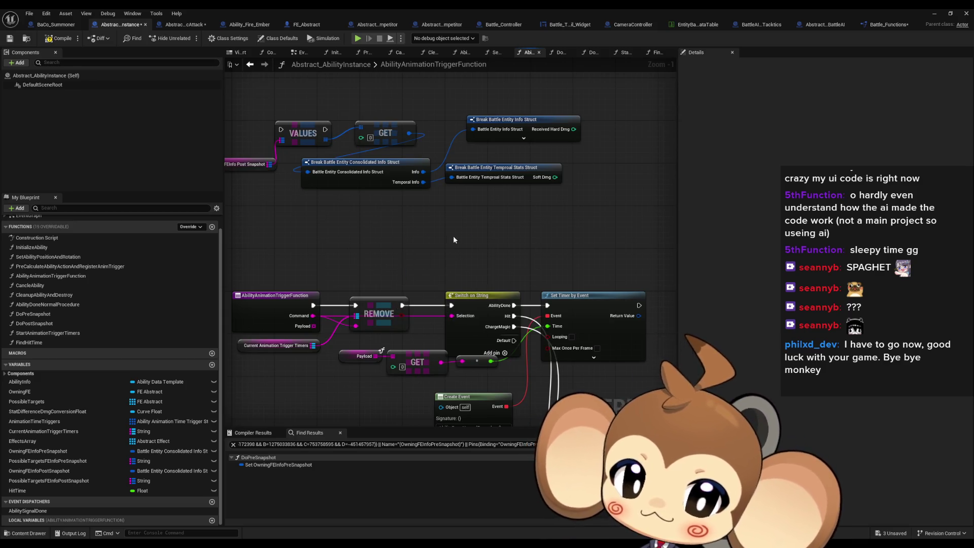
Move the VALUES, GET and break nodes beside Set Timer near Update UIElements.
{"action": "scroll", "coordinate": [453, 235], "scroll_direction": "down", "scroll_amount": 3}
{"action": "mouse_move", "coordinate": [471, 232]}
{"action": "left_mouse_down"}
{"action": "mouse_move", "coordinate": [361, 136]}
{"action": "mouse_move", "coordinate": [375, 137]}
{"action": "left_mouse_up"}
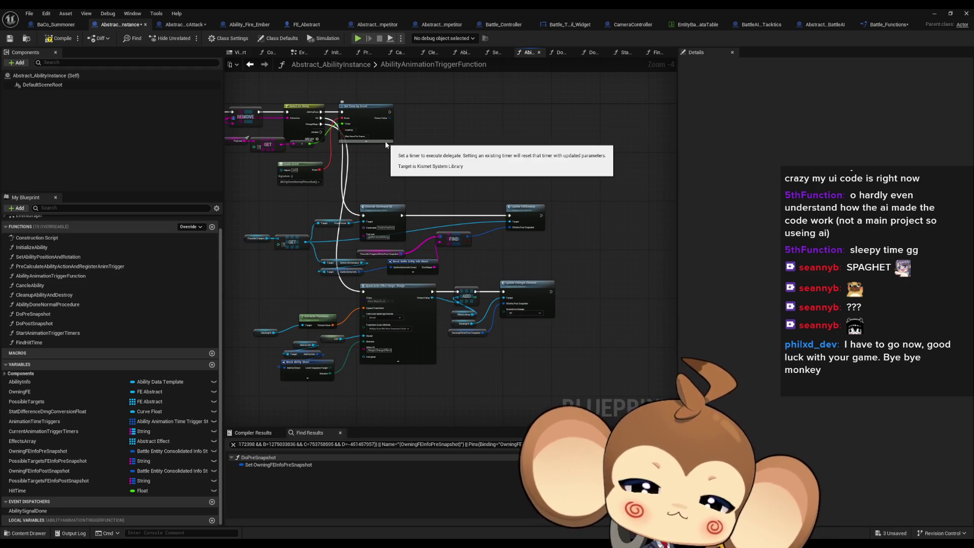
{"action": "left_click_drag", "start_coordinate": [424, 175], "coordinate": [471, 249]}
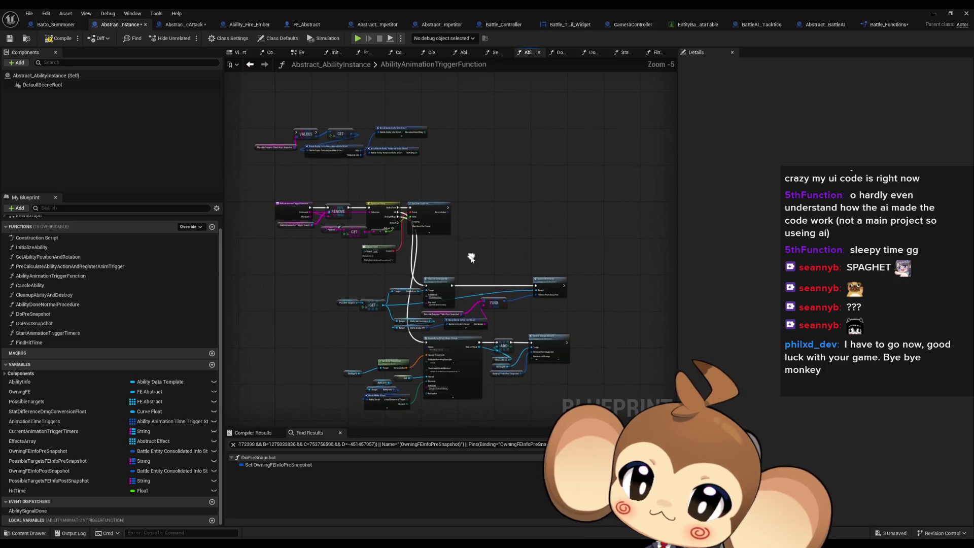
{"action": "scroll", "coordinate": [400, 148], "scroll_direction": "down", "scroll_amount": 1}
{"action": "mouse_move", "coordinate": [399, 149]}
{"action": "left_mouse_down"}
{"action": "mouse_move", "coordinate": [483, 162]}
{"action": "mouse_move", "coordinate": [592, 236]}
{"action": "mouse_move", "coordinate": [587, 266]}
{"action": "mouse_move", "coordinate": [596, 220]}
{"action": "left_mouse_up"}
{"action": "scroll", "coordinate": [580, 254], "scroll_direction": "up", "scroll_amount": 3}
{"action": "scroll", "coordinate": [479, 329], "scroll_direction": "up", "scroll_amount": 1}
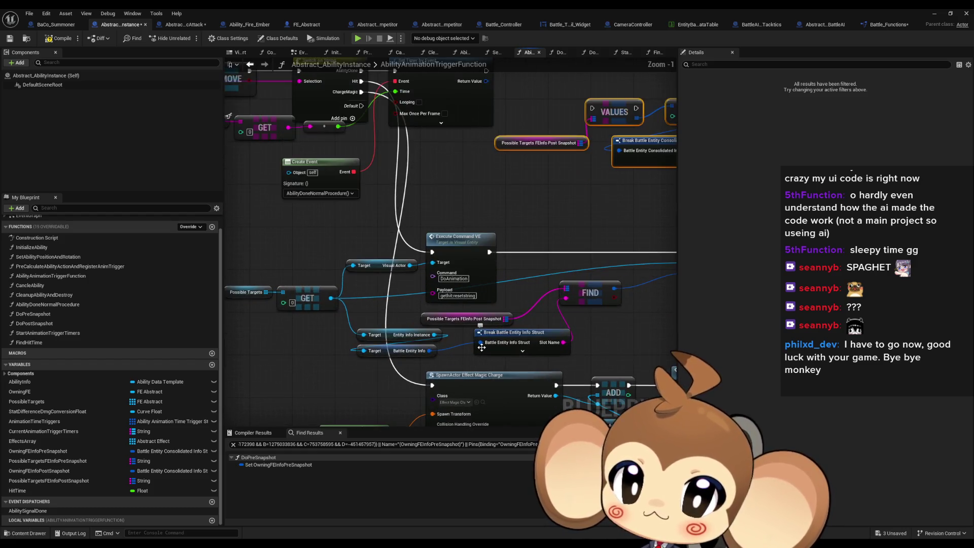
{"action": "mouse_move", "coordinate": [440, 362]}
{"action": "left_mouse_down"}
{"action": "mouse_move", "coordinate": [499, 304]}
{"action": "mouse_move", "coordinate": [390, 311]}
{"action": "mouse_move", "coordinate": [387, 322]}
{"action": "mouse_move", "coordinate": [379, 207]}
{"action": "left_mouse_up"}
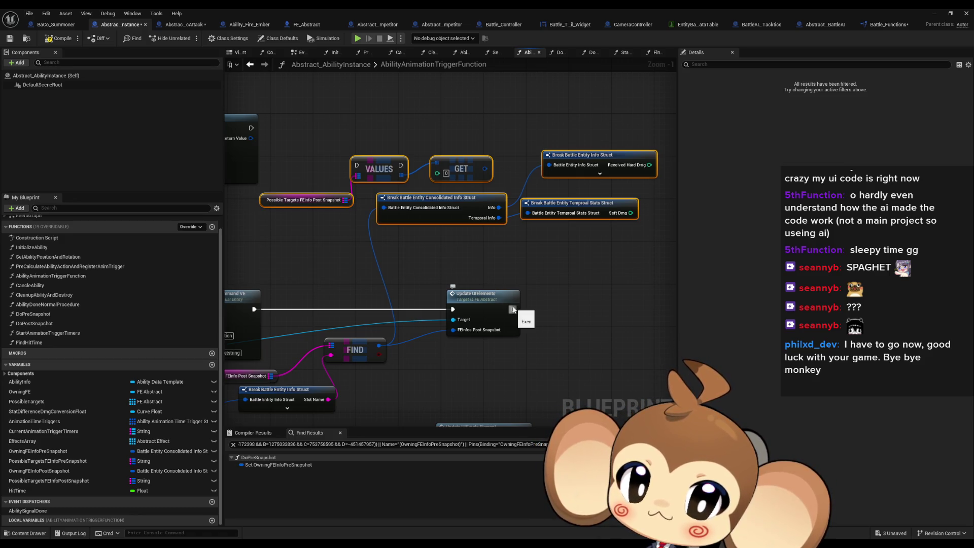
Print an Append of Received Hard Dmg and Soft Dmg after Update UIElements, then play the level.
{"action": "left_click_drag", "start_coordinate": [513, 310], "coordinate": [564, 290]}
{"action": "type", "text": "print string"}
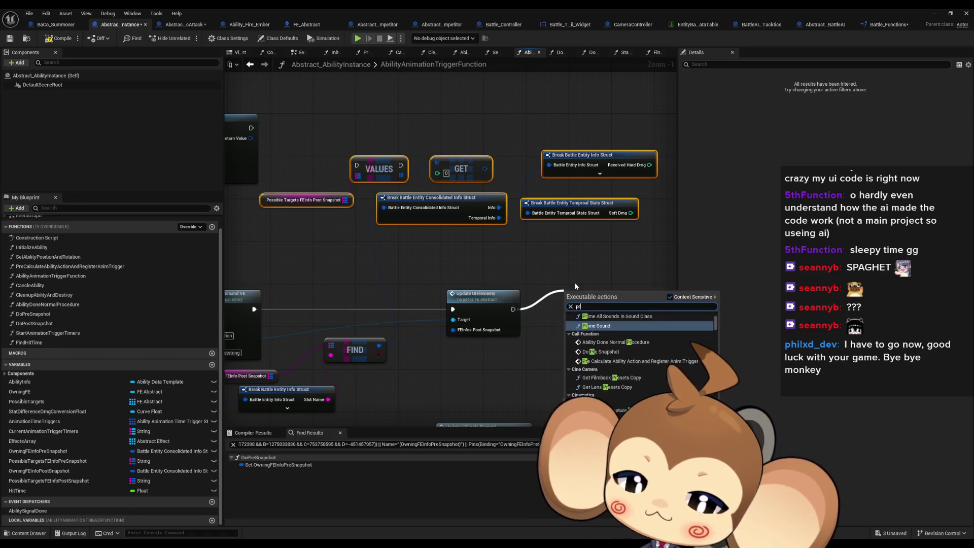
{"action": "key", "text": "Return"}
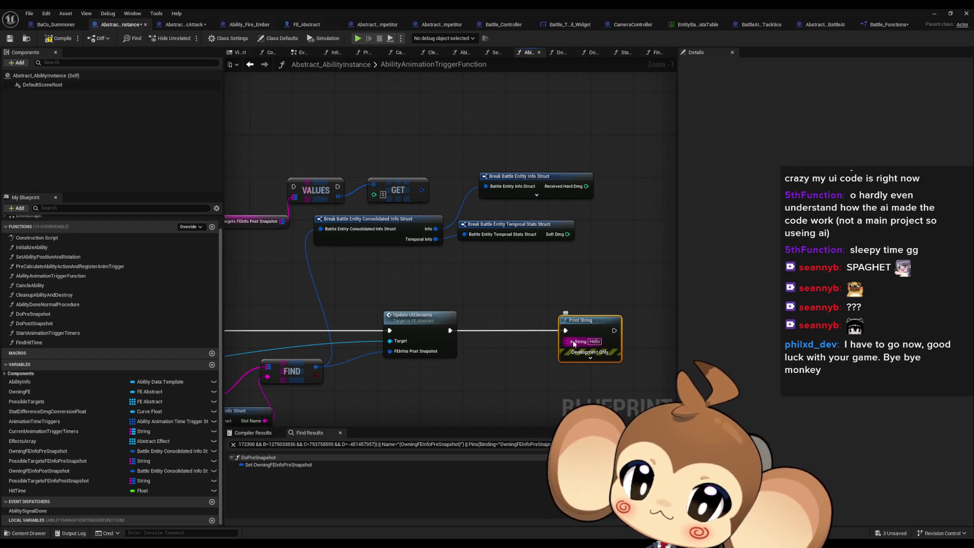
{"action": "mouse_move", "coordinate": [570, 314]}
{"action": "left_mouse_down"}
{"action": "mouse_move", "coordinate": [540, 298]}
{"action": "mouse_move", "coordinate": [536, 278]}
{"action": "left_mouse_up"}
{"action": "type", "text": "append"}
{"action": "key", "text": "Return"}
{"action": "left_click", "coordinate": [583, 300]}
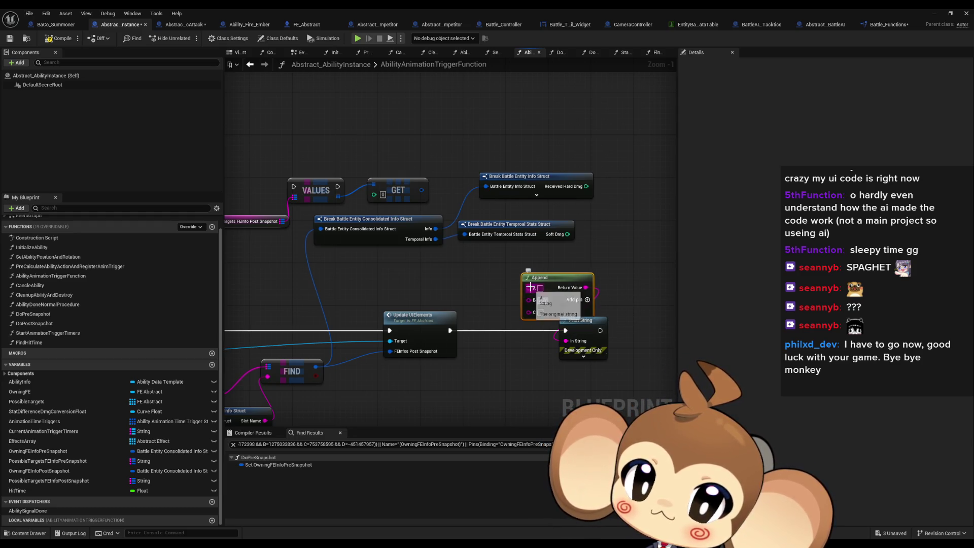
{"action": "left_click_drag", "start_coordinate": [529, 288], "coordinate": [585, 189]}
{"action": "left_click_drag", "start_coordinate": [540, 312], "coordinate": [567, 234]}
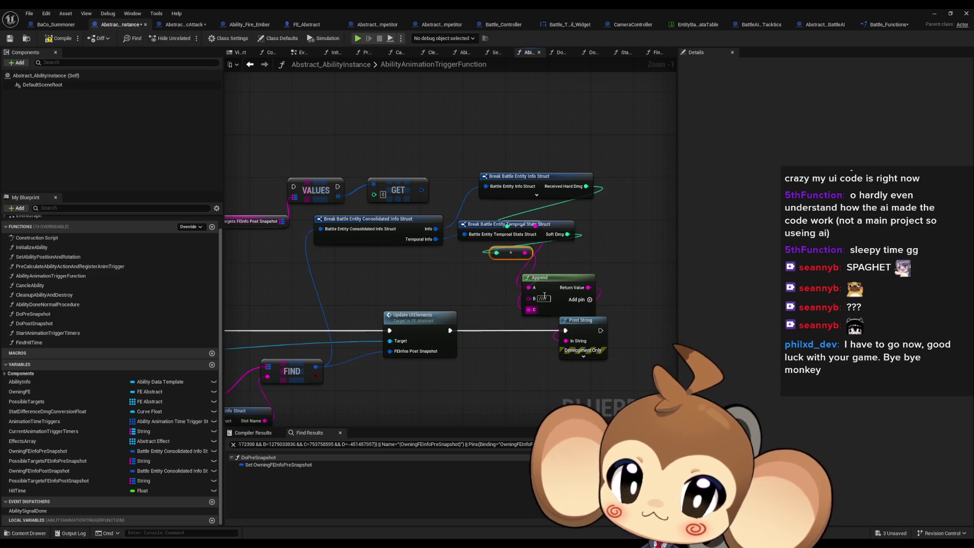
{"action": "left_click", "coordinate": [938, 16]}
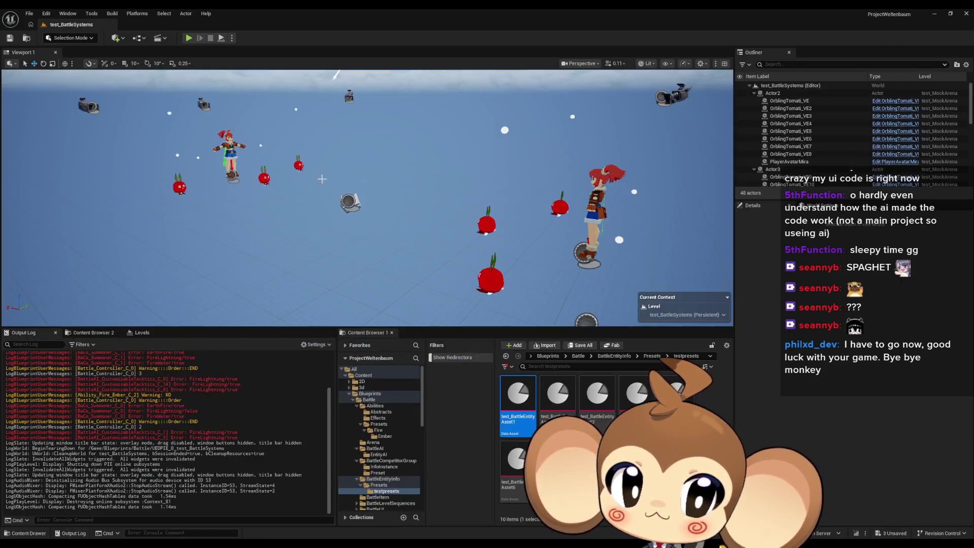
{"action": "left_click", "coordinate": [188, 38]}
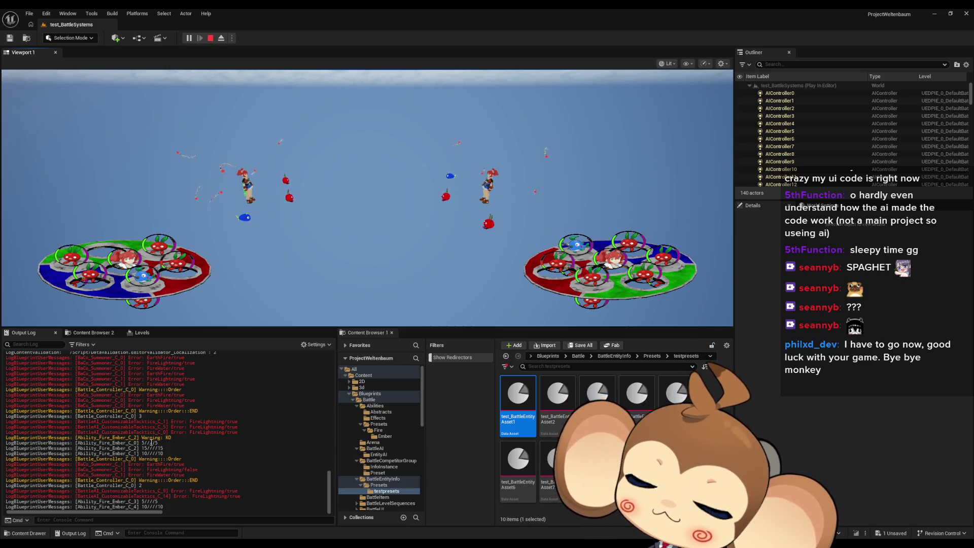
Check the 15////15 damage lines in the Output Log, replay the test, then stop it.
{"action": "left_click", "coordinate": [142, 443]}
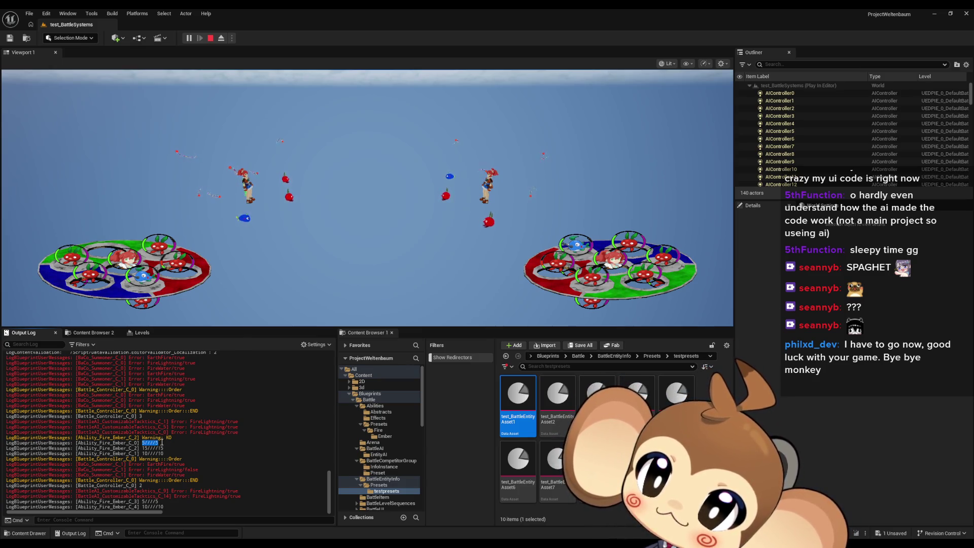
{"action": "left_click", "coordinate": [143, 453]}
{"action": "key", "text": "shift+Home"}
{"action": "left_click_drag", "start_coordinate": [142, 449], "coordinate": [174, 450]}
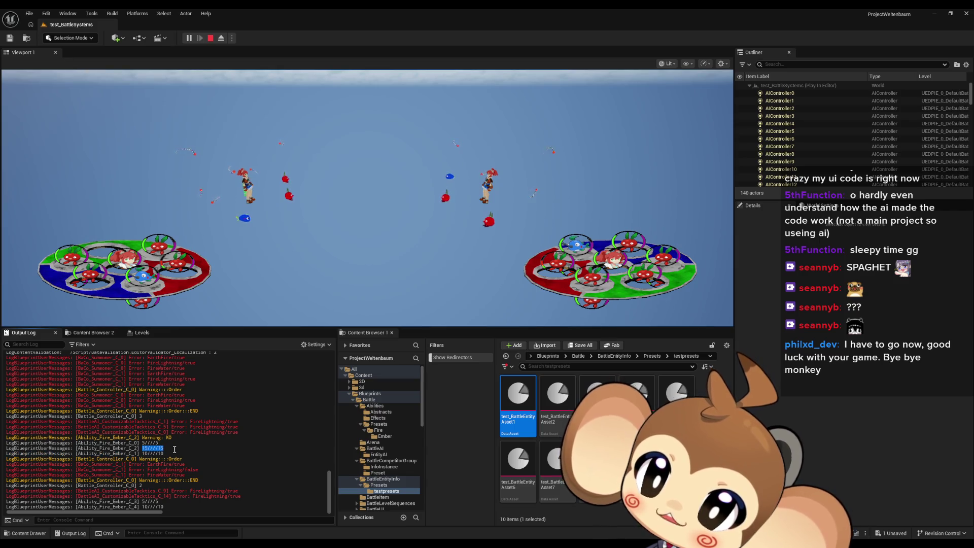
{"action": "left_click", "coordinate": [210, 39]}
{"action": "left_click", "coordinate": [194, 37]}
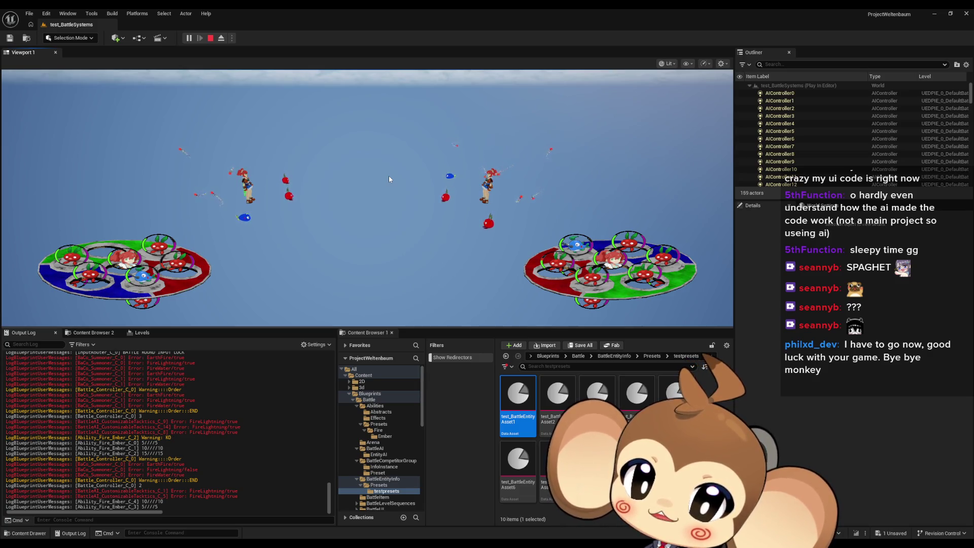
{"action": "left_click", "coordinate": [212, 38]}
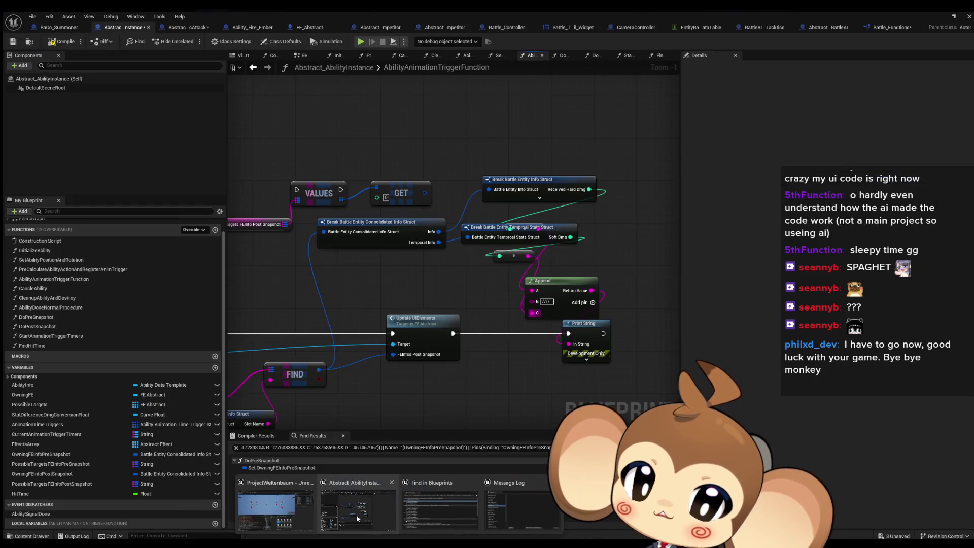
Find all uses of PossibleTargetsFEInfoPostSnapshot and visit them, including AbilityAnimationTriggerFunction and DoPostSnapshot.
{"action": "left_click", "coordinate": [356, 514]}
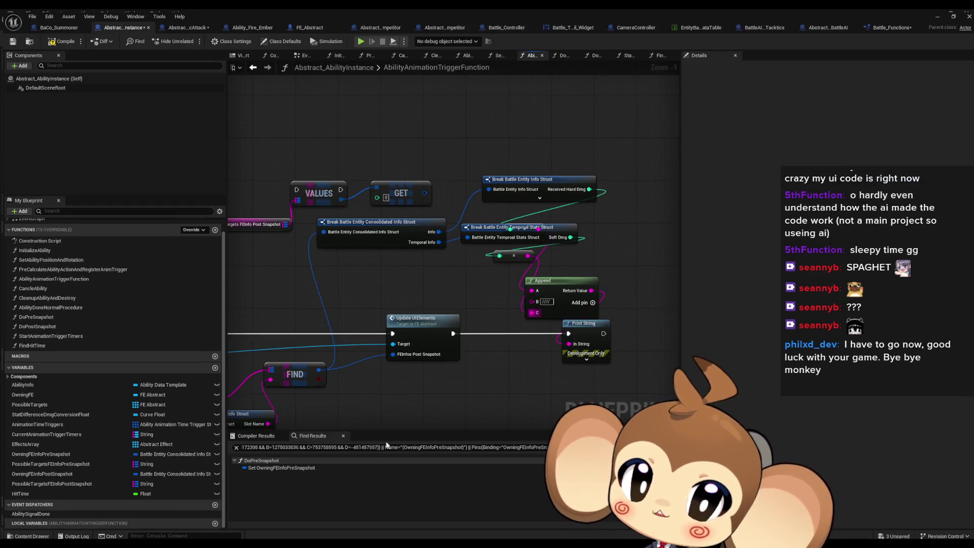
{"action": "scroll", "coordinate": [412, 386], "scroll_direction": "down", "scroll_amount": 3}
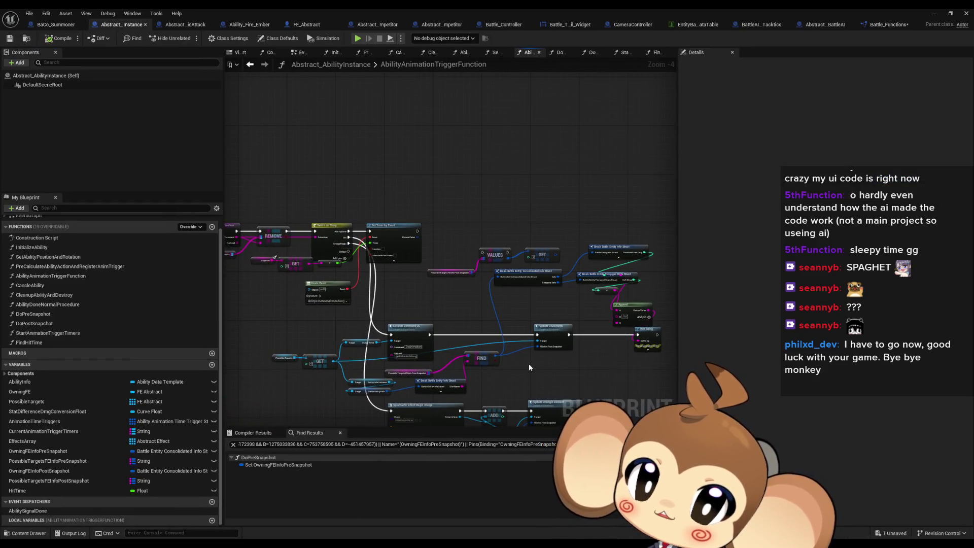
{"action": "mouse_move", "coordinate": [509, 363]}
{"action": "left_mouse_down"}
{"action": "mouse_move", "coordinate": [504, 292]}
{"action": "mouse_move", "coordinate": [539, 282]}
{"action": "mouse_move", "coordinate": [449, 296]}
{"action": "left_mouse_up"}
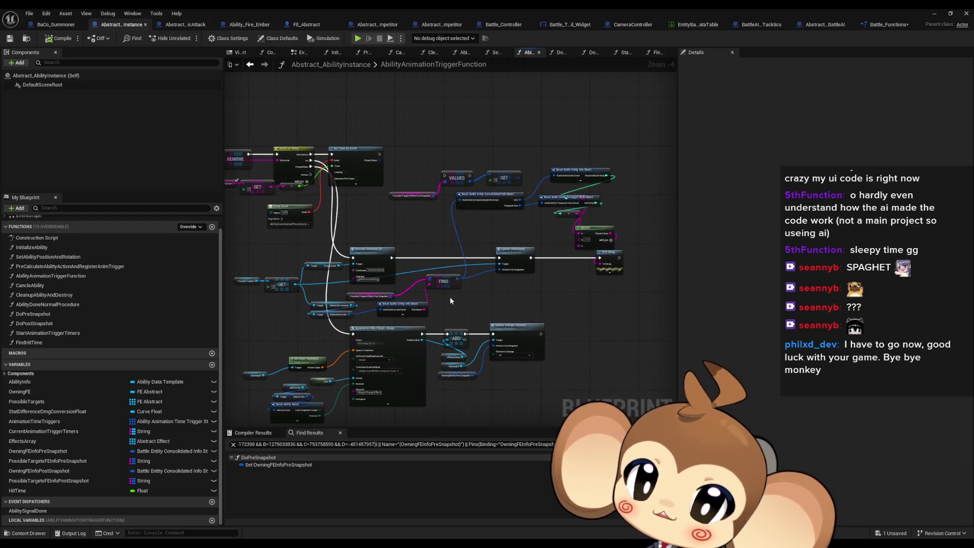
{"action": "left_click", "coordinate": [53, 483]}
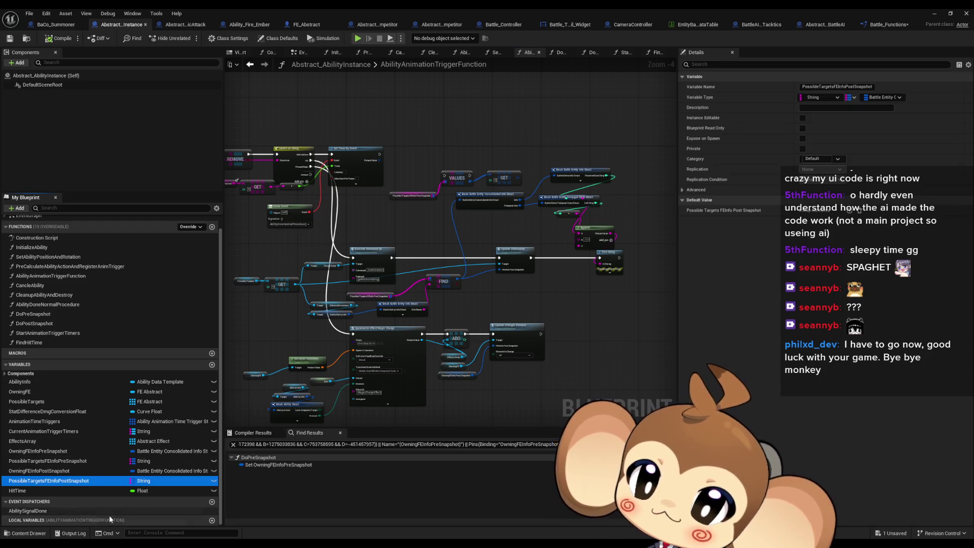
{"action": "right_click", "coordinate": [80, 481]}
{"action": "mouse_move", "coordinate": [106, 433]}
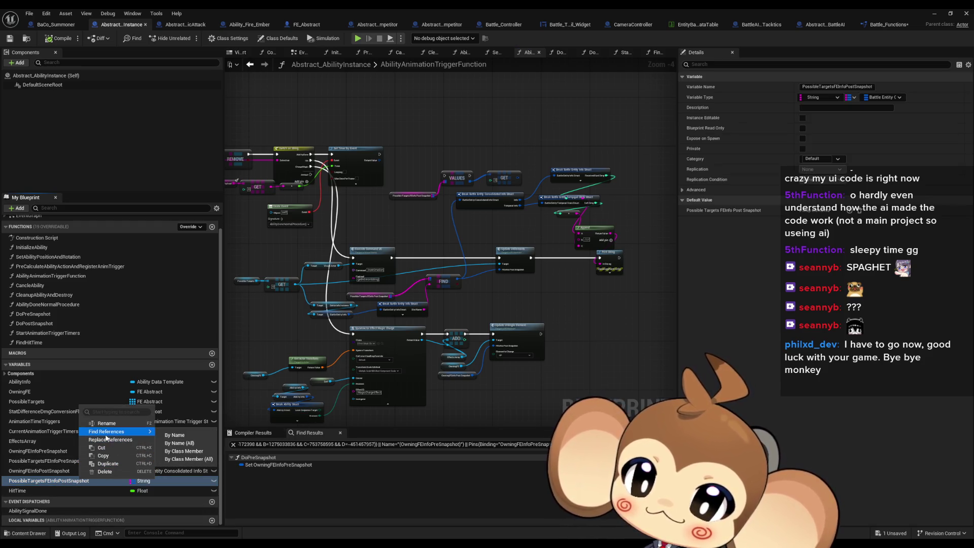
{"action": "left_click", "coordinate": [177, 444]}
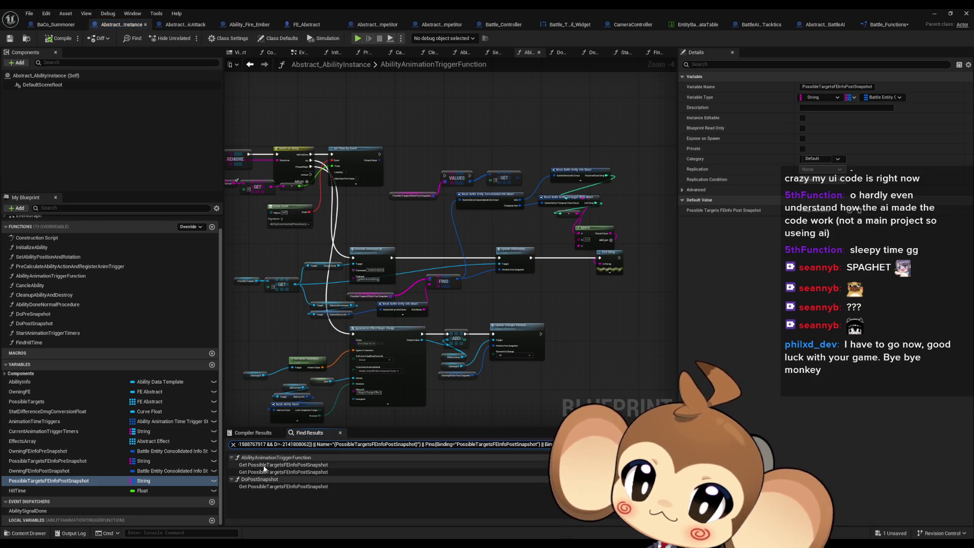
{"action": "left_click", "coordinate": [264, 465]}
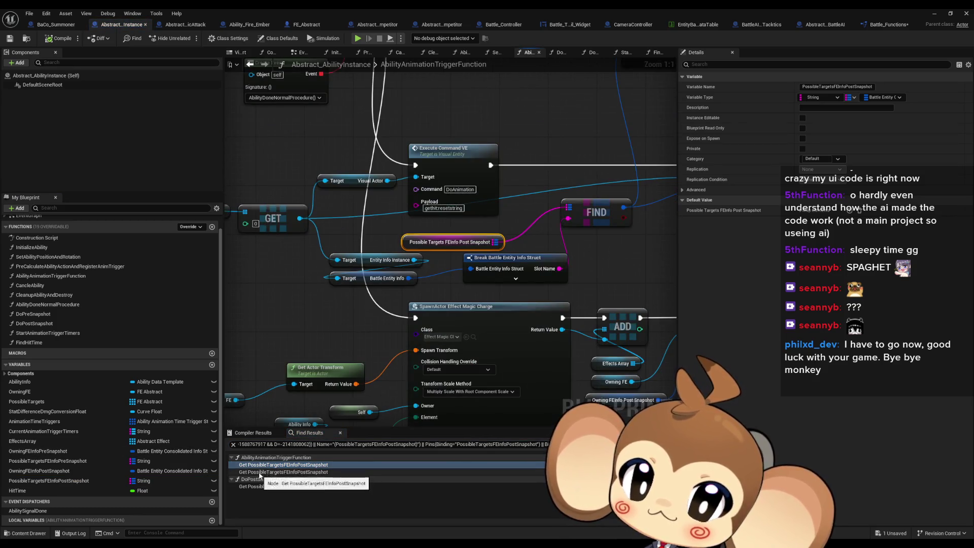
{"action": "left_click", "coordinate": [262, 472]}
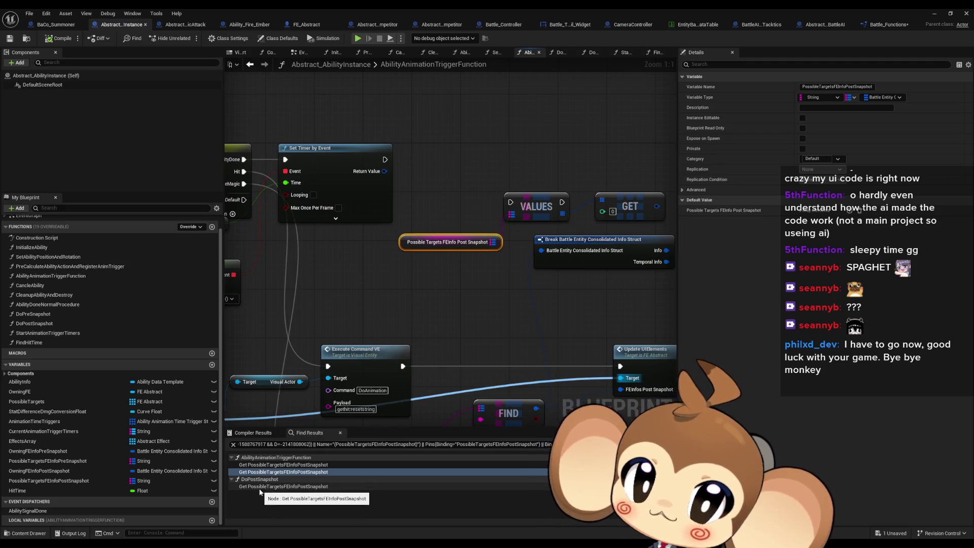
{"action": "left_click", "coordinate": [436, 231], "text": "ctrl"}
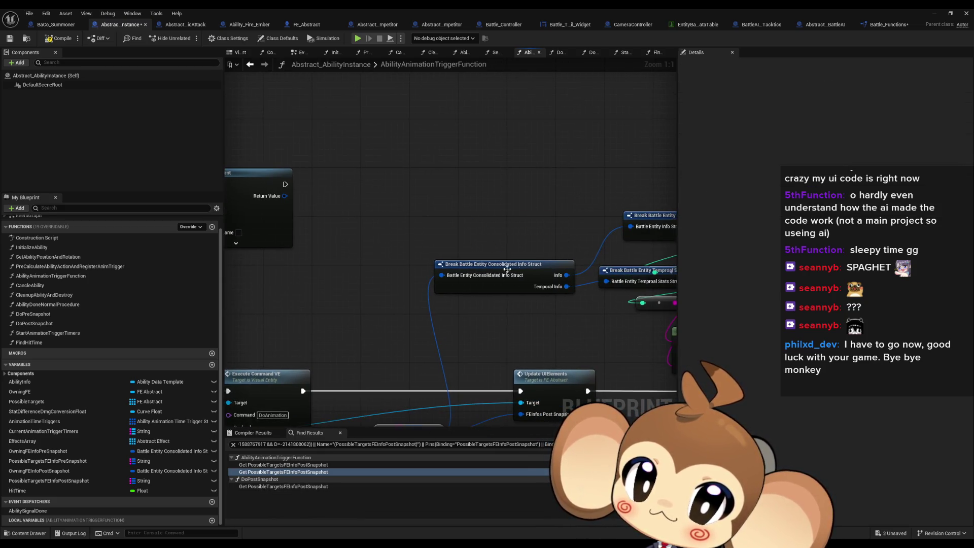
{"action": "left_click", "coordinate": [284, 486]}
Find references to DoPostSnapshot and open its call in Abstract_SingleMagicAttack.
{"action": "scroll", "coordinate": [383, 282], "scroll_direction": "up", "scroll_amount": 4}
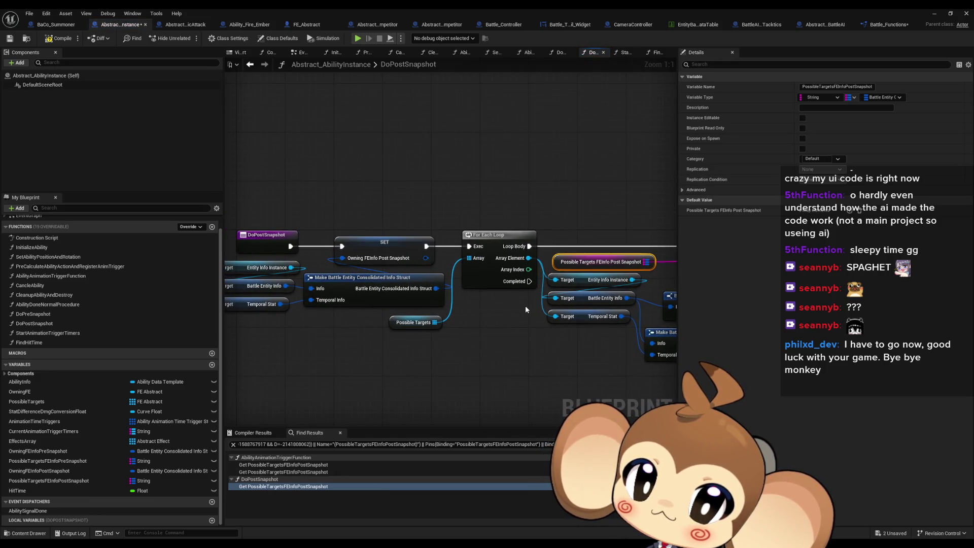
{"action": "scroll", "coordinate": [525, 305], "scroll_direction": "down", "scroll_amount": 1}
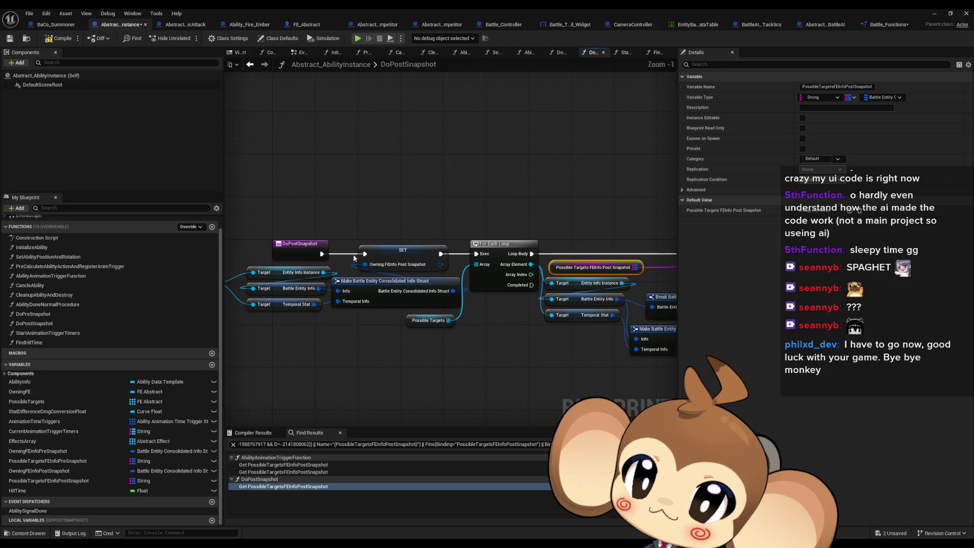
{"action": "right_click", "coordinate": [300, 249]}
{"action": "mouse_move", "coordinate": [335, 326]}
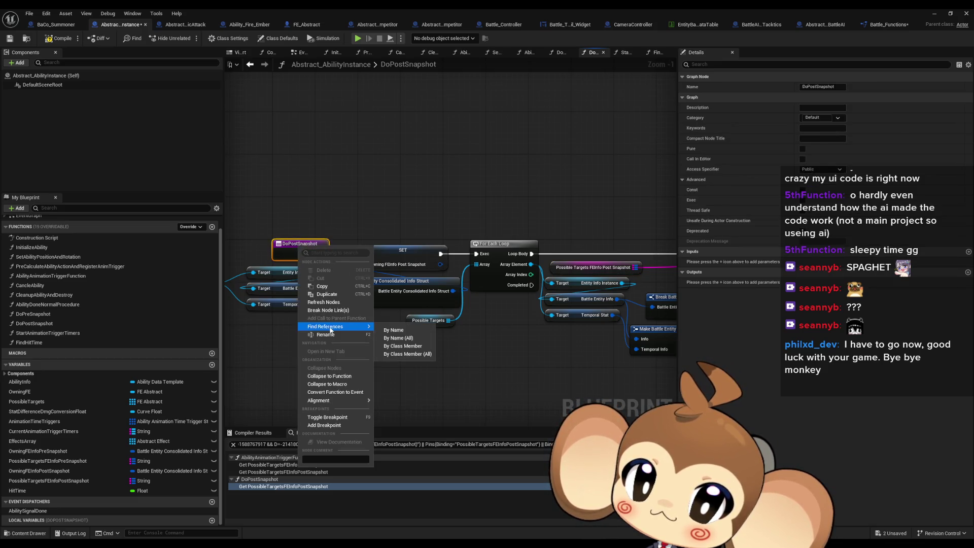
{"action": "left_click", "coordinate": [405, 349]}
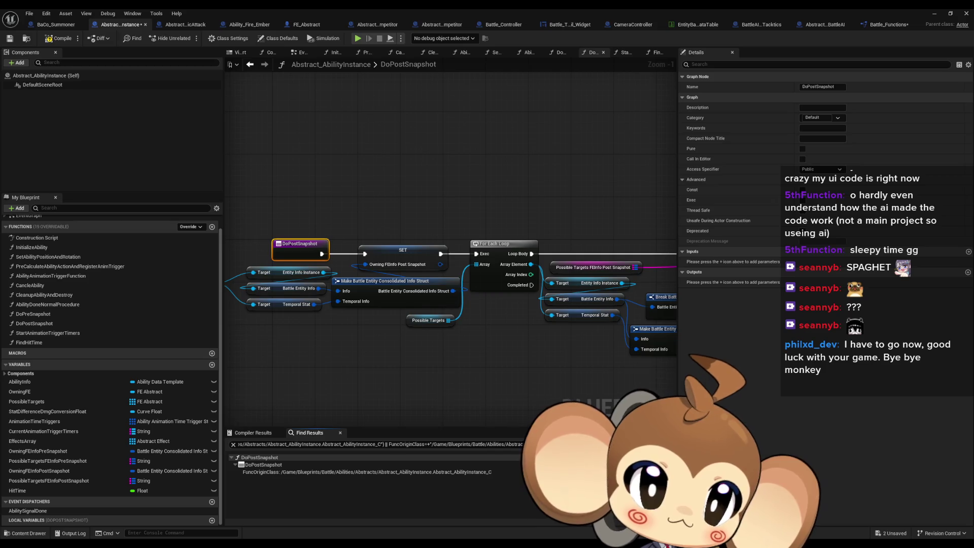
{"action": "left_click", "coordinate": [185, 25]}
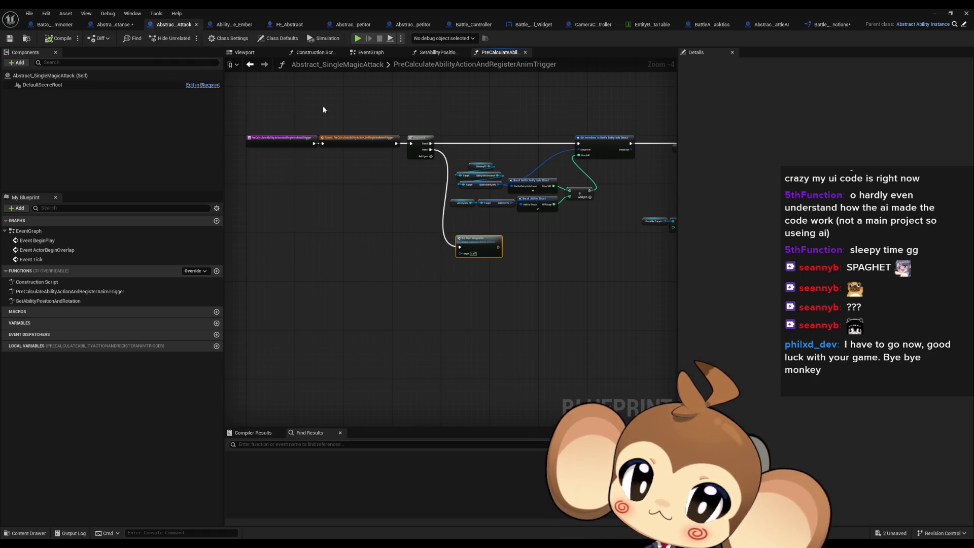
Inspect the Sequence, Do Post Snapshot and Print String nodes in the PreCalculate graph.
{"action": "scroll", "coordinate": [348, 150], "scroll_direction": "up", "scroll_amount": 2}
{"action": "left_click_drag", "start_coordinate": [516, 228], "coordinate": [429, 222]}
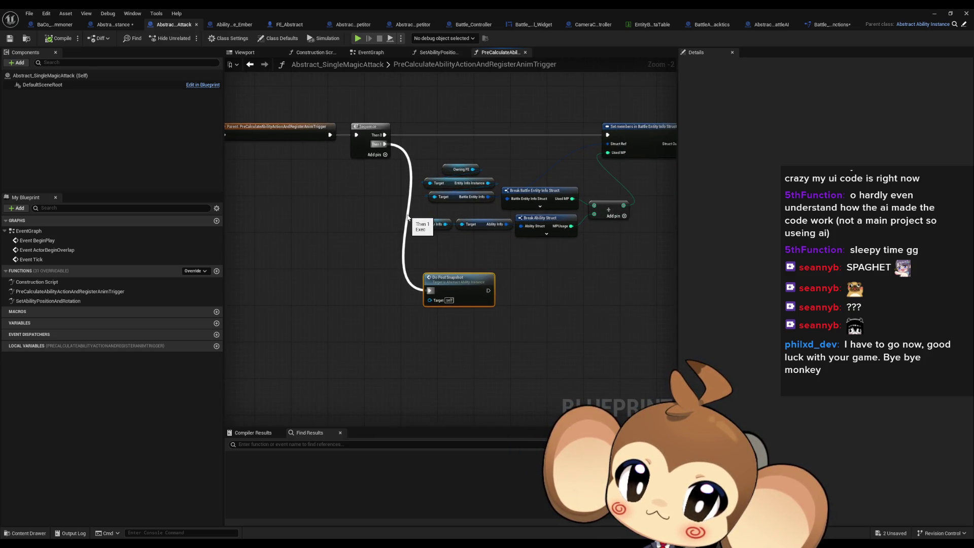
{"action": "scroll", "coordinate": [408, 223], "scroll_direction": "down", "scroll_amount": 3}
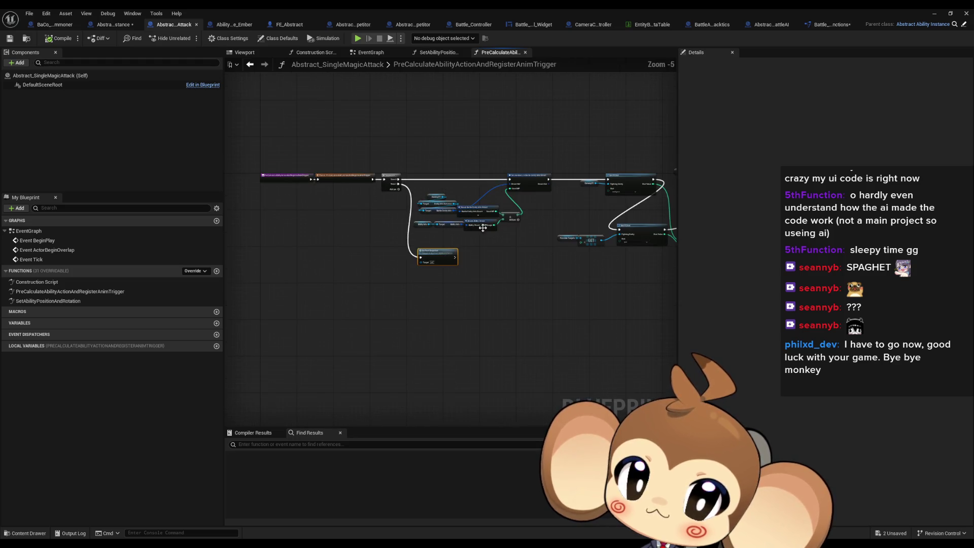
{"action": "left_click_drag", "start_coordinate": [558, 224], "coordinate": [213, 208]}
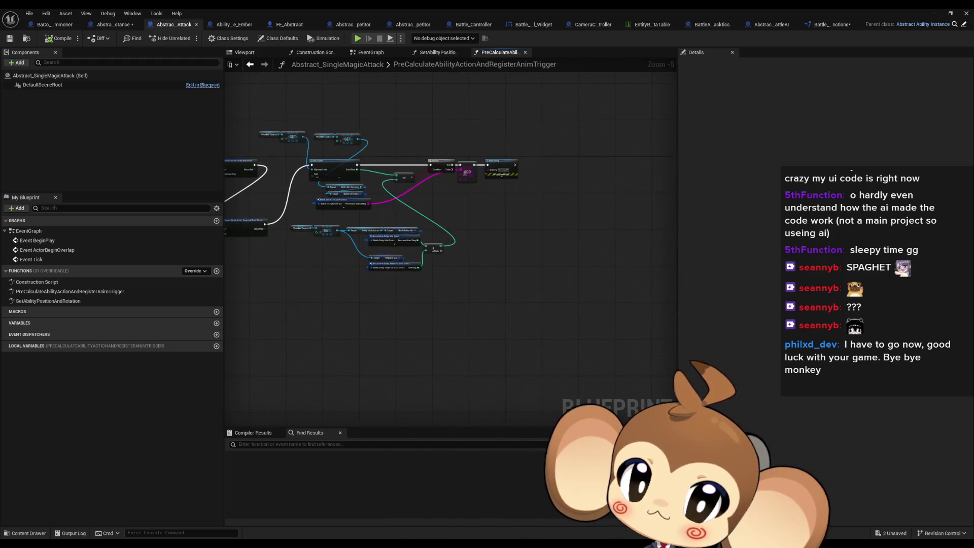
{"action": "scroll", "coordinate": [406, 226], "scroll_direction": "up", "scroll_amount": 4}
{"action": "mouse_move", "coordinate": [406, 226]}
{"action": "left_mouse_down"}
{"action": "mouse_move", "coordinate": [536, 236]}
{"action": "mouse_move", "coordinate": [374, 307]}
{"action": "left_mouse_up"}
{"action": "scroll", "coordinate": [496, 245], "scroll_direction": "down", "scroll_amount": 5}
{"action": "scroll", "coordinate": [401, 293], "scroll_direction": "up", "scroll_amount": 5}
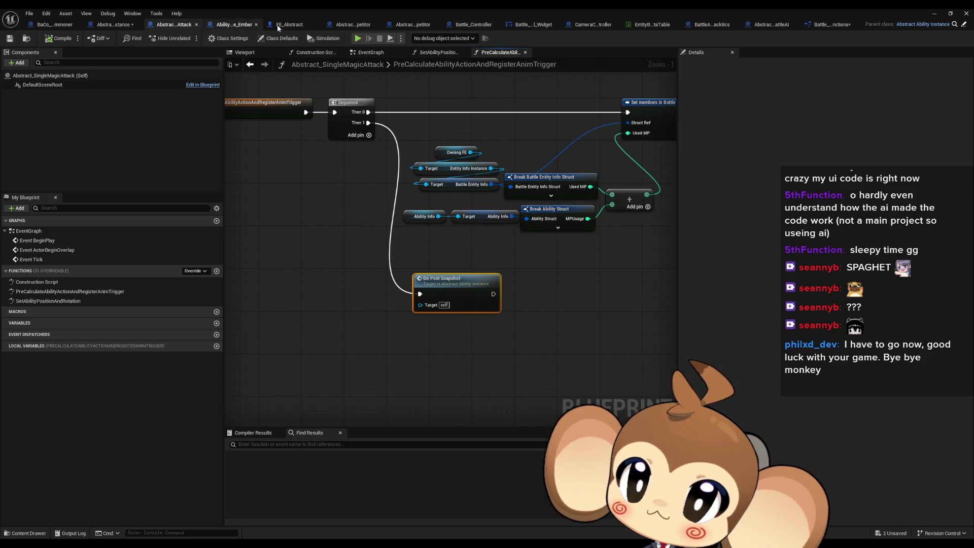
Open PreCalculateAbilityActionAndRegisterAnimTrigger in Abstract_AbilityInstance, then return to Battle_Controller.
{"action": "left_click", "coordinate": [110, 26]}
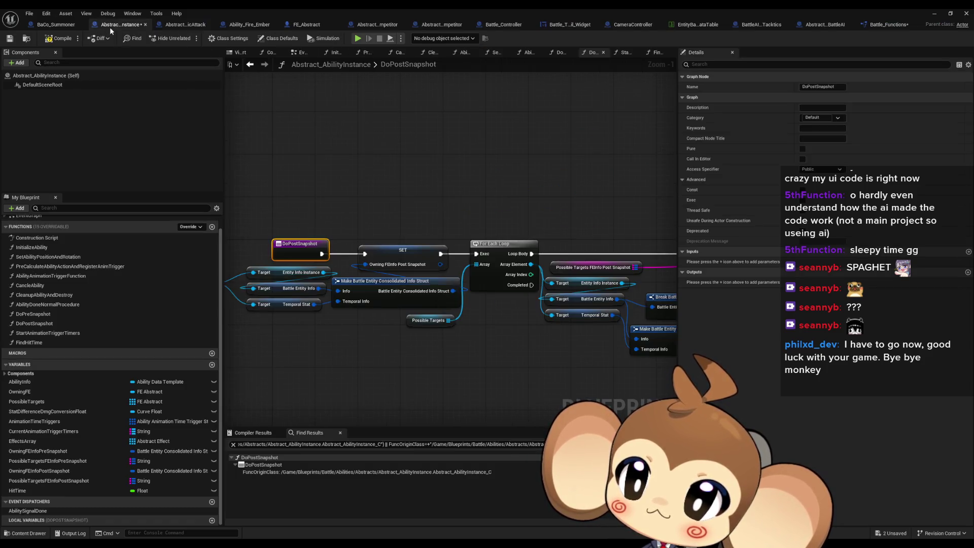
{"action": "double_click", "coordinate": [92, 266]}
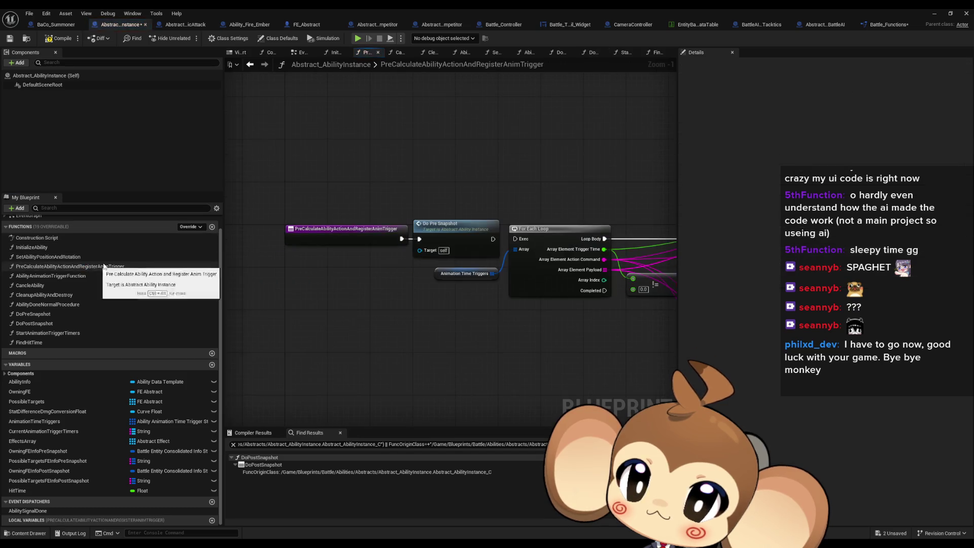
{"action": "left_click", "coordinate": [179, 29]}
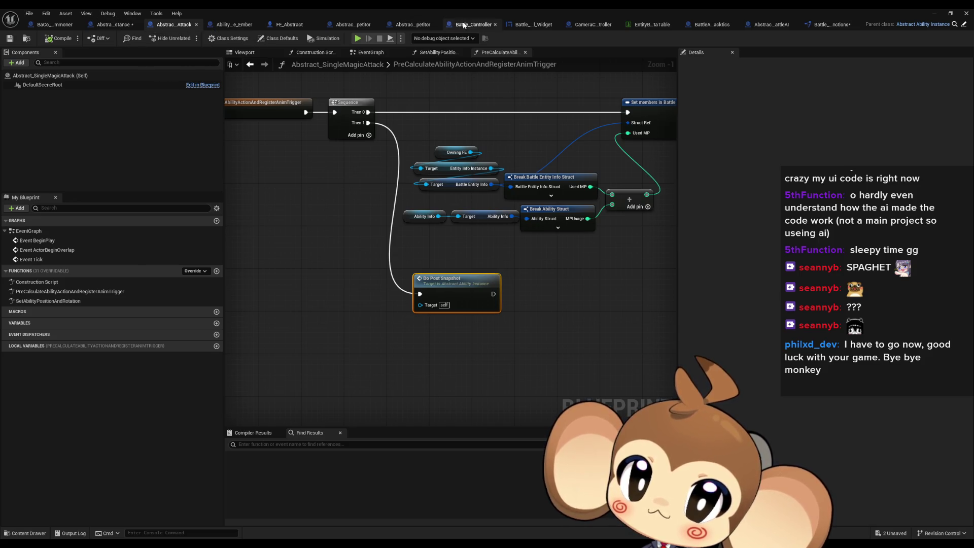
{"action": "left_click_drag", "start_coordinate": [464, 26], "coordinate": [85, 24]}
{"action": "left_click", "coordinate": [174, 25]}
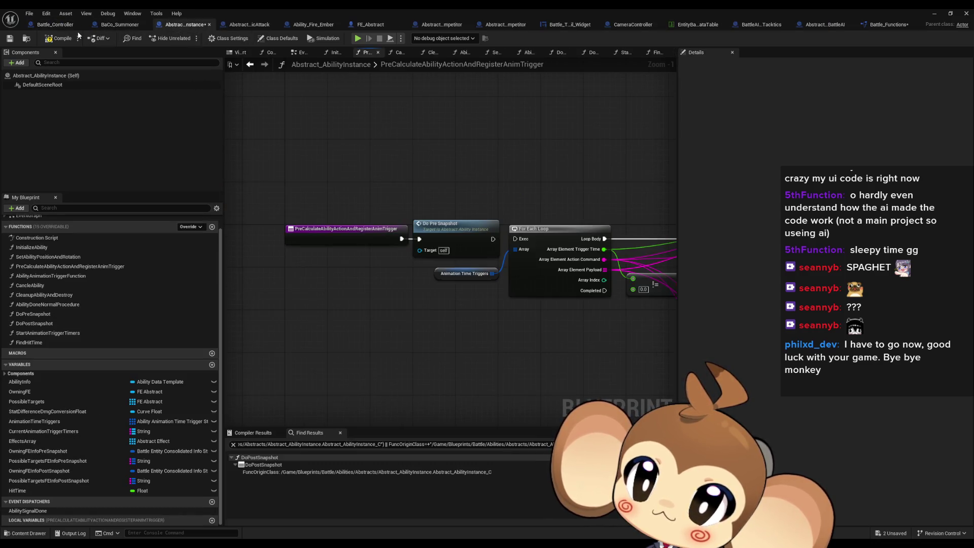
{"action": "left_click", "coordinate": [53, 26]}
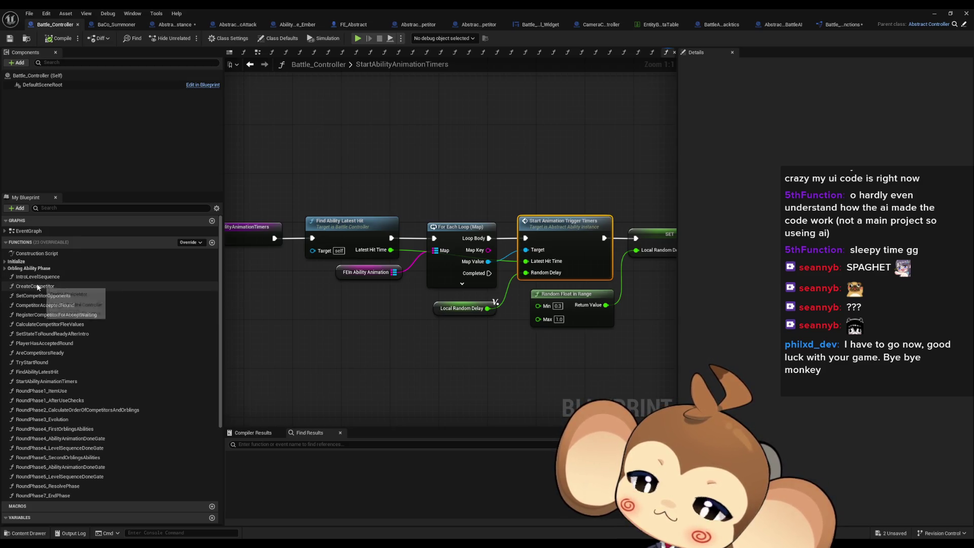
Open ChooseActionAndStartAbilities, select its ADD node, then return to Abstract_AbilityInstance.
{"action": "left_click", "coordinate": [497, 52]}
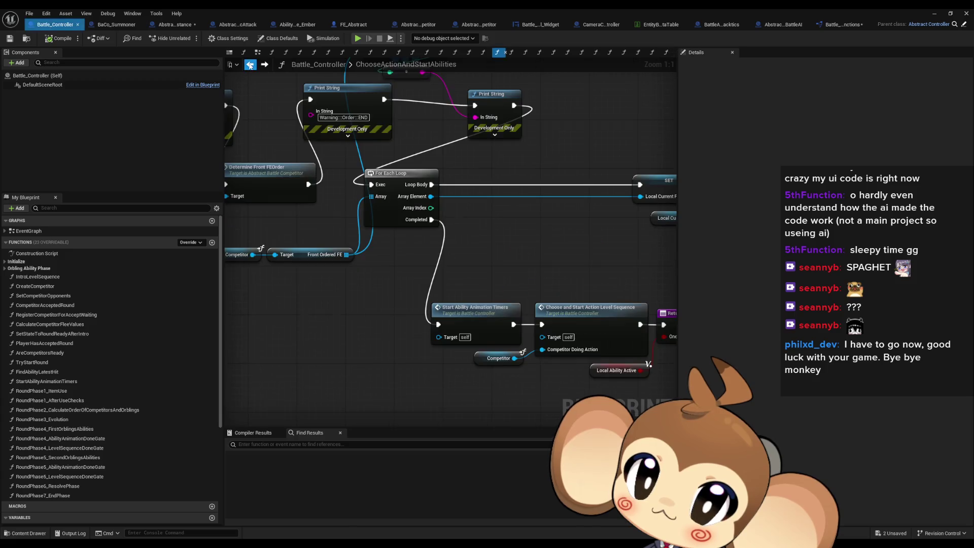
{"action": "scroll", "coordinate": [436, 213], "scroll_direction": "down", "scroll_amount": 2}
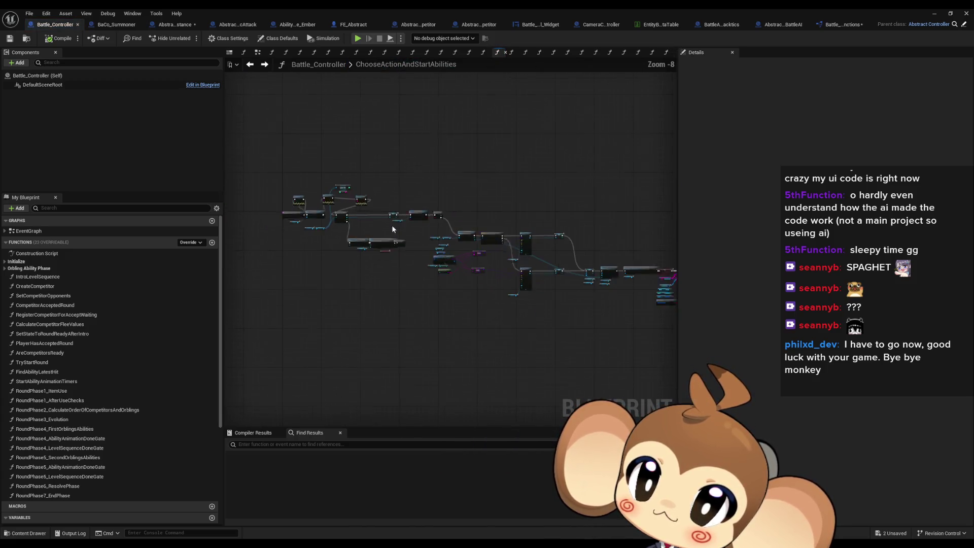
{"action": "scroll", "coordinate": [400, 281], "scroll_direction": "up", "scroll_amount": 3}
{"action": "scroll", "coordinate": [400, 281], "scroll_direction": "up", "scroll_amount": 3}
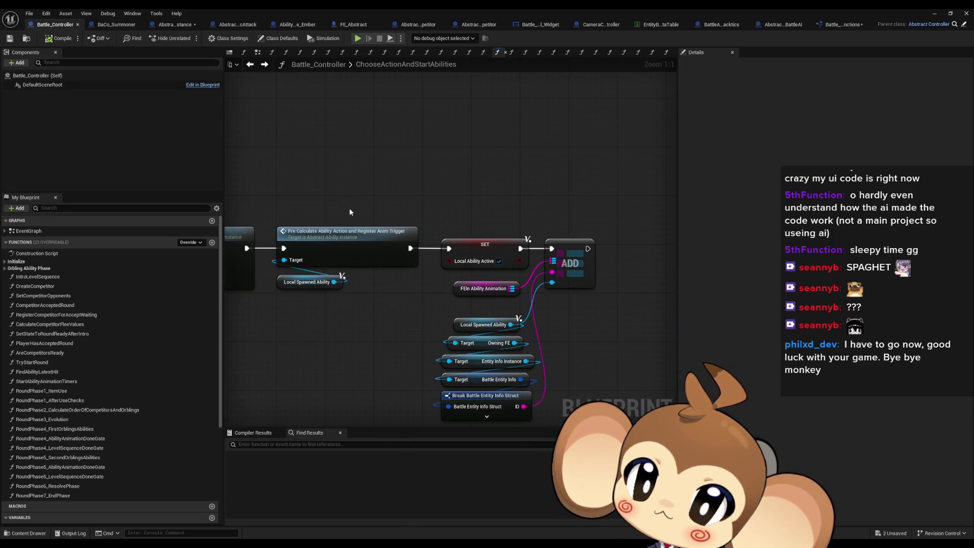
{"action": "left_click", "coordinate": [570, 269]}
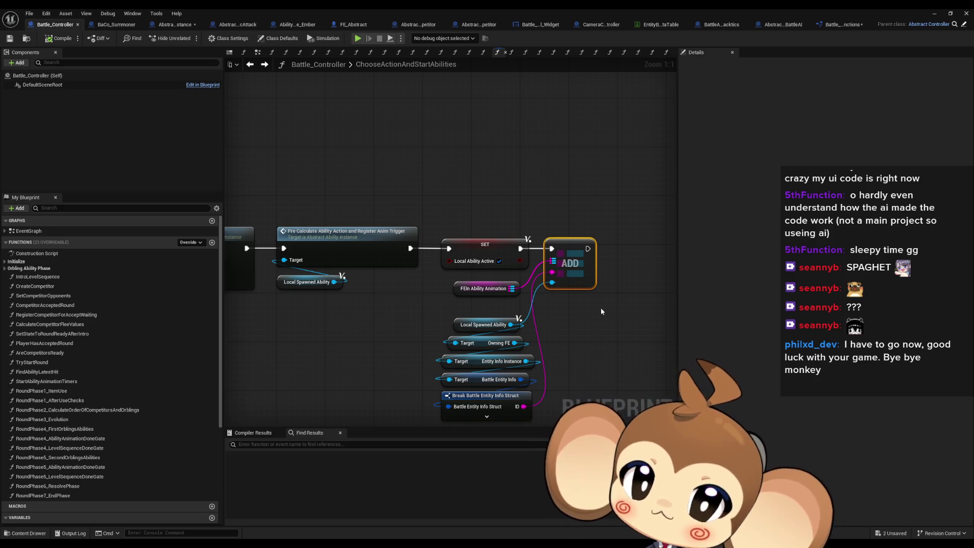
{"action": "left_click_drag", "start_coordinate": [601, 308], "coordinate": [589, 295]}
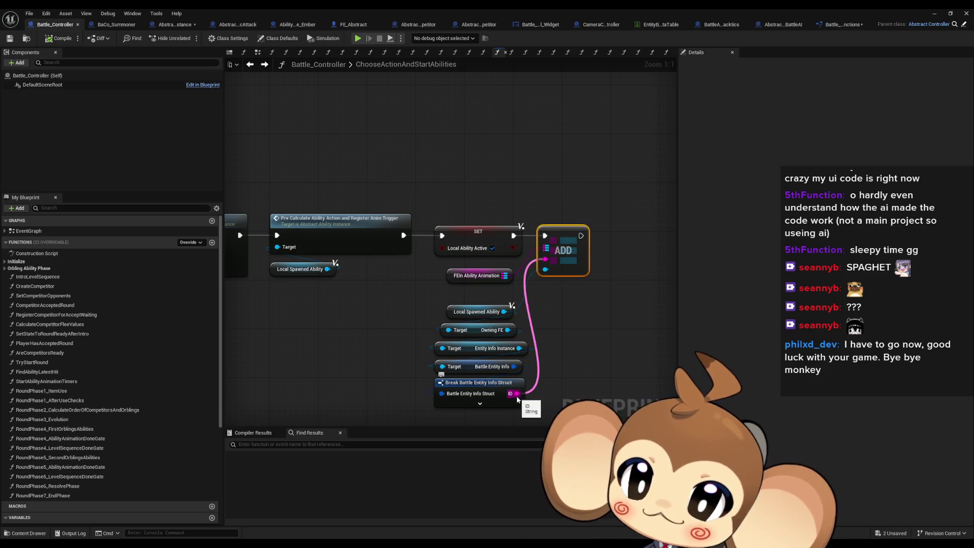
{"action": "left_click", "coordinate": [169, 27]}
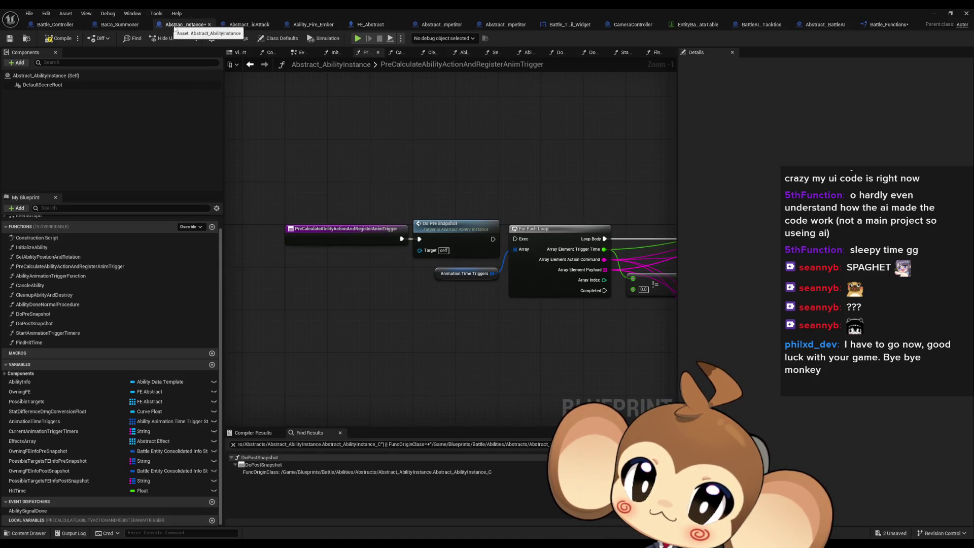
Open DoPostSnapshot from its call in Abstract_SingleMagicAttack and frame the ADD node.
{"action": "scroll", "coordinate": [311, 193], "scroll_direction": "down", "scroll_amount": 2}
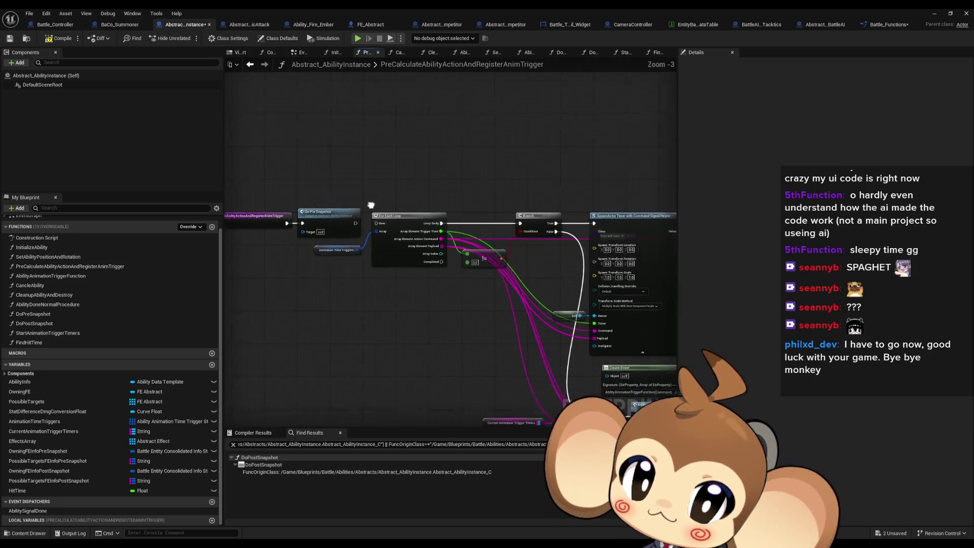
{"action": "left_click", "coordinate": [241, 27]}
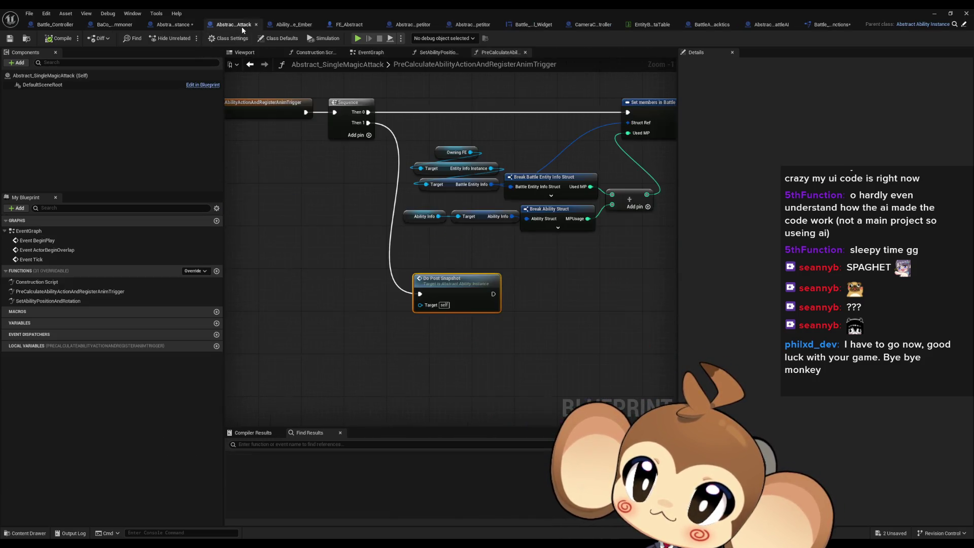
{"action": "double_click", "coordinate": [456, 295]}
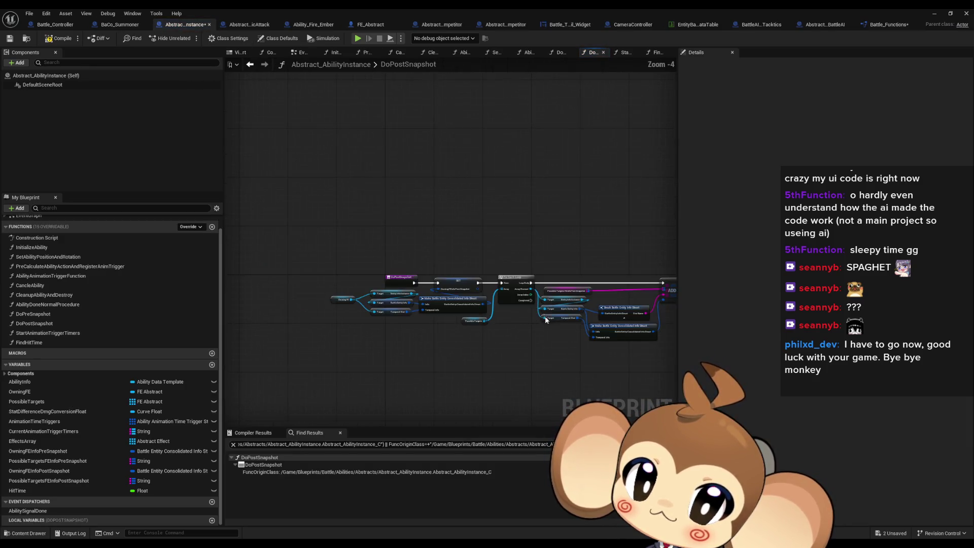
{"action": "scroll", "coordinate": [545, 319], "scroll_direction": "up", "scroll_amount": 5}
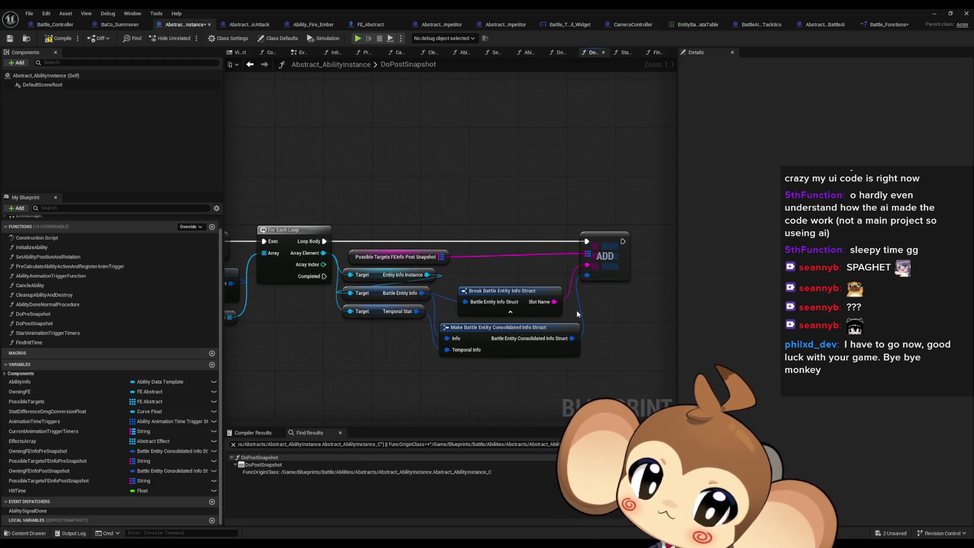
{"action": "left_click_drag", "start_coordinate": [577, 311], "coordinate": [405, 311]}
After ADD, print an Append of "post:" and the Slot Name.
{"action": "left_click_drag", "start_coordinate": [450, 242], "coordinate": [509, 240]}
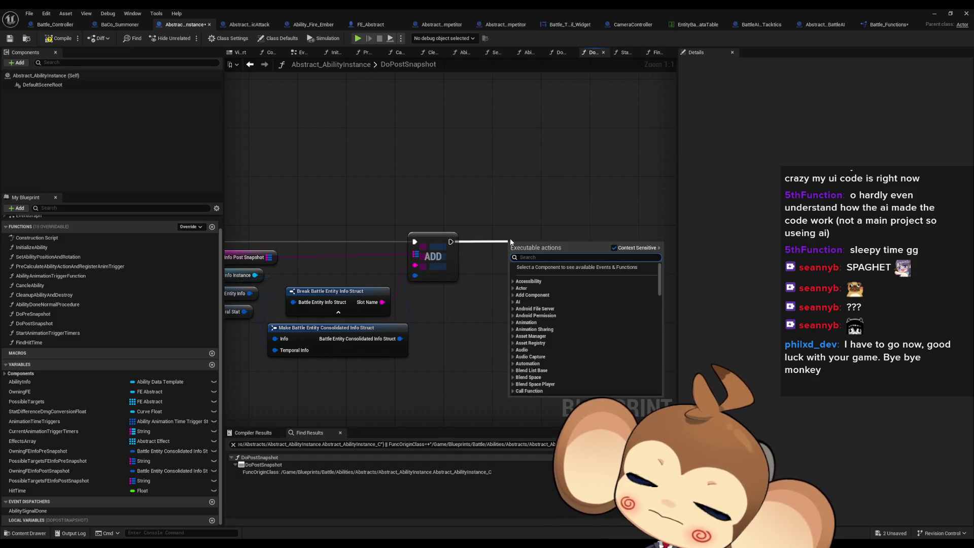
{"action": "type", "text": "print string"}
{"action": "key", "text": "Return"}
{"action": "mouse_move", "coordinate": [518, 274]}
{"action": "left_mouse_down"}
{"action": "mouse_move", "coordinate": [580, 262]}
{"action": "mouse_move", "coordinate": [532, 284]}
{"action": "mouse_move", "coordinate": [473, 289]}
{"action": "left_mouse_up"}
{"action": "type", "text": "append"}
{"action": "key", "text": "Return"}
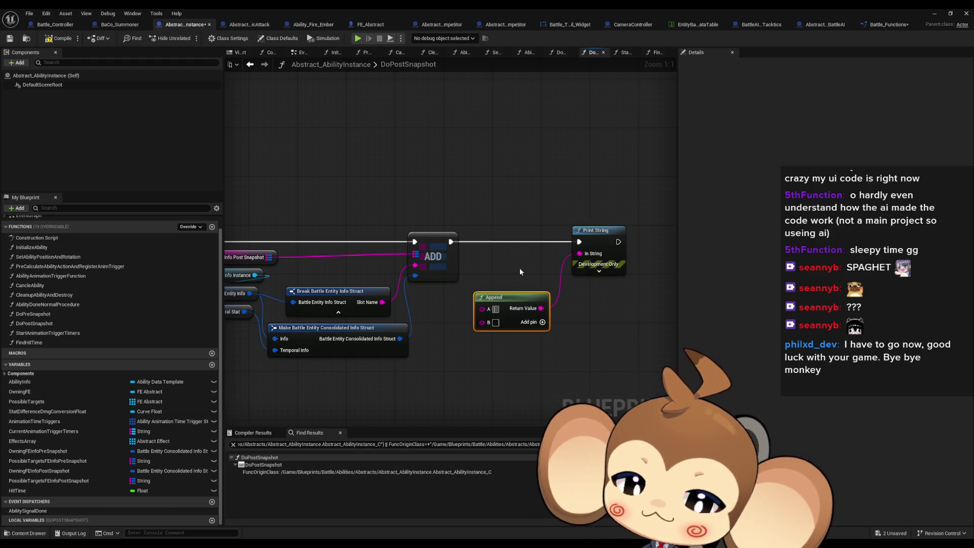
{"action": "type", "text": "post:"}
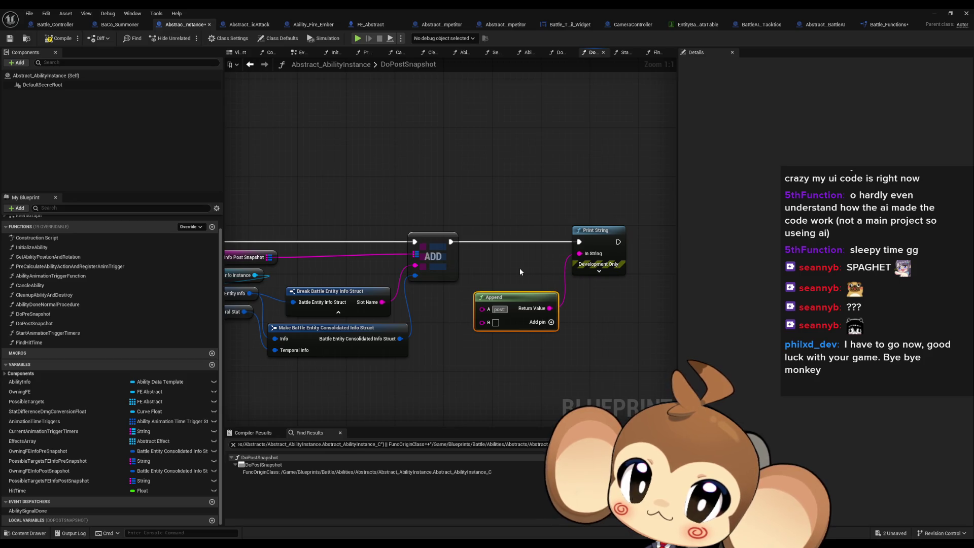
{"action": "left_click_drag", "start_coordinate": [482, 323], "coordinate": [382, 303]}
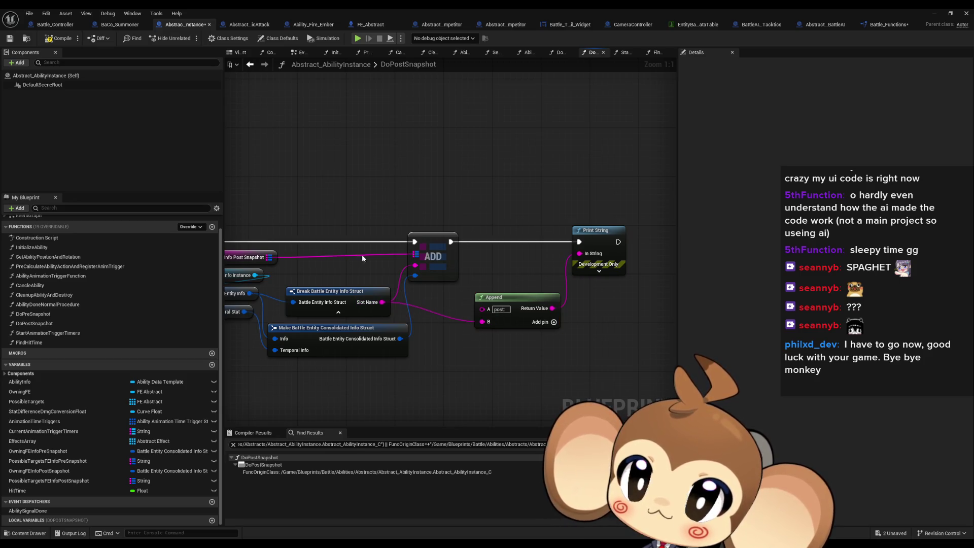
In Battle_Controller, pull a new execution link from the ADD node.
{"action": "left_click", "coordinate": [59, 27]}
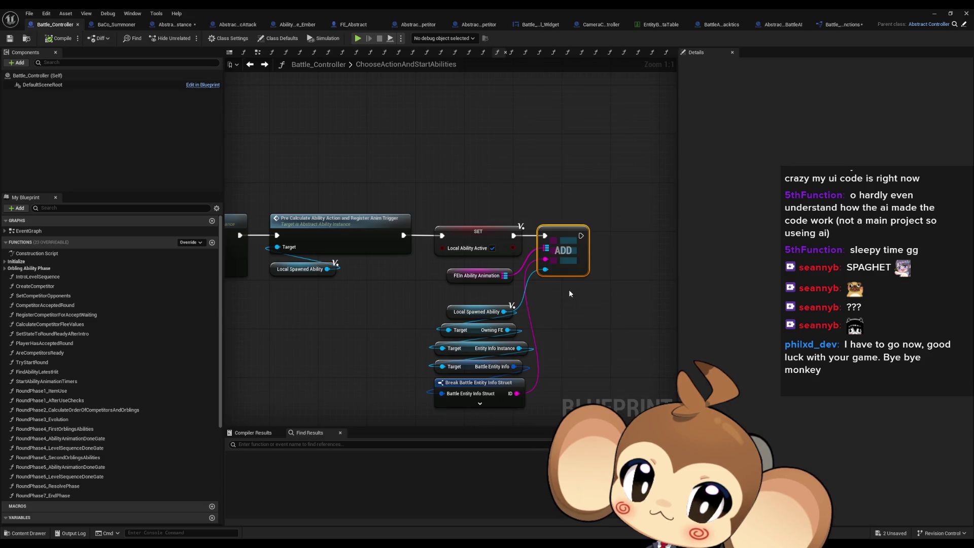
{"action": "left_click_drag", "start_coordinate": [568, 289], "coordinate": [544, 283]}
{"action": "left_click_drag", "start_coordinate": [546, 240], "coordinate": [578, 236]}
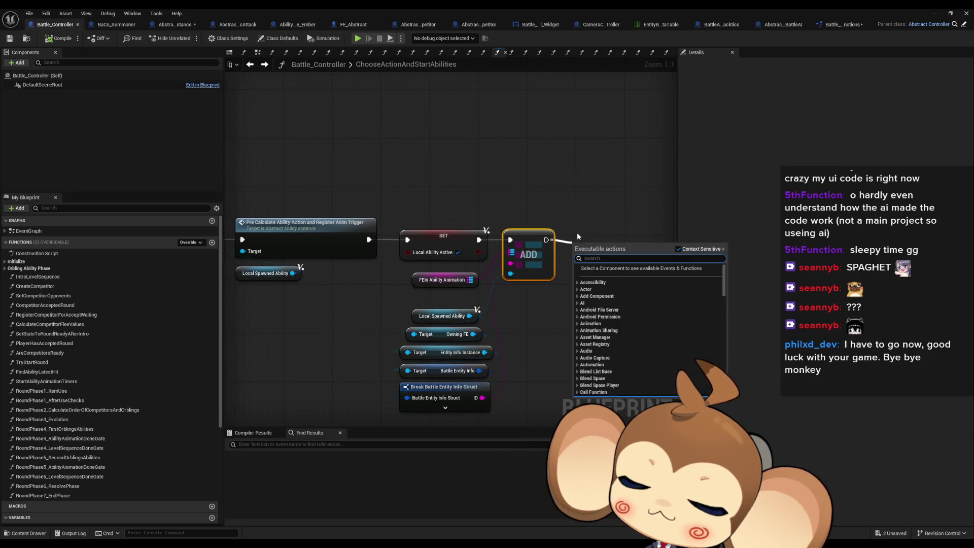
After ADD, add a Print String fed by an Append joining 'Controller:' with the struct's ID.
{"action": "type", "text": "print string"}
{"action": "key", "text": "Return"}
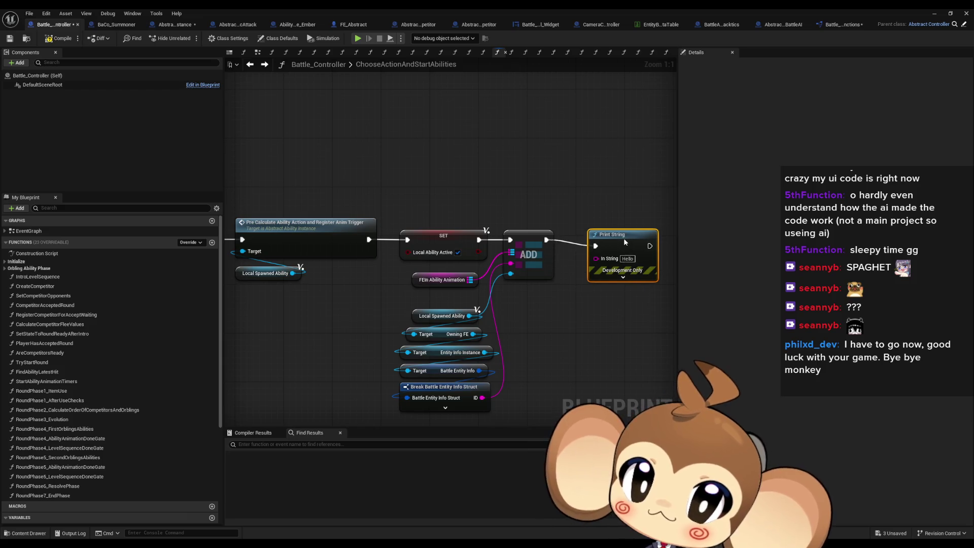
{"action": "left_click_drag", "start_coordinate": [634, 192], "coordinate": [603, 200]}
{"action": "left_click_drag", "start_coordinate": [565, 259], "coordinate": [517, 312]}
{"action": "type", "text": "a"}
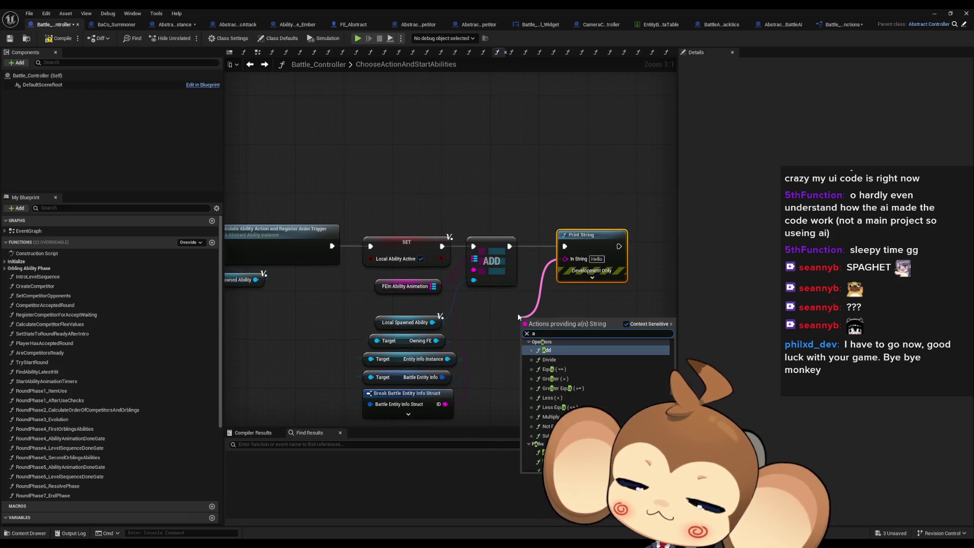
{"action": "type", "text": "ppend"}
{"action": "key", "text": "Return"}
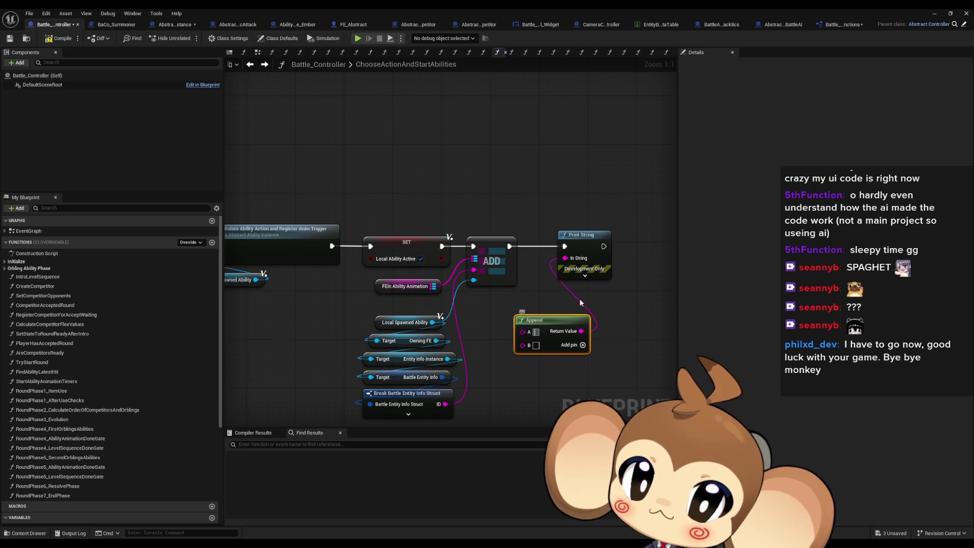
{"action": "type", "text": "Co"}
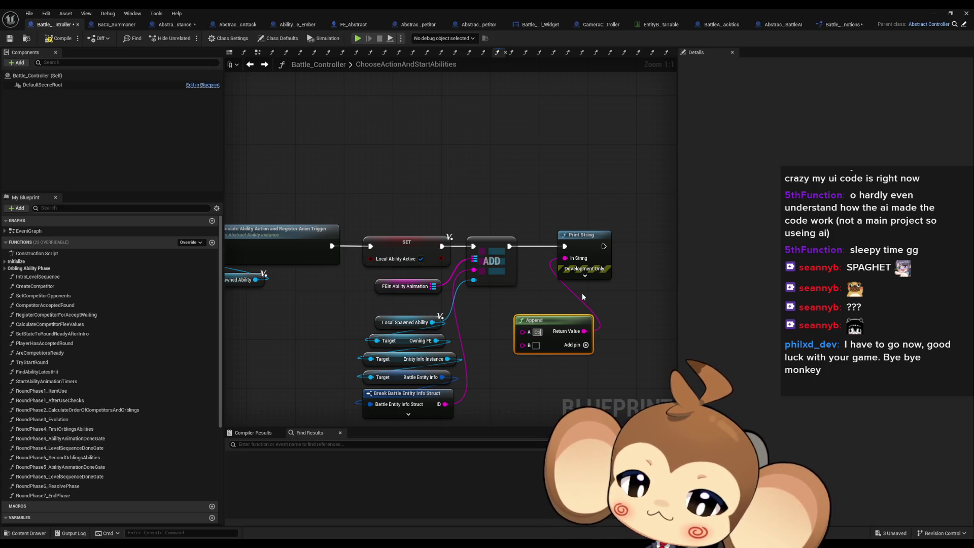
{"action": "type", "text": "ntroller:"}
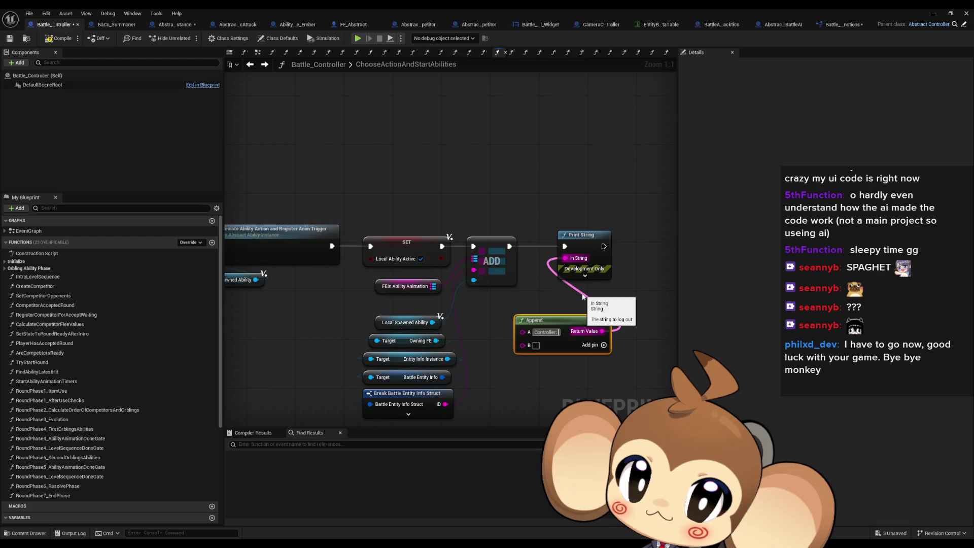
{"action": "left_click_drag", "start_coordinate": [522, 345], "coordinate": [445, 404]}
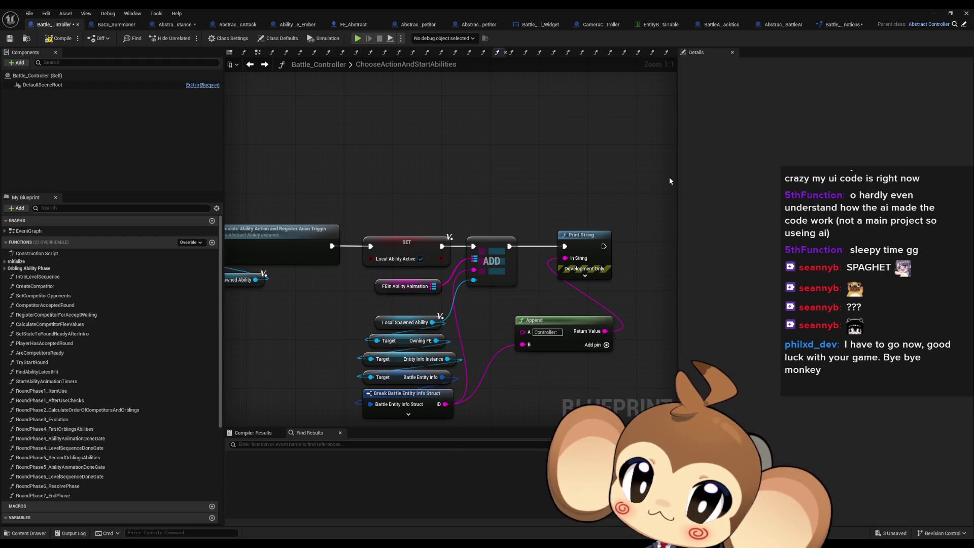
{"action": "left_click", "coordinate": [924, 13]}
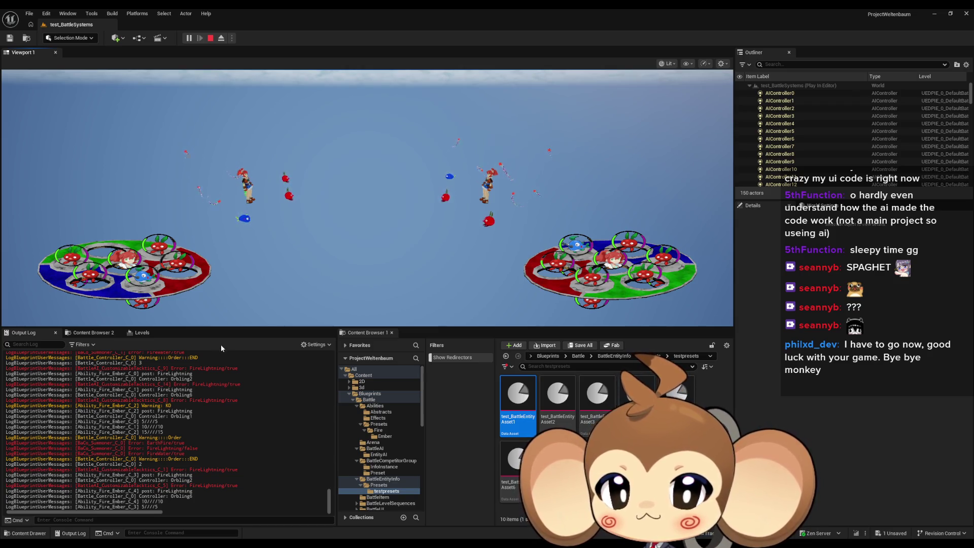
Check the FireLightning log lines, stop the play session and bring Battle_Controller back.
{"action": "left_click_drag", "start_coordinate": [164, 373], "coordinate": [183, 378]}
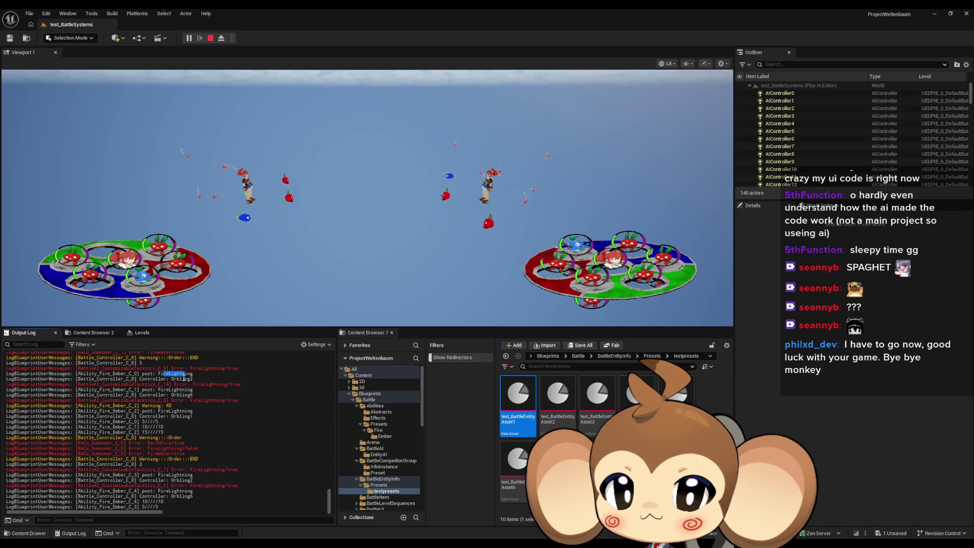
{"action": "left_click_drag", "start_coordinate": [167, 410], "coordinate": [184, 411]}
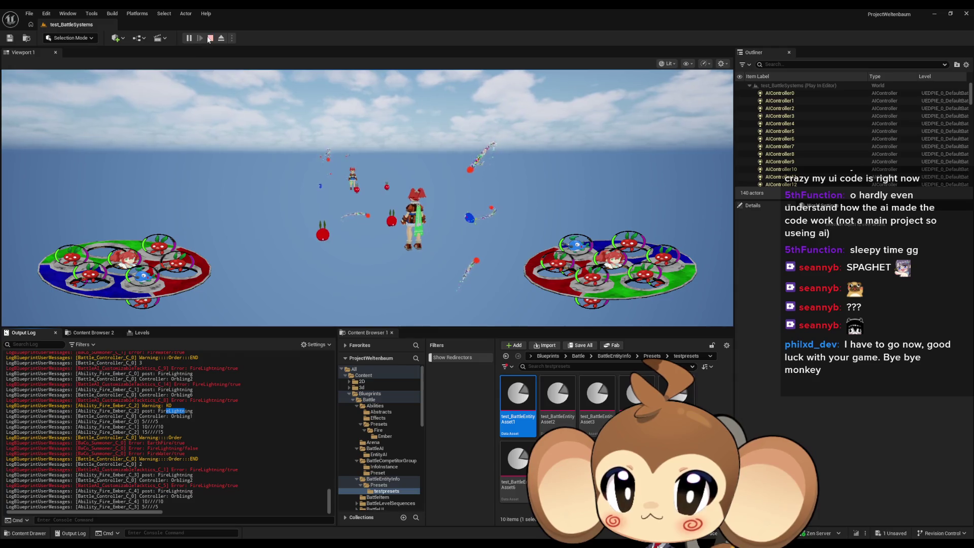
{"action": "key", "text": "Escape"}
{"action": "left_click", "coordinate": [358, 505]}
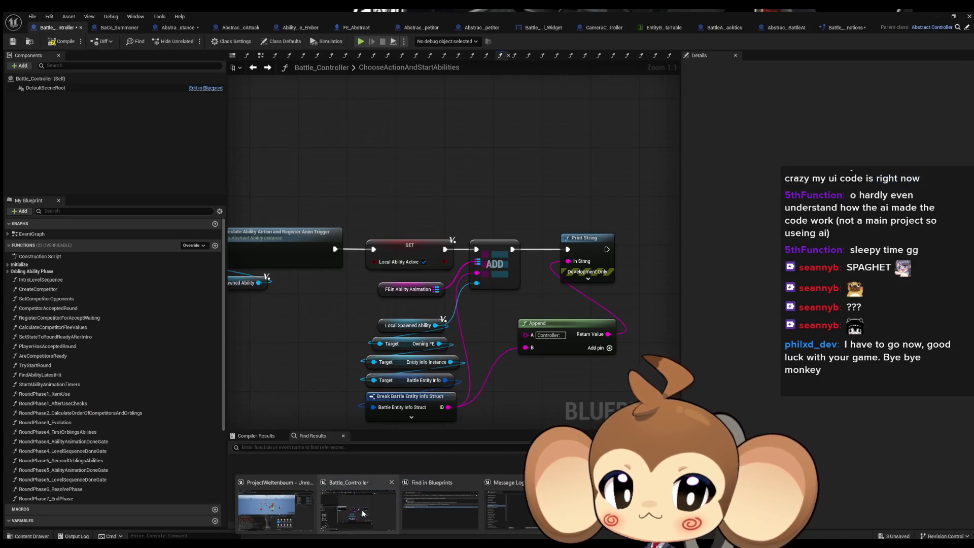
Look over the struct-reading nodes and select the Break Battle Entity Info Struct node.
{"action": "scroll", "coordinate": [552, 355], "scroll_direction": "down", "scroll_amount": 2}
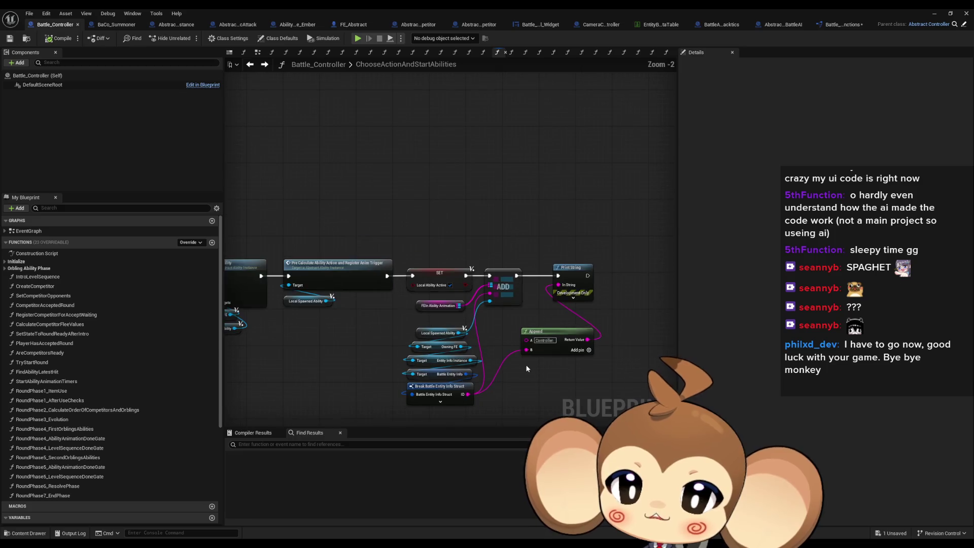
{"action": "scroll", "coordinate": [461, 370], "scroll_direction": "up", "scroll_amount": 2}
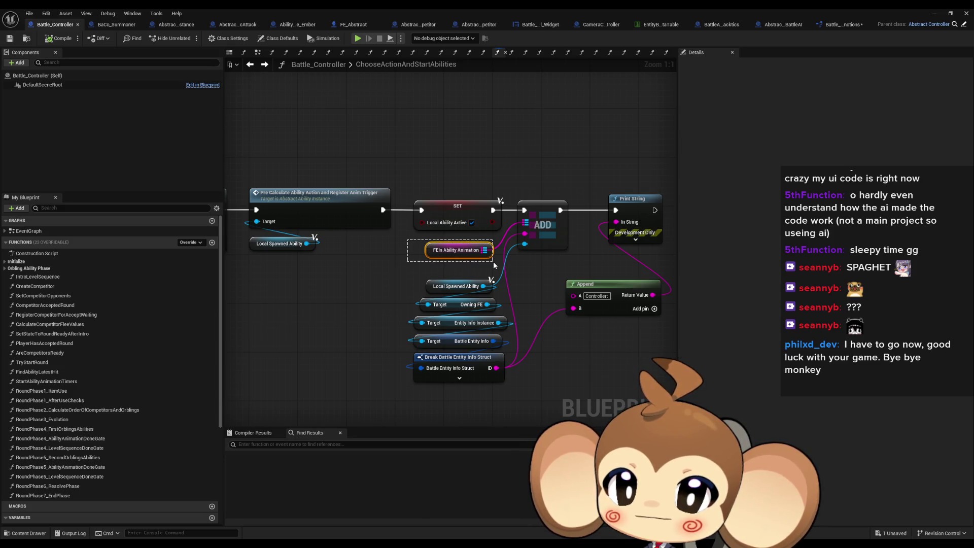
{"action": "left_click", "coordinate": [475, 288]}
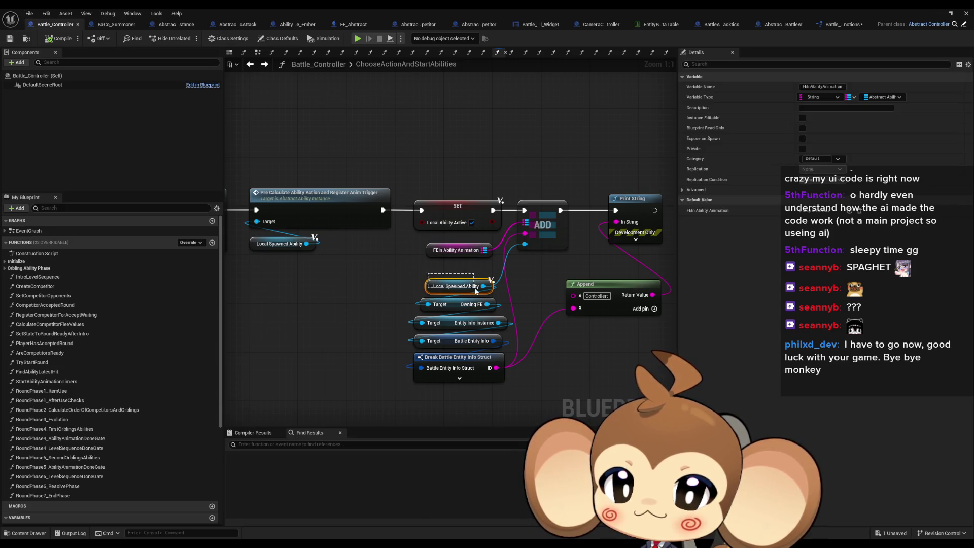
{"action": "left_click", "coordinate": [421, 304]}
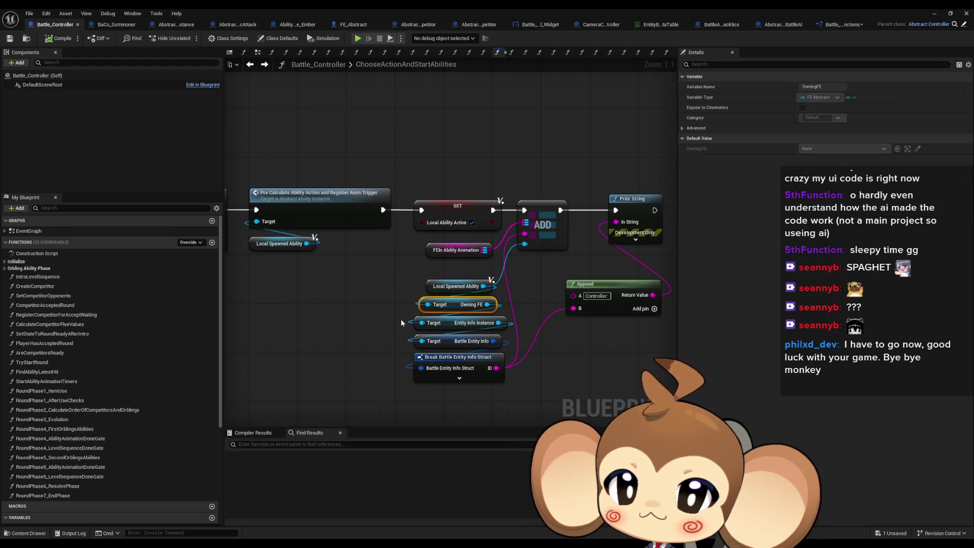
{"action": "left_click", "coordinate": [420, 325]}
{"action": "left_click", "coordinate": [430, 341]}
{"action": "left_click", "coordinate": [462, 357]}
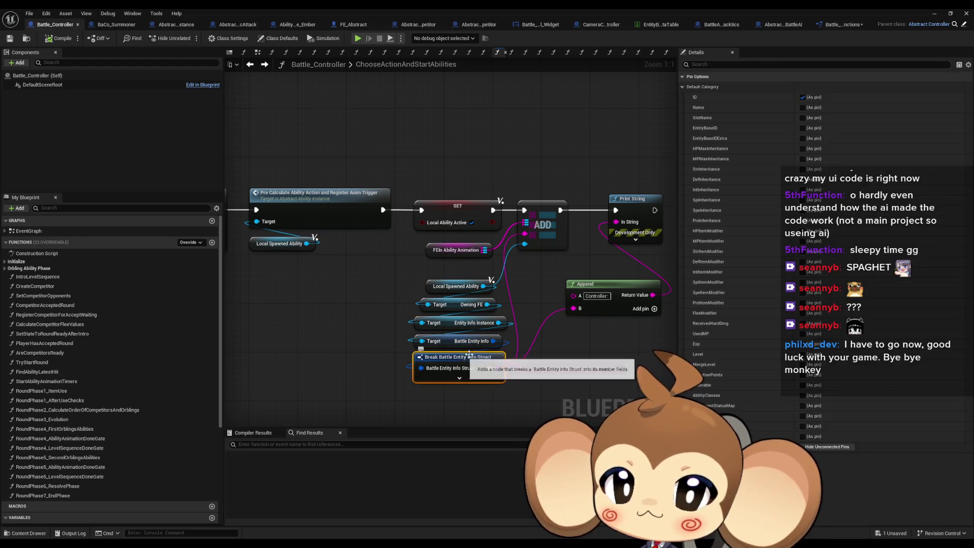
{"action": "left_click", "coordinate": [436, 267]}
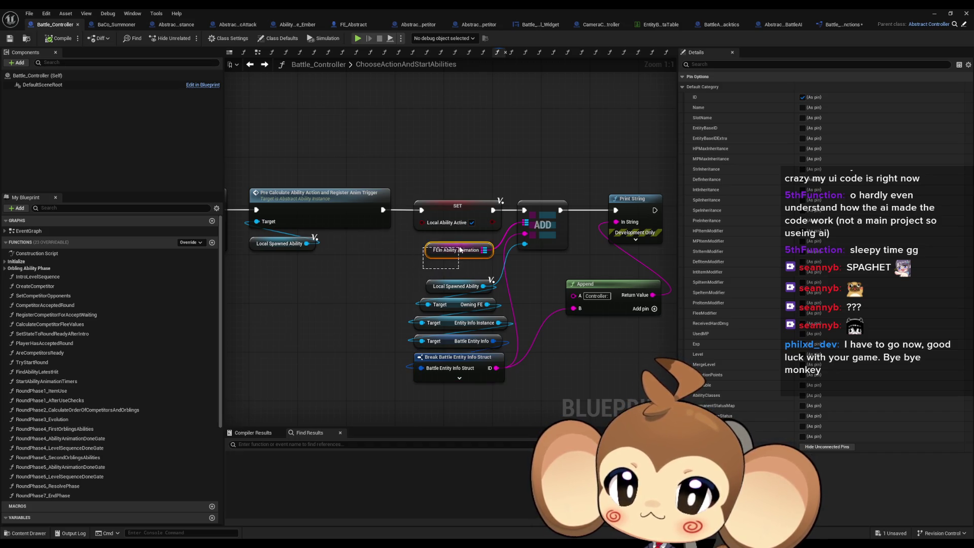
{"action": "left_click_drag", "start_coordinate": [460, 249], "coordinate": [461, 250]}
{"action": "left_click", "coordinate": [477, 364]}
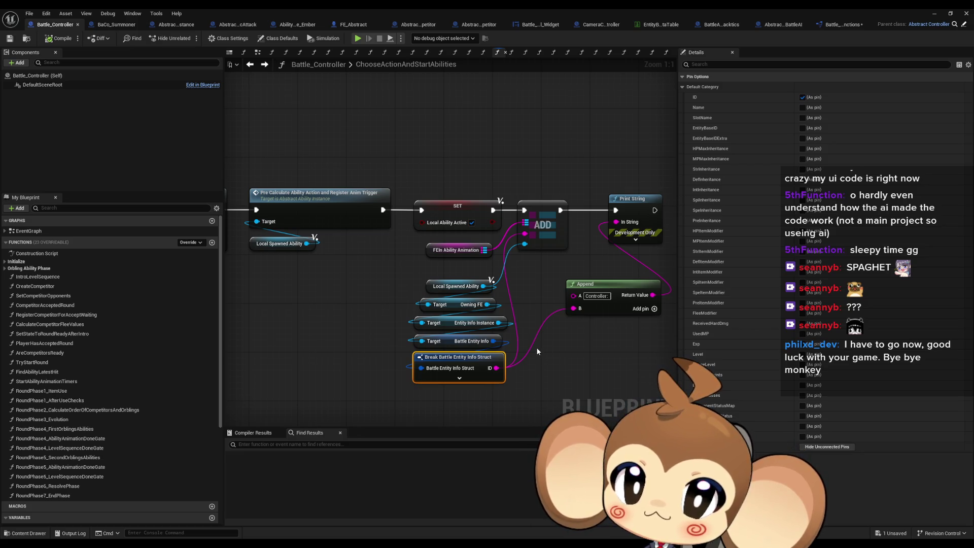
{"action": "mouse_move", "coordinate": [530, 275]}
{"action": "left_mouse_down"}
{"action": "mouse_move", "coordinate": [495, 266]}
{"action": "mouse_move", "coordinate": [476, 236]}
{"action": "left_mouse_up"}
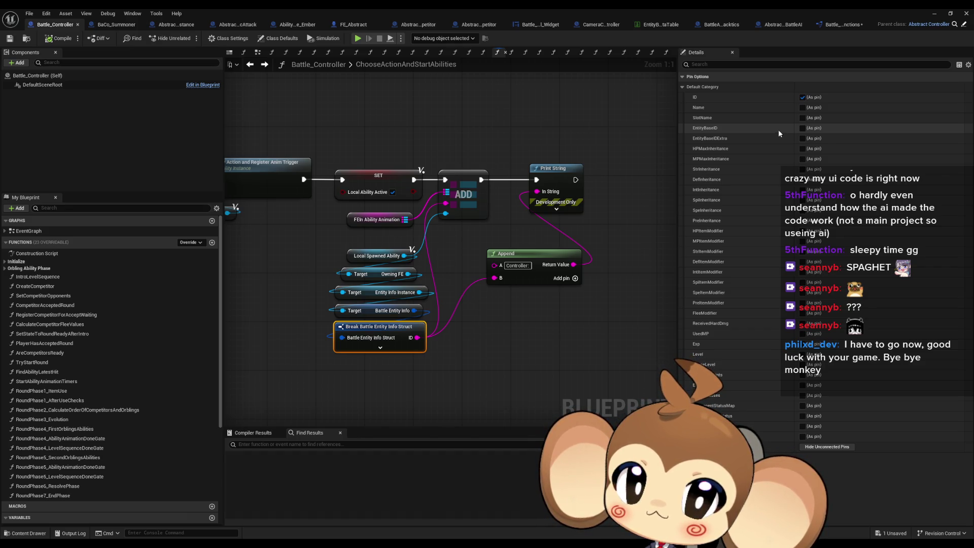
Expose SlotName as a pin and wire it into Append's B in place of ID.
{"action": "left_click", "coordinate": [802, 118]}
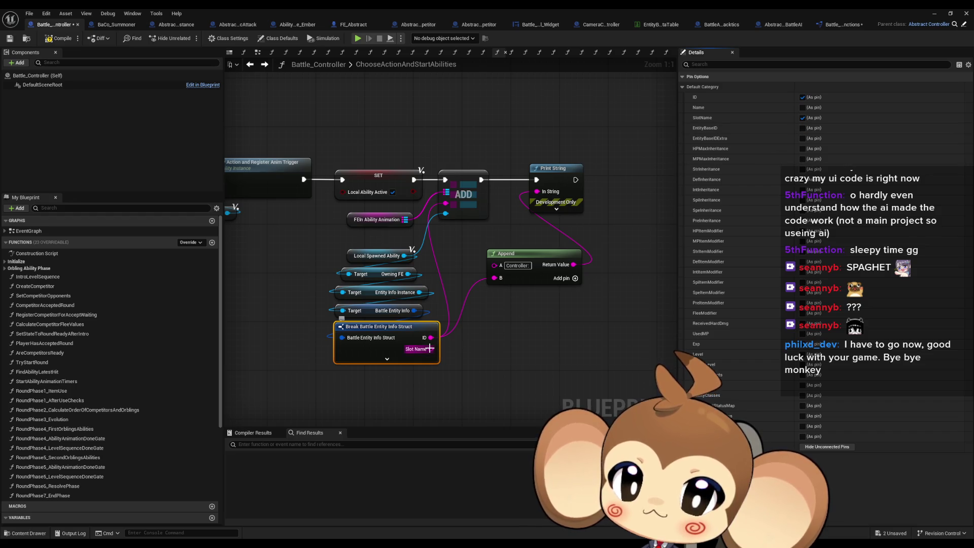
{"action": "left_click_drag", "start_coordinate": [429, 349], "coordinate": [445, 203]}
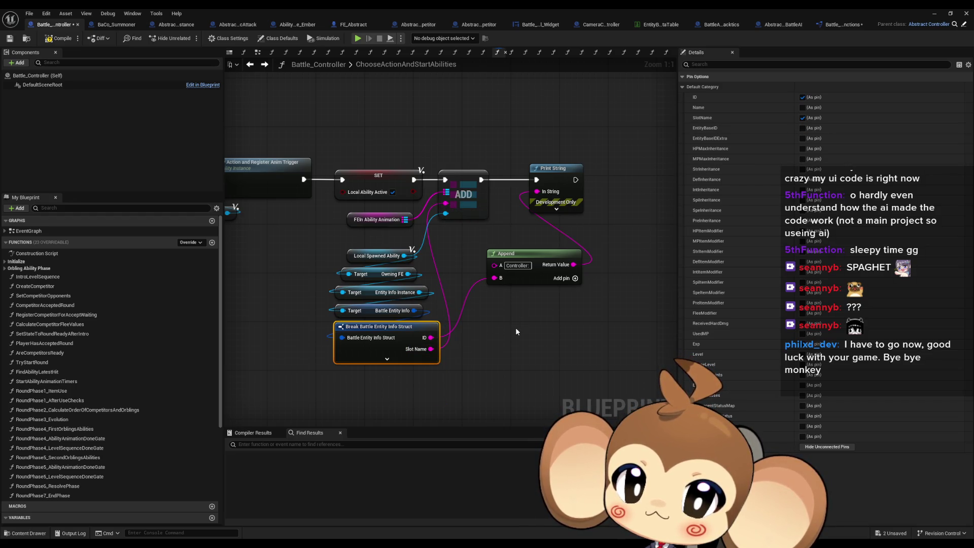
{"action": "left_click_drag", "start_coordinate": [431, 349], "coordinate": [494, 278]}
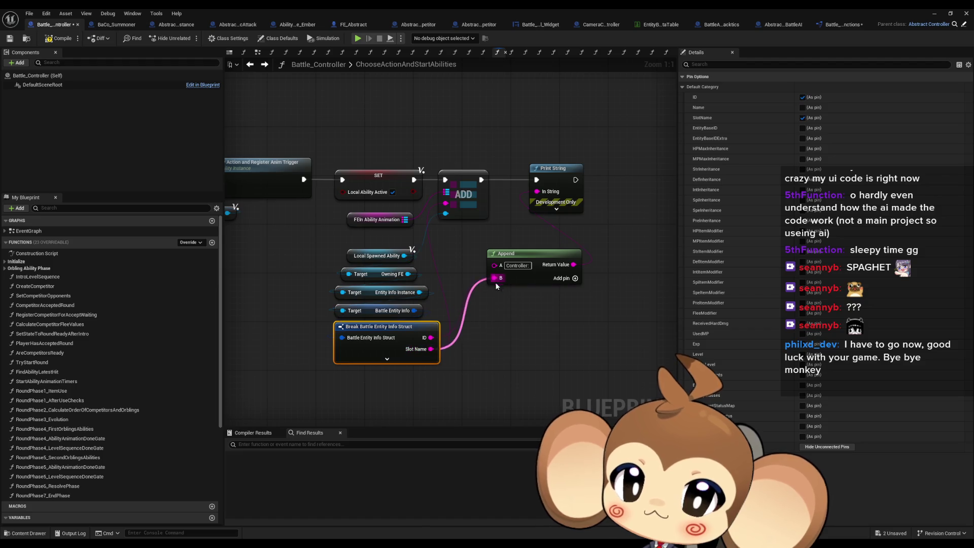
{"action": "left_click", "coordinate": [932, 14]}
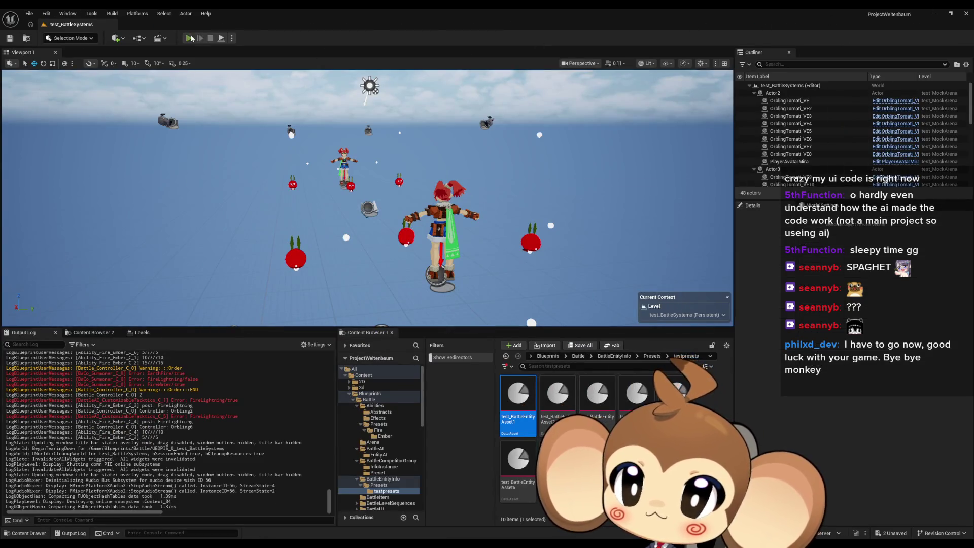
Play-test the level to see the 'Controller:' Slot Name output.
{"action": "left_click", "coordinate": [191, 39]}
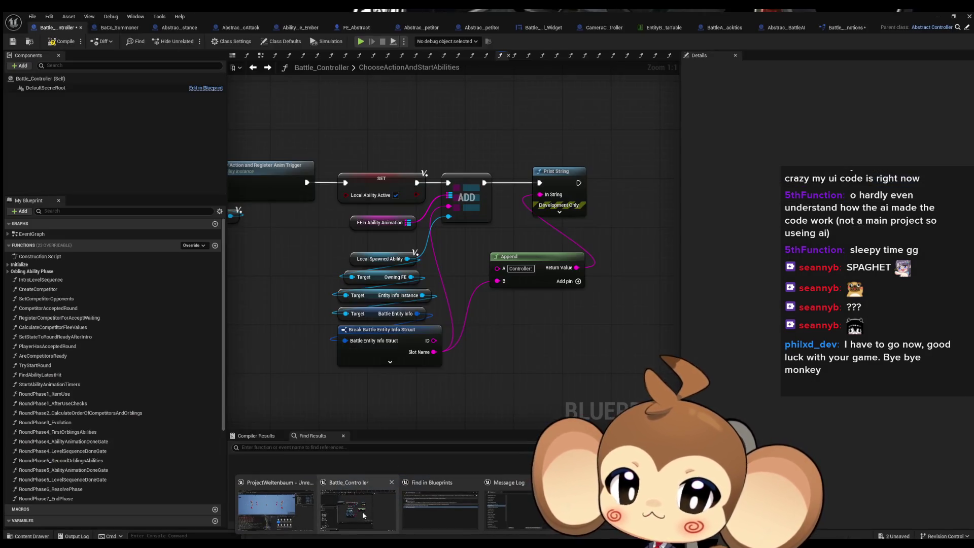
Back in Battle_Controller, review the struct-reading nodes, then switch to Abstract_AbilityInstance's DoPostSnapshot graph.
{"action": "left_click", "coordinate": [363, 515]}
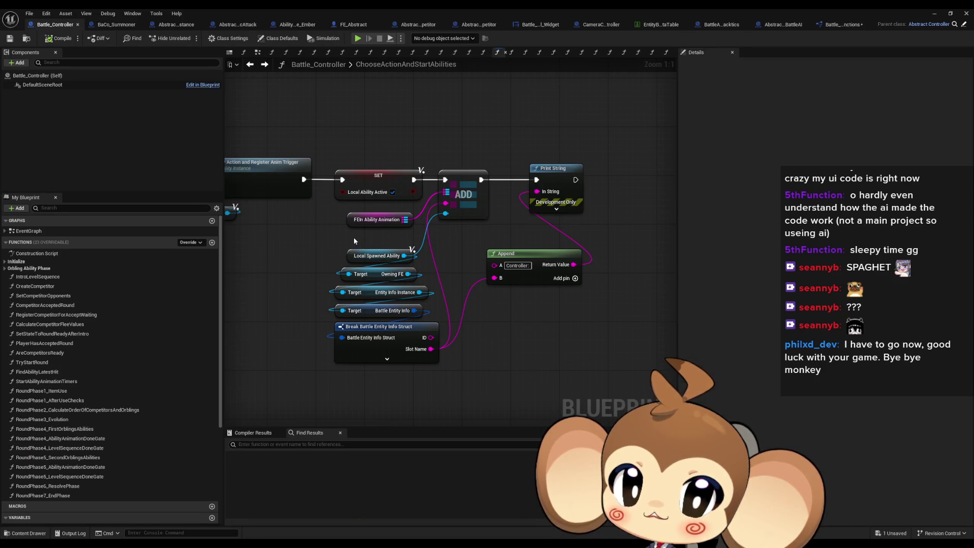
{"action": "left_click_drag", "start_coordinate": [310, 252], "coordinate": [443, 382]}
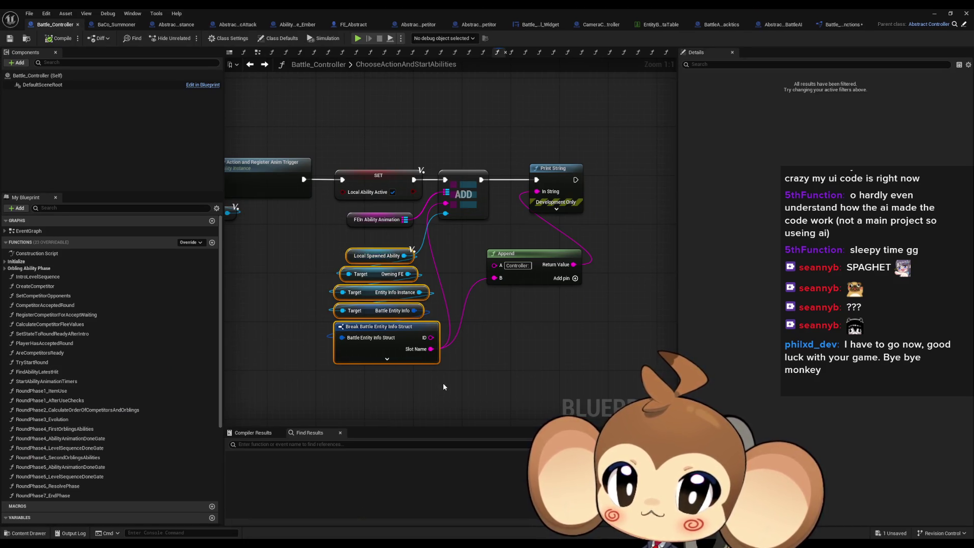
{"action": "left_click_drag", "start_coordinate": [344, 245], "coordinate": [406, 279]}
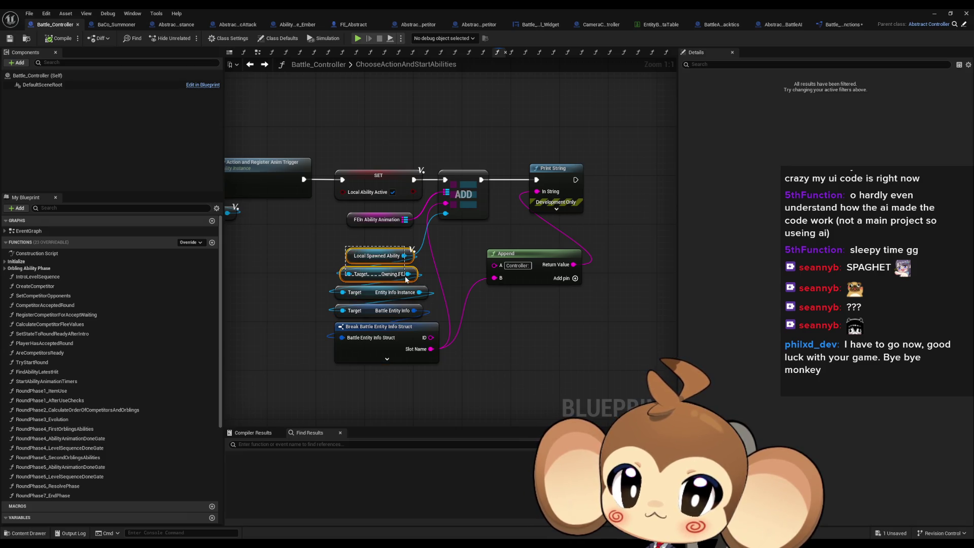
{"action": "left_click", "coordinate": [496, 310]}
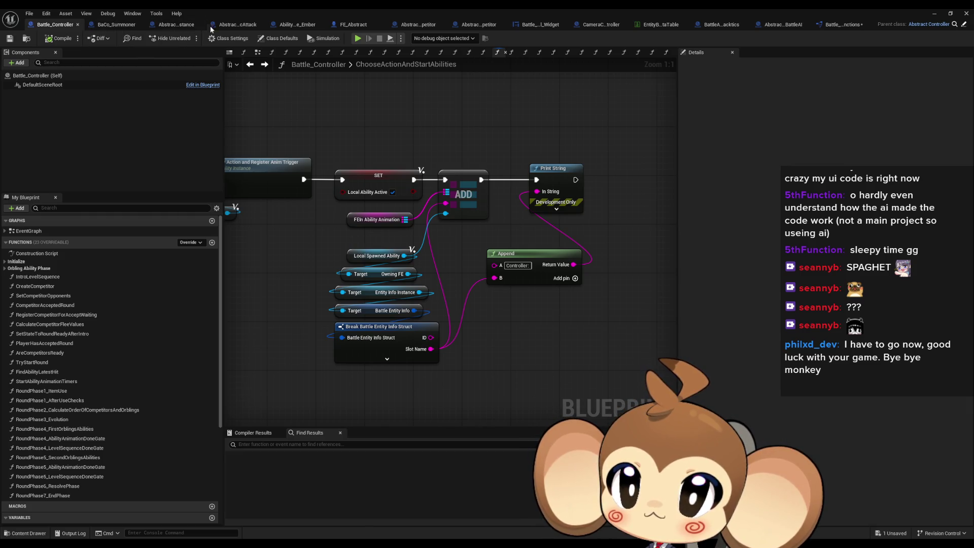
{"action": "left_click", "coordinate": [234, 26]}
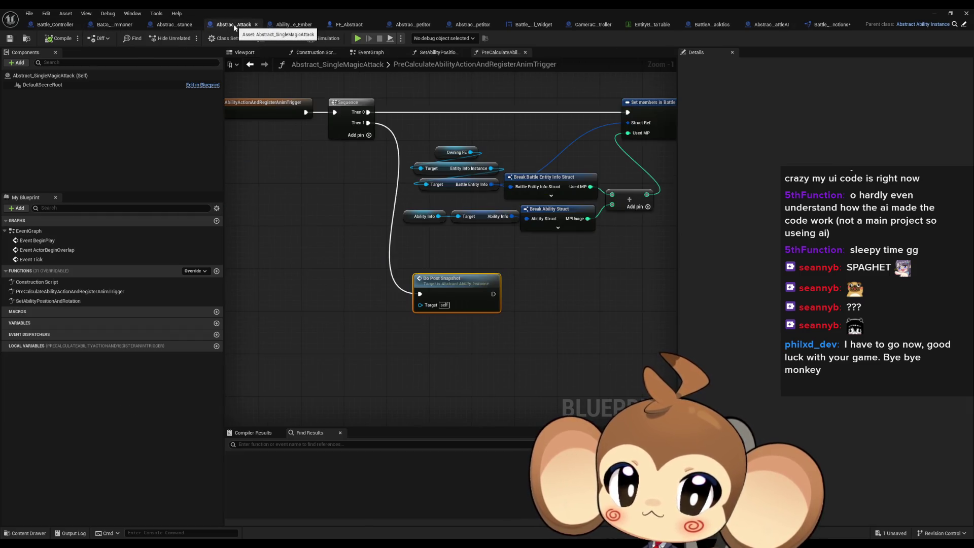
{"action": "left_click", "coordinate": [175, 27]}
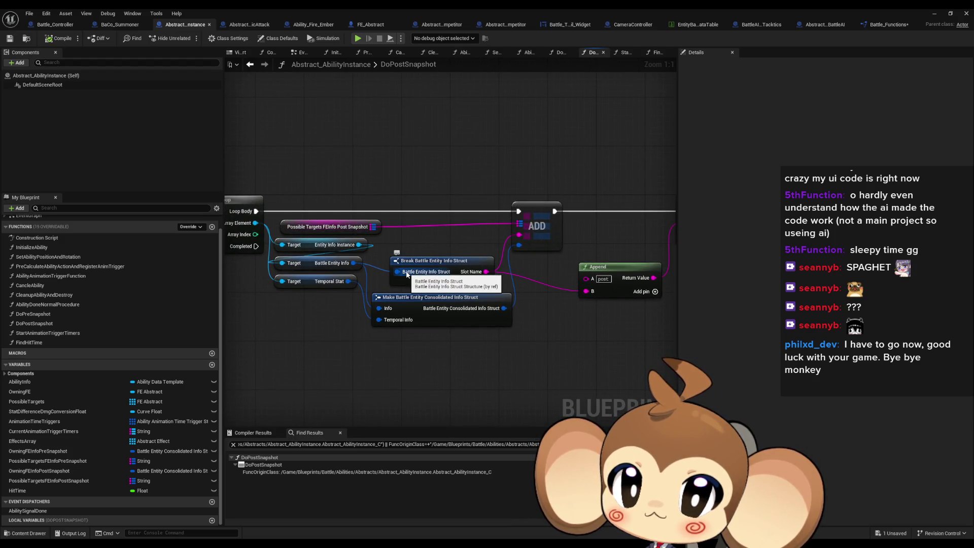
Pan through DoPostSnapshot to locate the ADD node and its 'post:' Append and Print String.
{"action": "left_click_drag", "start_coordinate": [311, 280], "coordinate": [557, 298]}
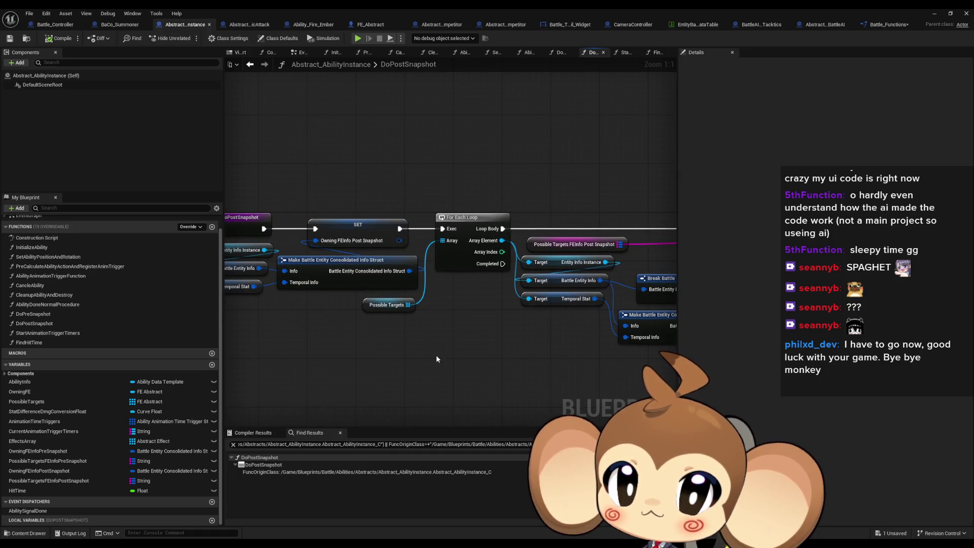
{"action": "left_click", "coordinate": [375, 309]}
{"action": "scroll", "coordinate": [429, 352], "scroll_direction": "down", "scroll_amount": 2}
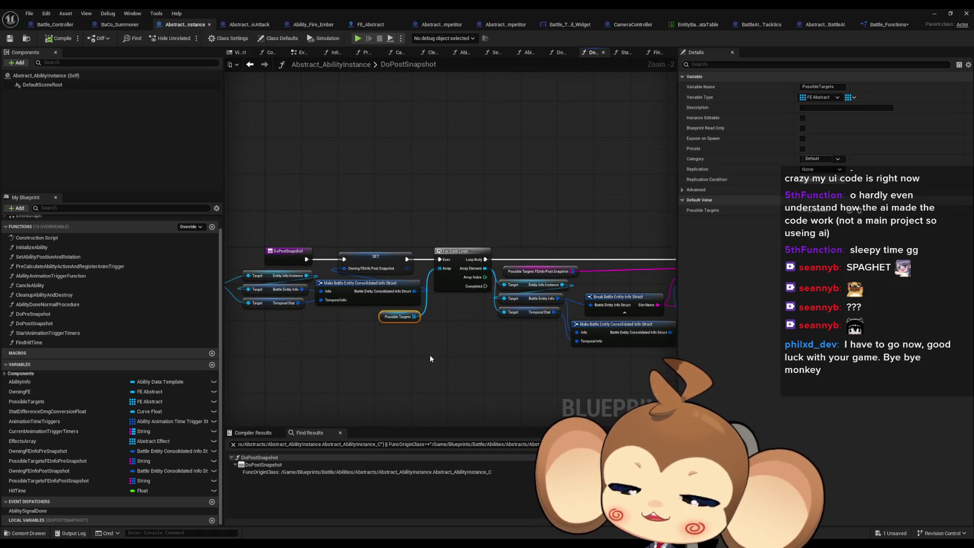
{"action": "mouse_move", "coordinate": [427, 352]}
{"action": "left_mouse_down"}
{"action": "mouse_move", "coordinate": [502, 332]}
{"action": "mouse_move", "coordinate": [479, 340]}
{"action": "left_mouse_up"}
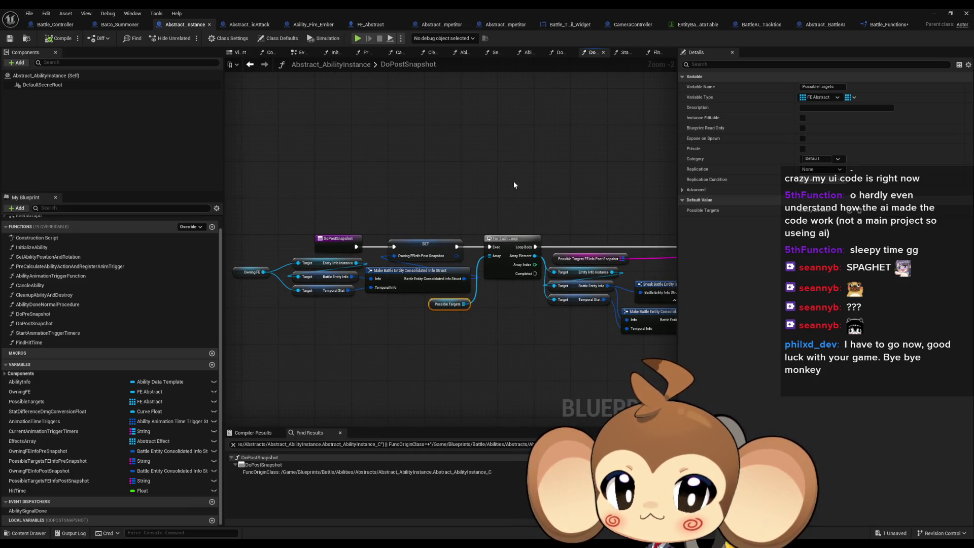
{"action": "left_click_drag", "start_coordinate": [513, 185], "coordinate": [374, 185]}
{"action": "left_click_drag", "start_coordinate": [387, 222], "coordinate": [469, 205]}
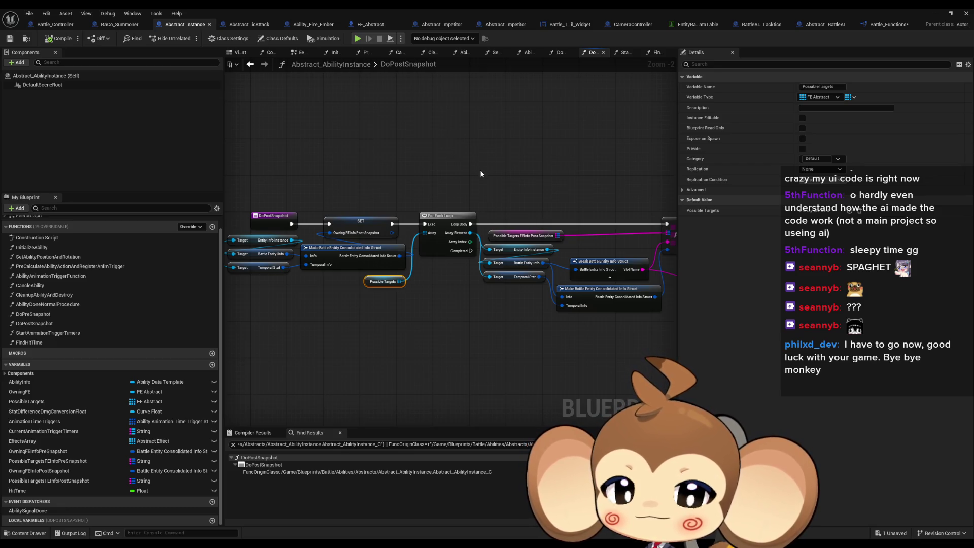
{"action": "mouse_move", "coordinate": [521, 172]}
{"action": "left_mouse_down"}
{"action": "mouse_move", "coordinate": [258, 159]}
{"action": "mouse_move", "coordinate": [596, 192]}
{"action": "left_mouse_up"}
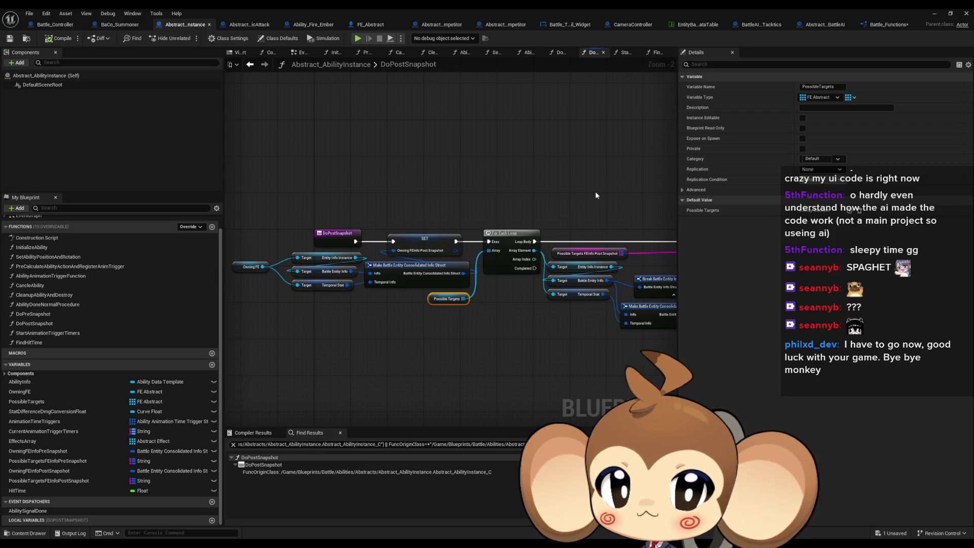
{"action": "mouse_move", "coordinate": [596, 196]}
{"action": "left_mouse_down"}
{"action": "mouse_move", "coordinate": [519, 196]}
{"action": "mouse_move", "coordinate": [429, 176]}
{"action": "mouse_move", "coordinate": [414, 205]}
{"action": "mouse_move", "coordinate": [345, 181]}
{"action": "mouse_move", "coordinate": [510, 183]}
{"action": "mouse_move", "coordinate": [514, 198]}
{"action": "left_mouse_up"}
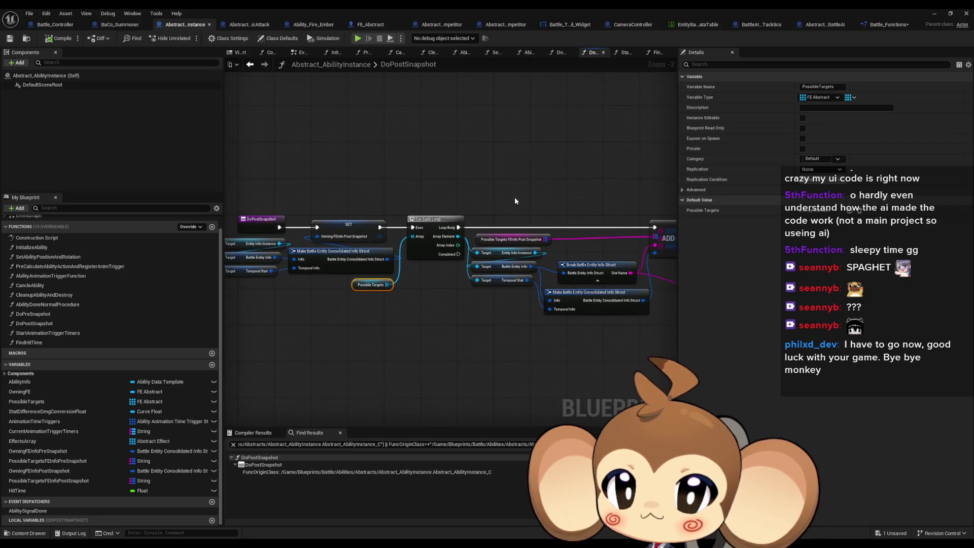
{"action": "scroll", "coordinate": [354, 293], "scroll_direction": "up", "scroll_amount": 2}
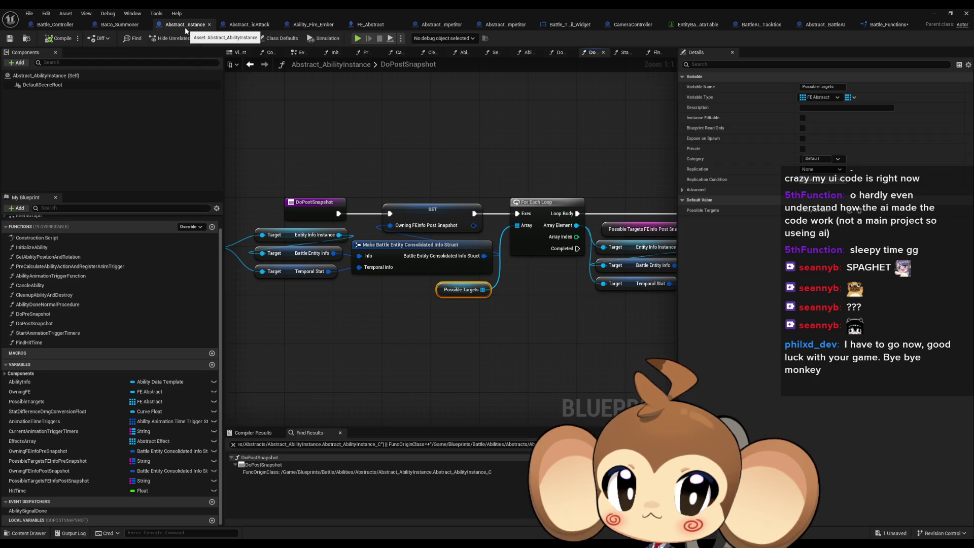
{"action": "left_click_drag", "start_coordinate": [525, 193], "coordinate": [241, 186]}
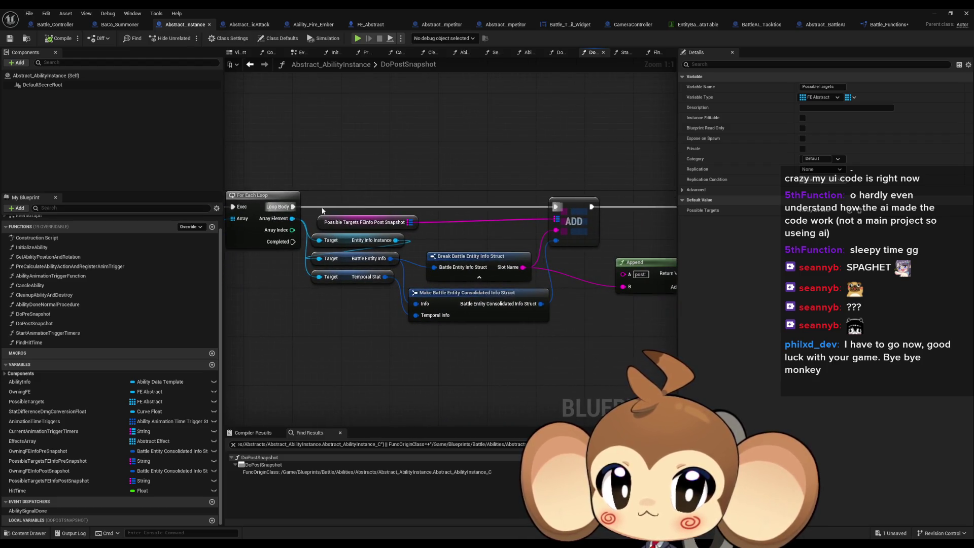
{"action": "scroll", "coordinate": [356, 203], "scroll_direction": "down", "scroll_amount": 2}
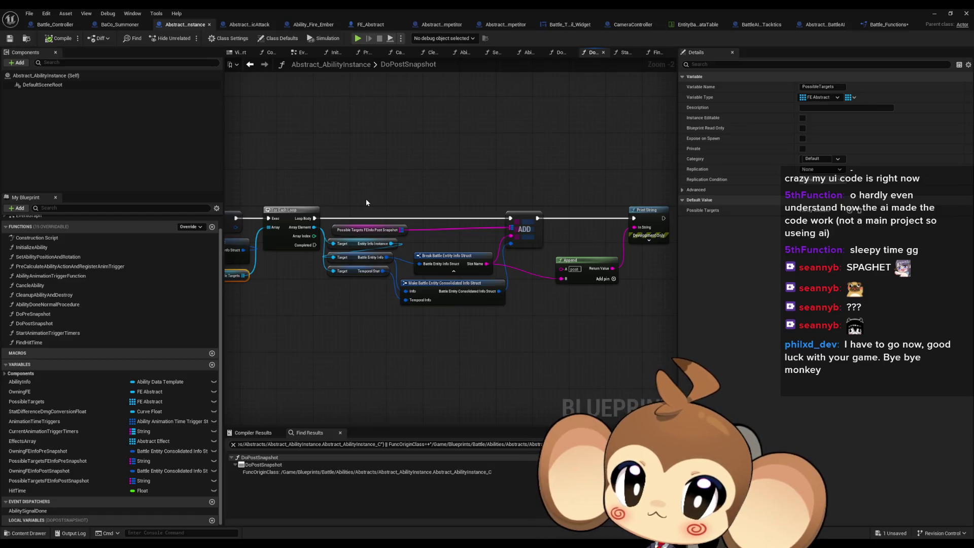
{"action": "left_click", "coordinate": [379, 231]}
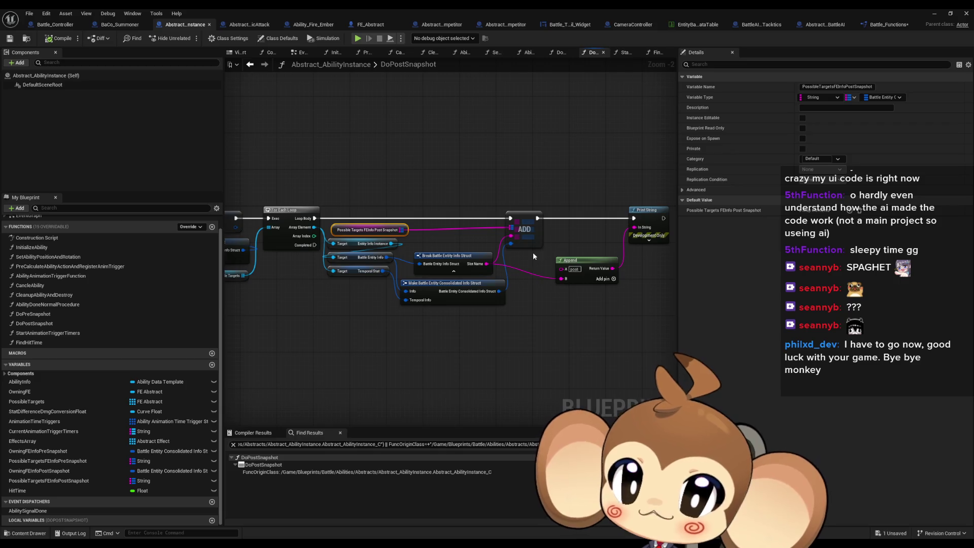
Delete the 'post:' Append and Print String debug nodes, then open PreCalculateAbilityActionAndRegisterAnimTrigger.
{"action": "left_click_drag", "start_coordinate": [578, 268], "coordinate": [671, 175]}
{"action": "key", "text": "Delete"}
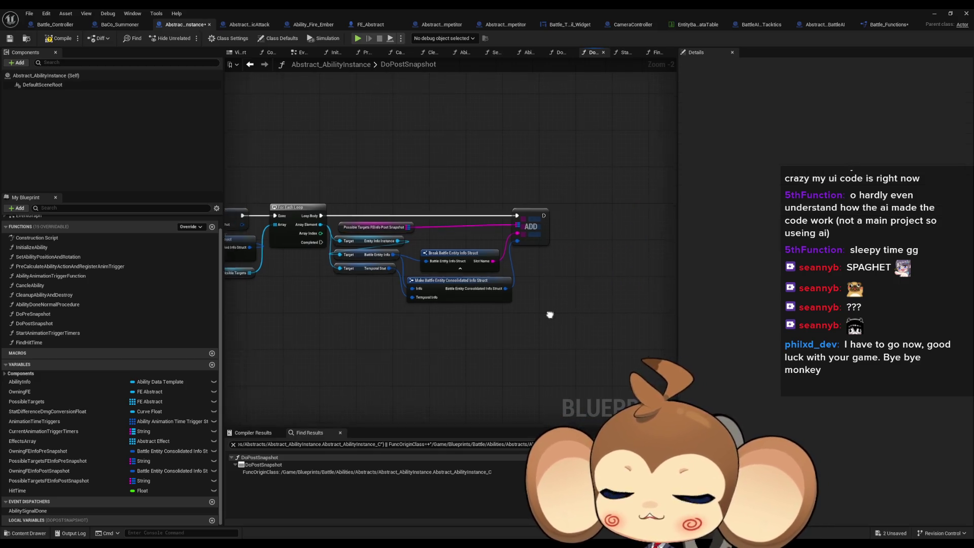
{"action": "mouse_move", "coordinate": [550, 315]}
{"action": "left_mouse_down"}
{"action": "mouse_move", "coordinate": [623, 293]}
{"action": "mouse_move", "coordinate": [753, 294]}
{"action": "left_mouse_up"}
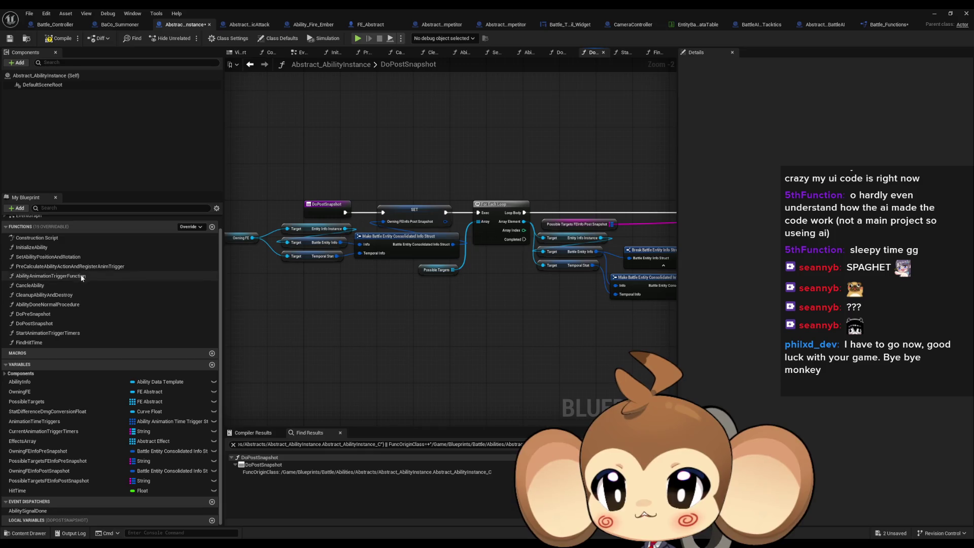
{"action": "scroll", "coordinate": [81, 278], "scroll_direction": "up", "scroll_amount": 1}
{"action": "double_click", "coordinate": [57, 281]}
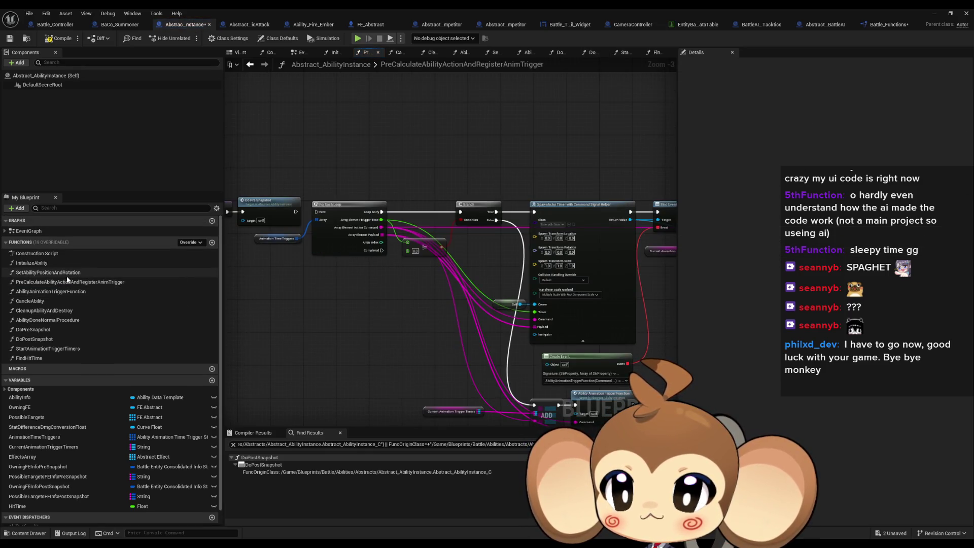
Review the Append and Print String nodes in AbilityAnimationTriggerFunction, then return to Battle_Controller.
{"action": "double_click", "coordinate": [65, 291]}
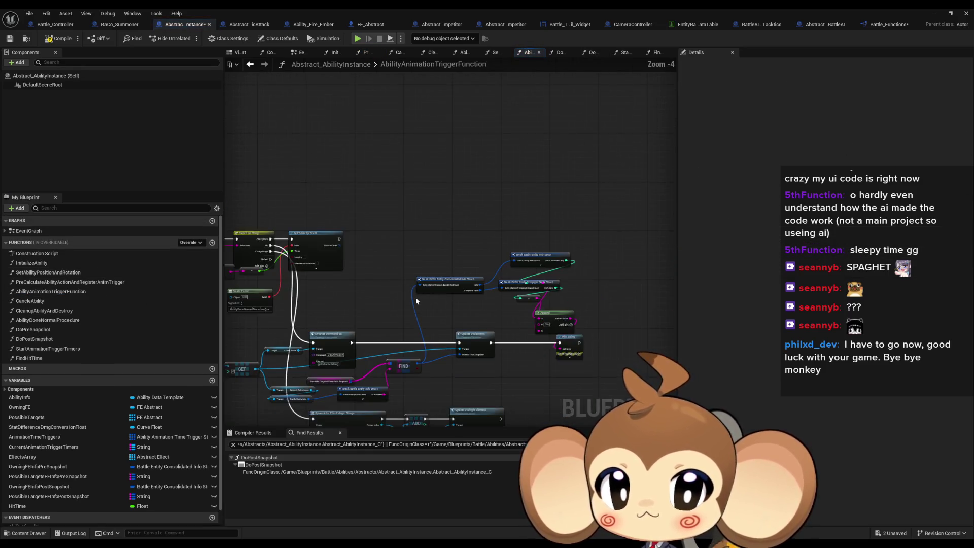
{"action": "scroll", "coordinate": [415, 301], "scroll_direction": "up", "scroll_amount": 3}
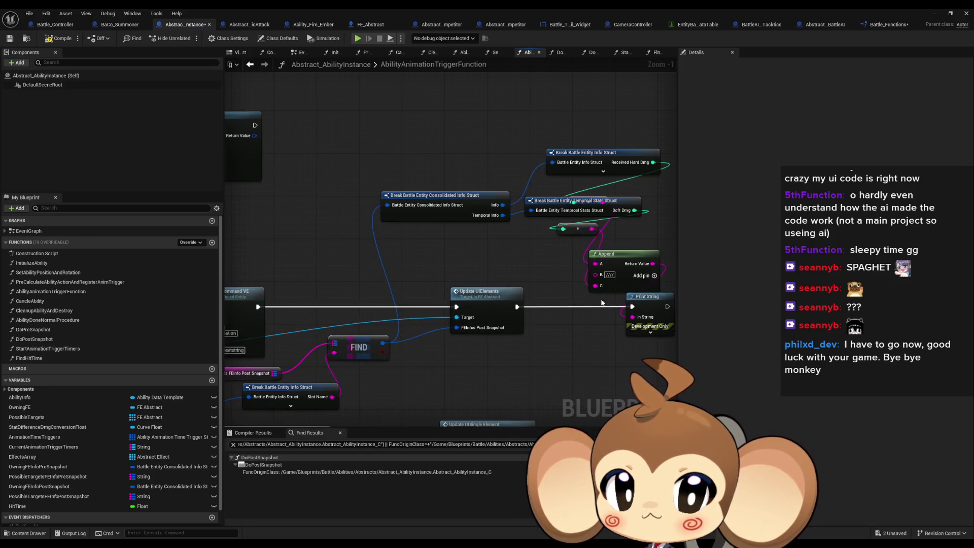
{"action": "left_click_drag", "start_coordinate": [226, 367], "coordinate": [318, 338]}
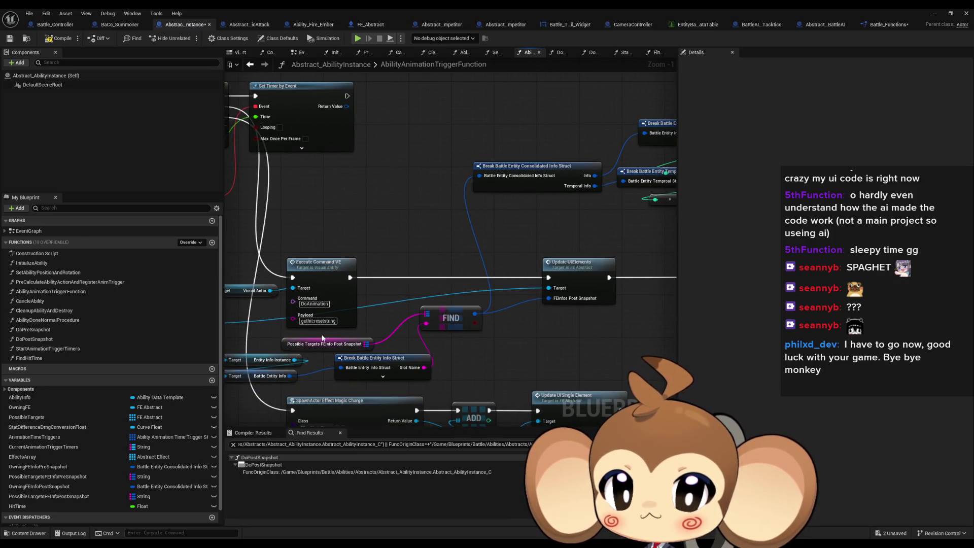
{"action": "left_click", "coordinate": [323, 343]}
{"action": "left_click_drag", "start_coordinate": [408, 266], "coordinate": [456, 267]}
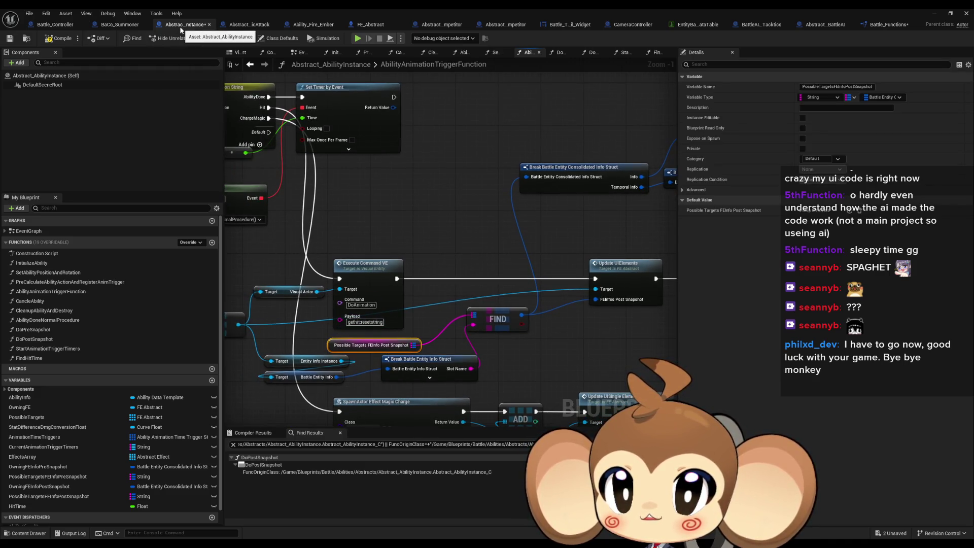
{"action": "left_click_drag", "start_coordinate": [453, 176], "coordinate": [260, 195]}
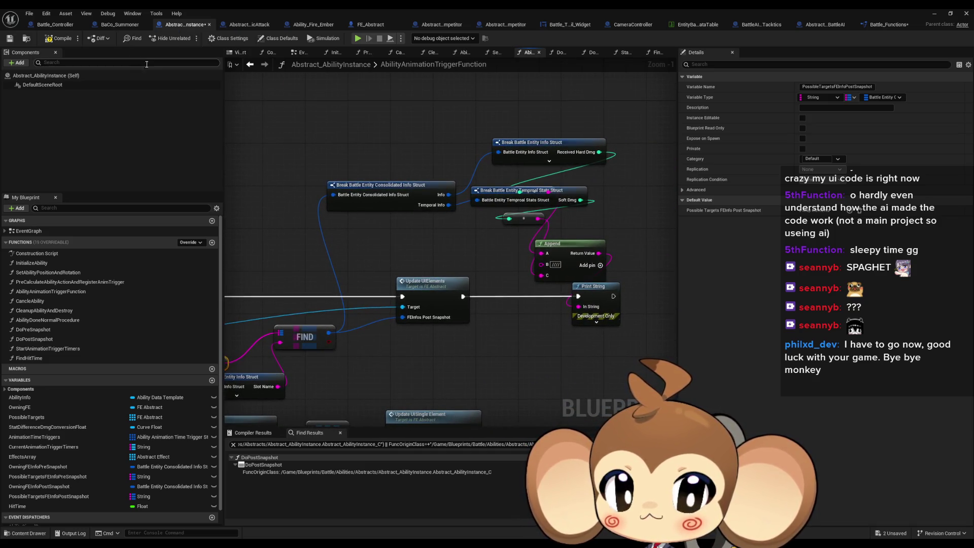
{"action": "left_click_drag", "start_coordinate": [301, 141], "coordinate": [416, 160]}
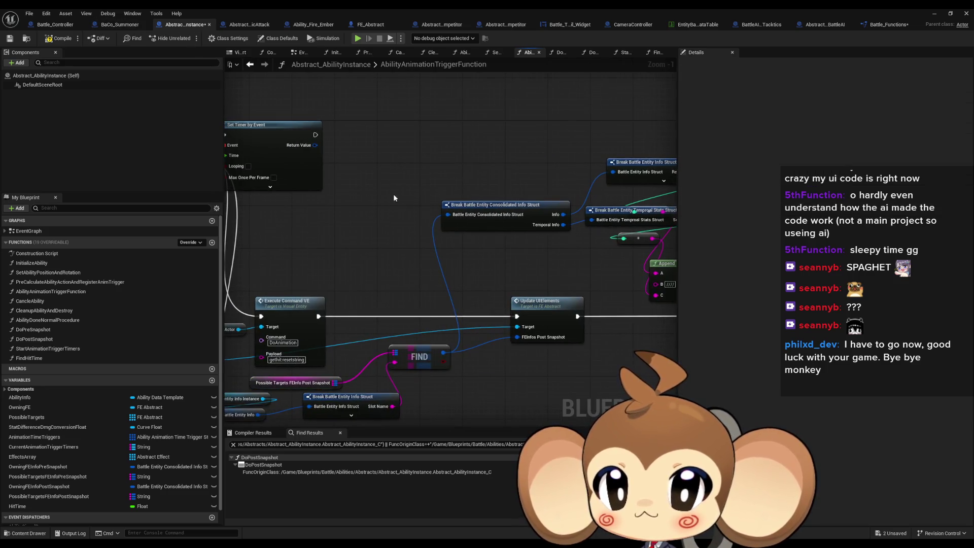
{"action": "scroll", "coordinate": [394, 198], "scroll_direction": "down", "scroll_amount": 5}
{"action": "scroll", "coordinate": [417, 240], "scroll_direction": "up", "scroll_amount": 6}
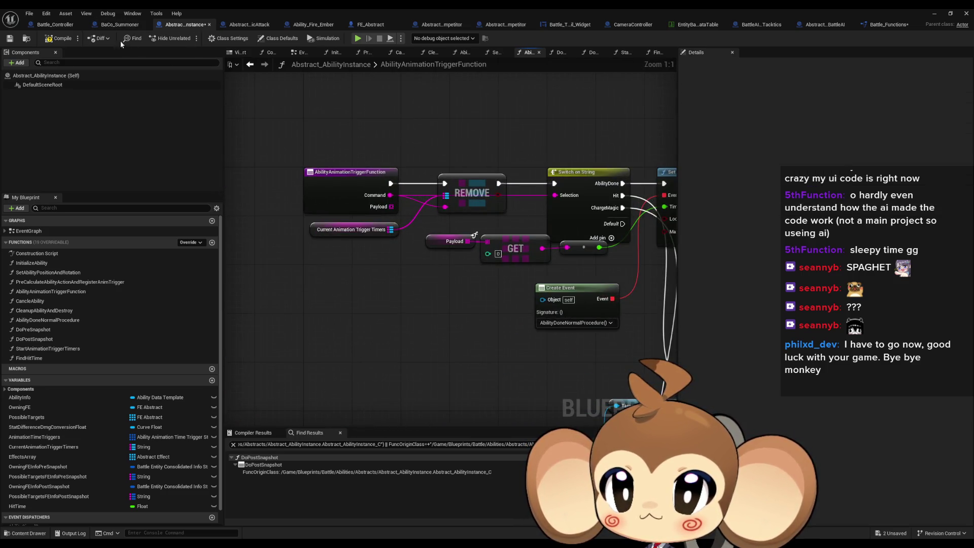
{"action": "left_click", "coordinate": [54, 24]}
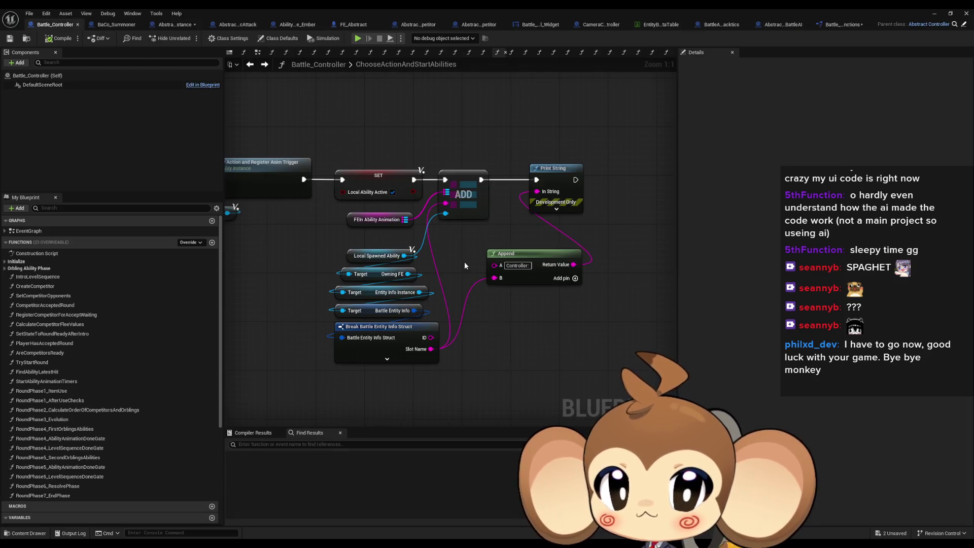
List every reference to the FEInAbilityAnimation variable with Find References.
{"action": "left_click_drag", "start_coordinate": [464, 261], "coordinate": [505, 260]}
{"action": "right_click", "coordinate": [400, 219]}
{"action": "mouse_move", "coordinate": [459, 295]}
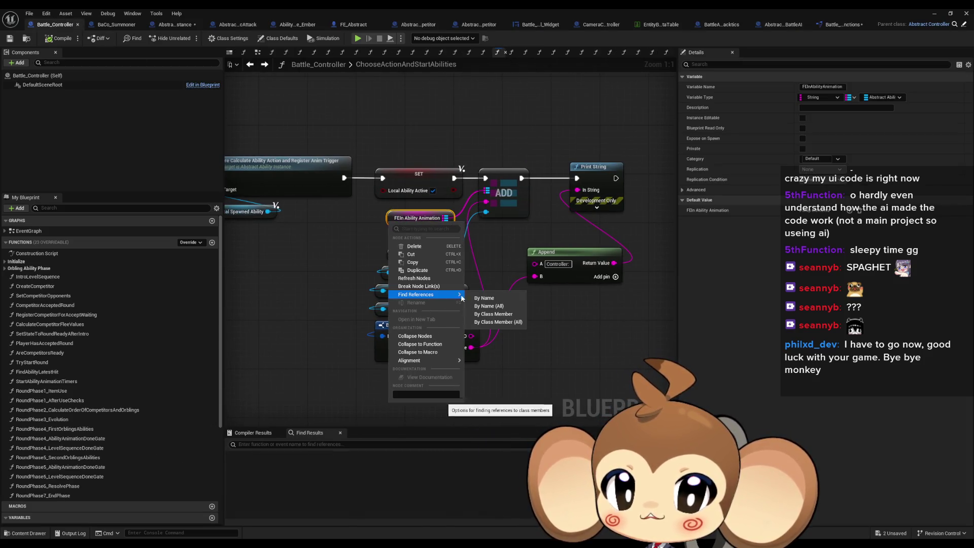
{"action": "left_click", "coordinate": [493, 314]}
Visit the references in FindAbilityLatestHit, StartAbilityAnimationTimers and the RoundPhase4 functions.
{"action": "left_click", "coordinate": [277, 466]}
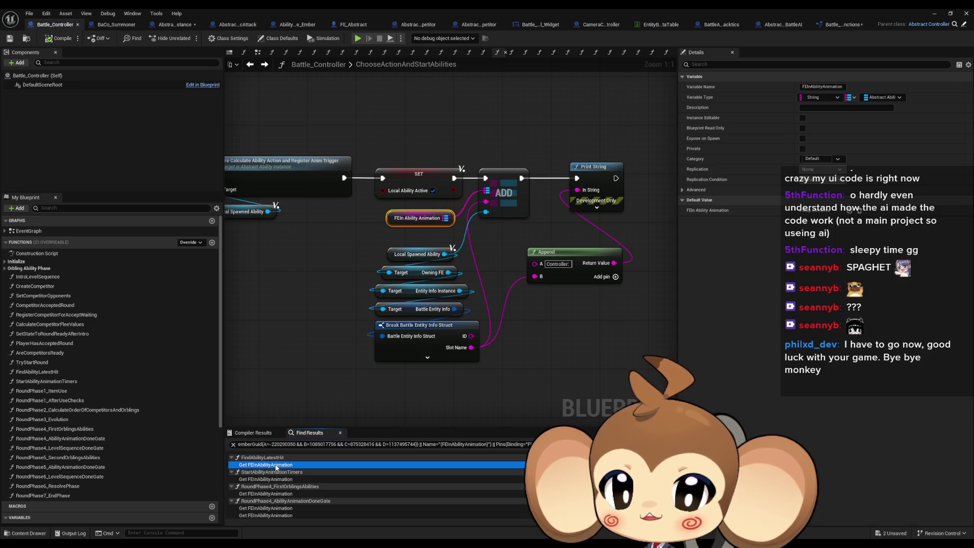
{"action": "double_click", "coordinate": [276, 465]}
{"action": "double_click", "coordinate": [278, 479]}
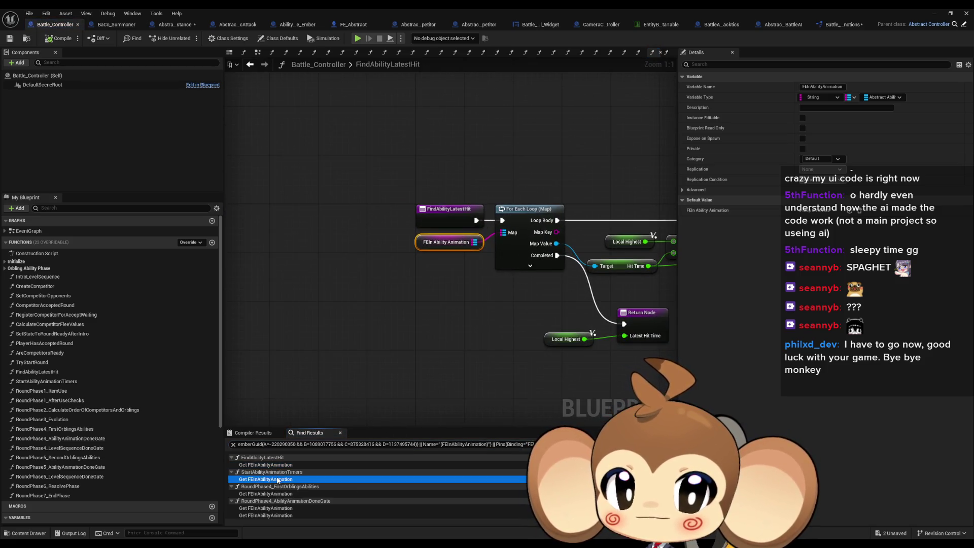
{"action": "left_click", "coordinate": [269, 493]}
{"action": "double_click", "coordinate": [270, 493]}
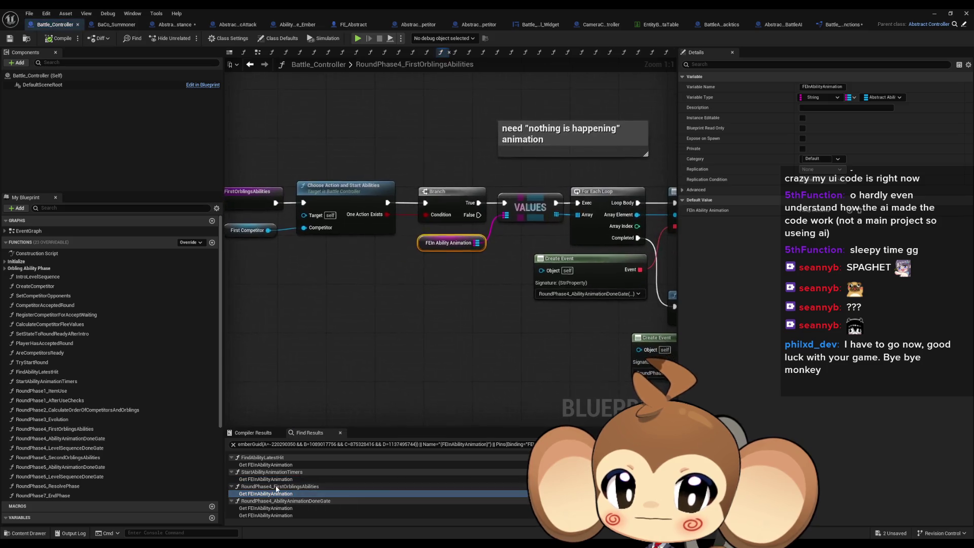
{"action": "scroll", "coordinate": [271, 489], "scroll_direction": "down", "scroll_amount": 1}
{"action": "double_click", "coordinate": [265, 497]}
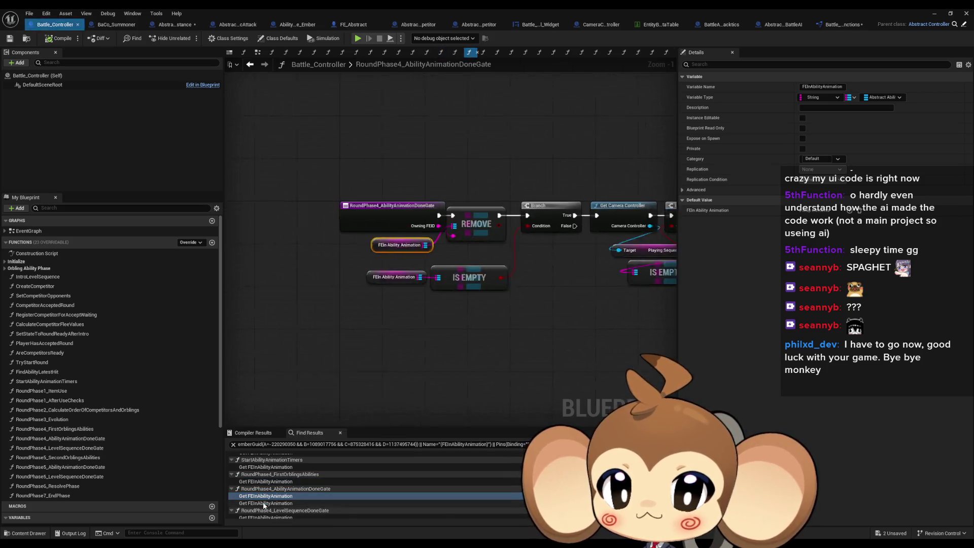
{"action": "double_click", "coordinate": [264, 504]}
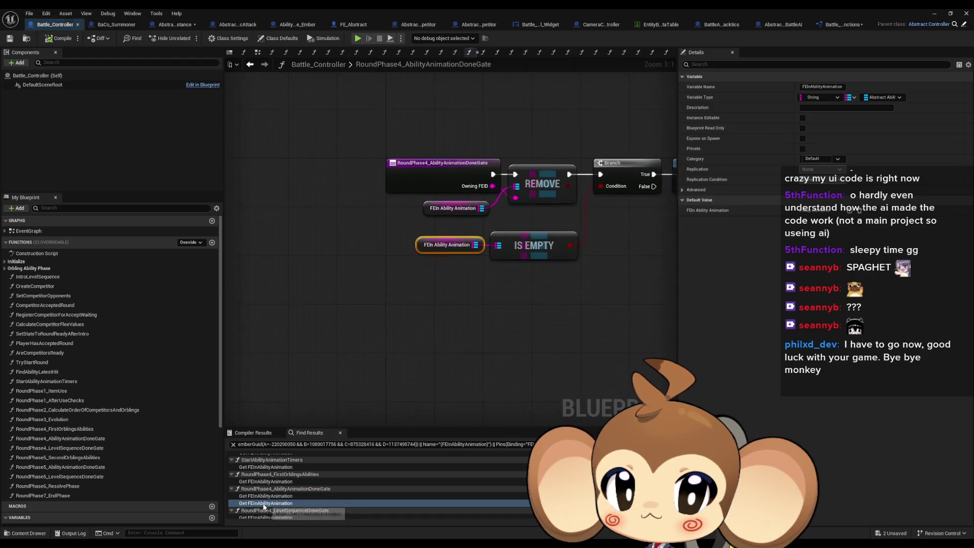
{"action": "scroll", "coordinate": [263, 499], "scroll_direction": "down", "scroll_amount": 3}
{"action": "double_click", "coordinate": [263, 494]}
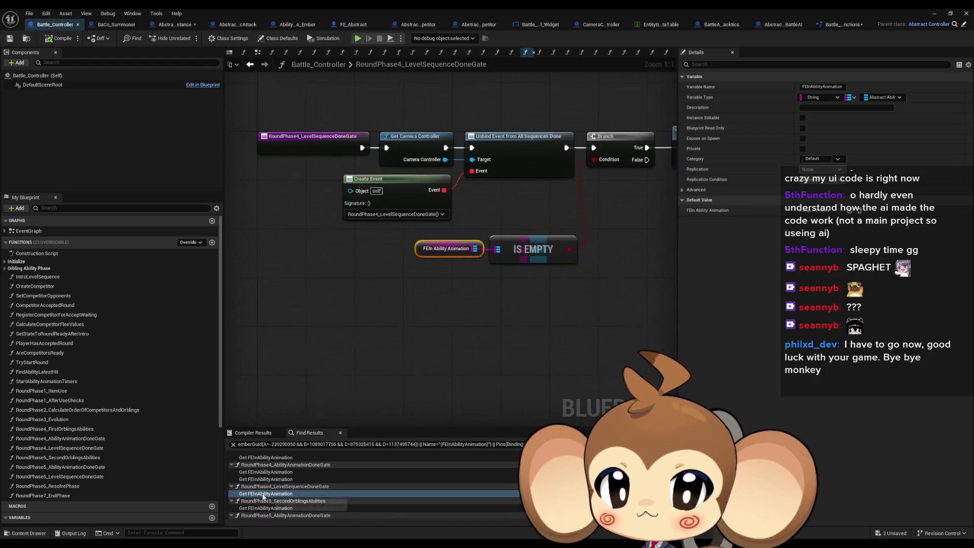
Visit the remaining RoundPhase5, AbilityAnimationDoneGate and ChooseActionAndStartAbilities references, then open Abstract_AbilityInstance.
{"action": "scroll", "coordinate": [262, 491], "scroll_direction": "down", "scroll_amount": 3}
{"action": "double_click", "coordinate": [262, 486]}
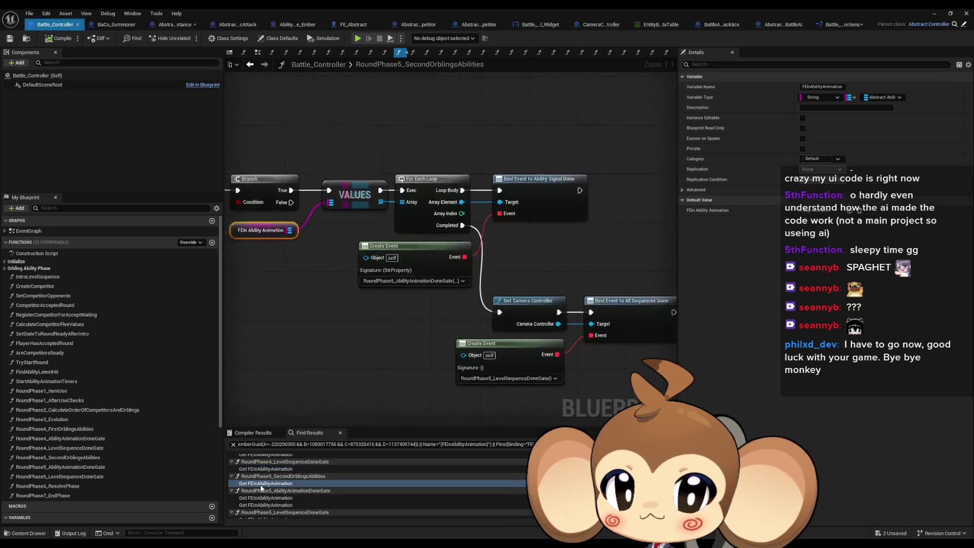
{"action": "scroll", "coordinate": [261, 489], "scroll_direction": "down", "scroll_amount": 3}
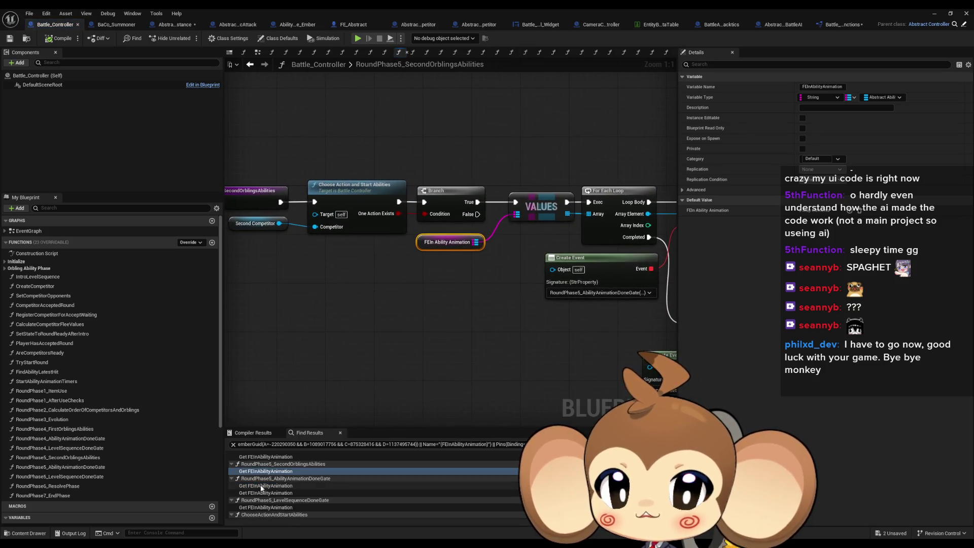
{"action": "double_click", "coordinate": [261, 480]}
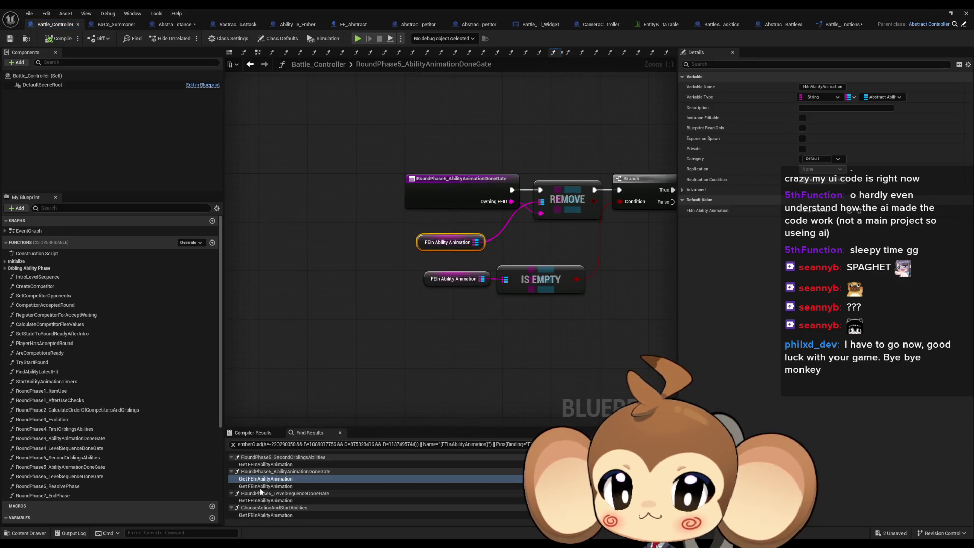
{"action": "double_click", "coordinate": [261, 486]}
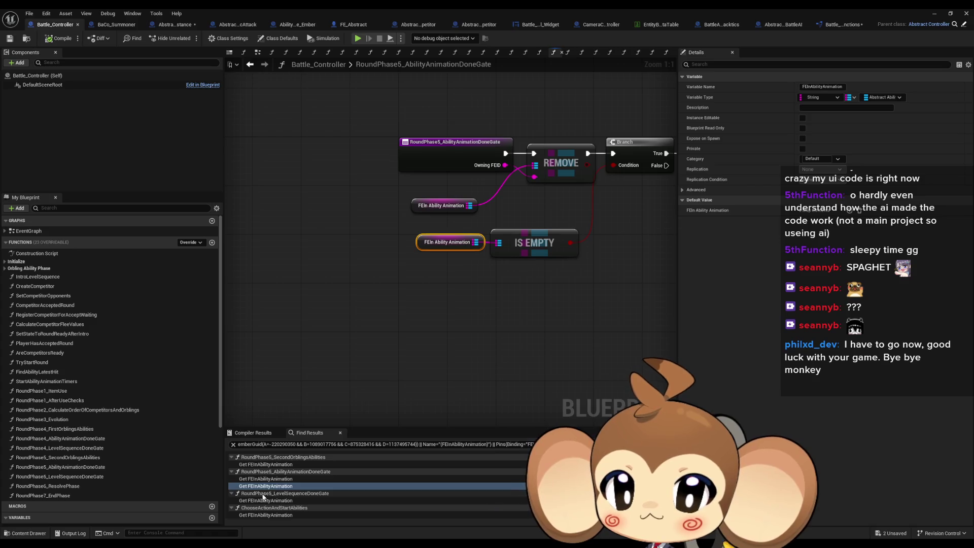
{"action": "double_click", "coordinate": [259, 501]}
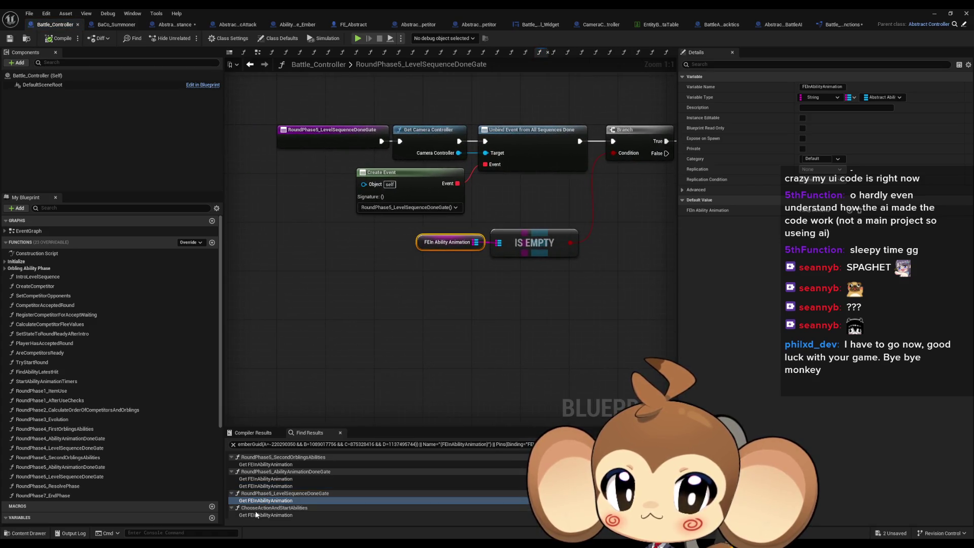
{"action": "double_click", "coordinate": [257, 515]}
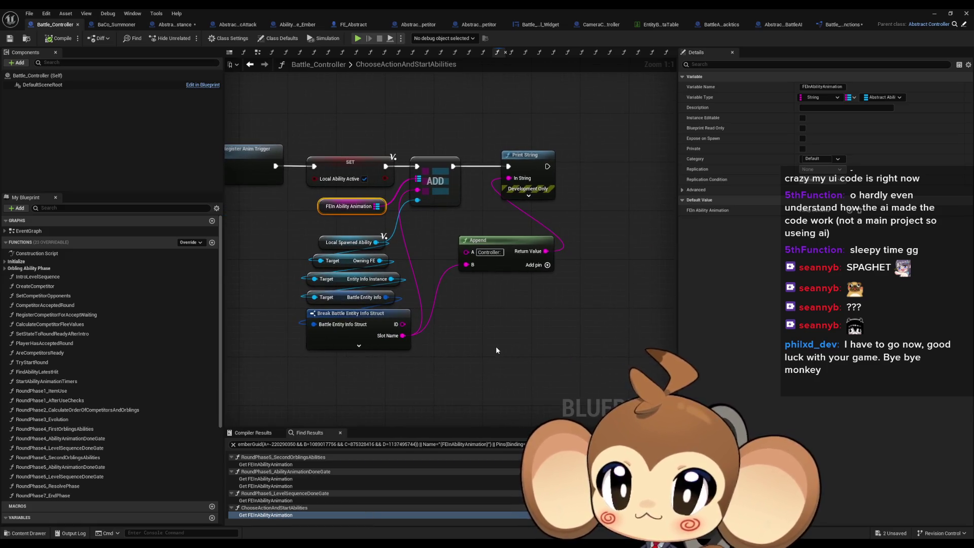
{"action": "left_click", "coordinate": [556, 380]}
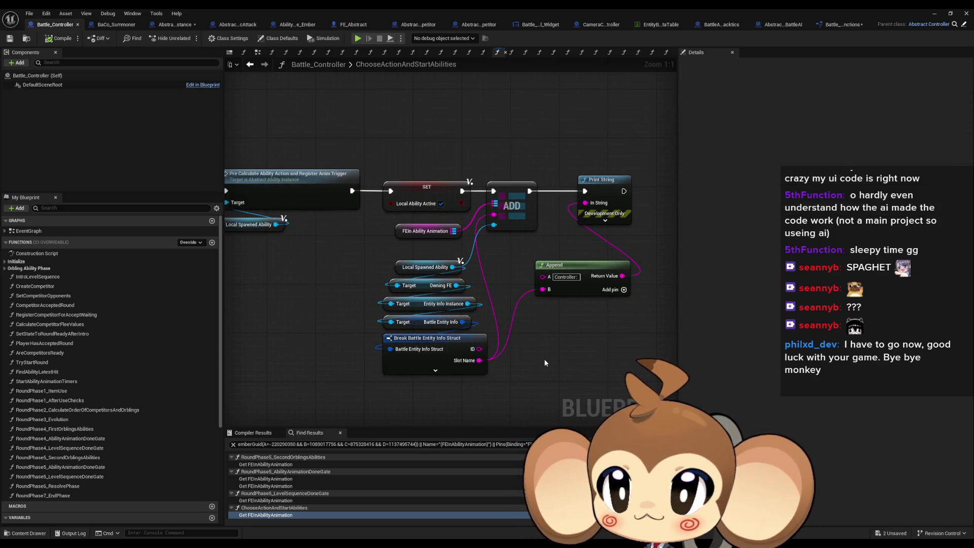
{"action": "left_click", "coordinate": [175, 24]}
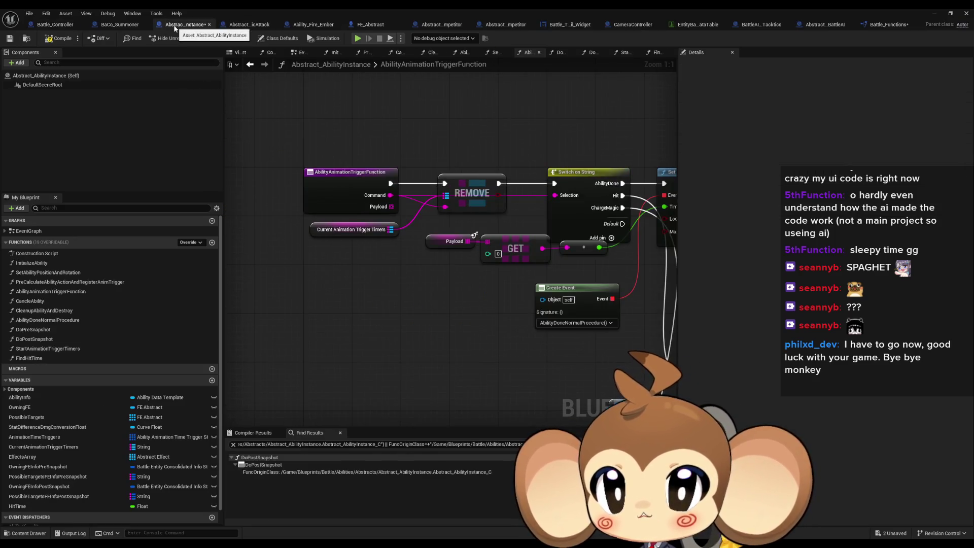
Chain Owning FE into Get Entity Info Instance, Get Battle Entity Info and a Break Battle Entity Info Struct.
{"action": "scroll", "coordinate": [252, 105], "scroll_direction": "down", "scroll_amount": 3}
{"action": "mouse_move", "coordinate": [232, 245]}
{"action": "left_mouse_down"}
{"action": "mouse_move", "coordinate": [142, 249]}
{"action": "mouse_move", "coordinate": [408, 261]}
{"action": "left_mouse_up"}
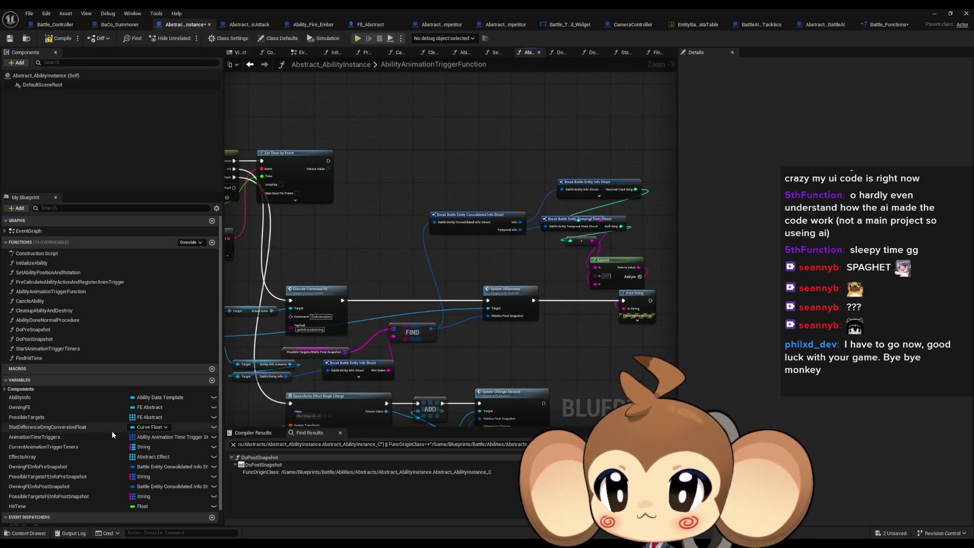
{"action": "mouse_move", "coordinate": [20, 407]}
{"action": "left_mouse_down"}
{"action": "mouse_move", "coordinate": [410, 195]}
{"action": "mouse_move", "coordinate": [411, 172]}
{"action": "mouse_move", "coordinate": [453, 175]}
{"action": "left_mouse_up"}
{"action": "type", "text": "info get"}
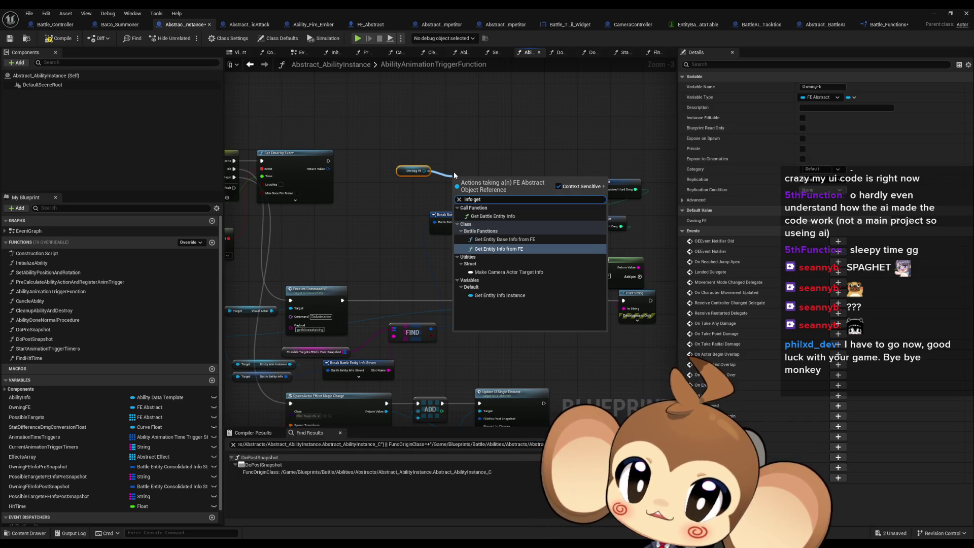
{"action": "key", "text": "Down"}
{"action": "key", "text": "Down"}
{"action": "key", "text": "Return"}
{"action": "scroll", "coordinate": [540, 187], "scroll_direction": "up", "scroll_amount": 3}
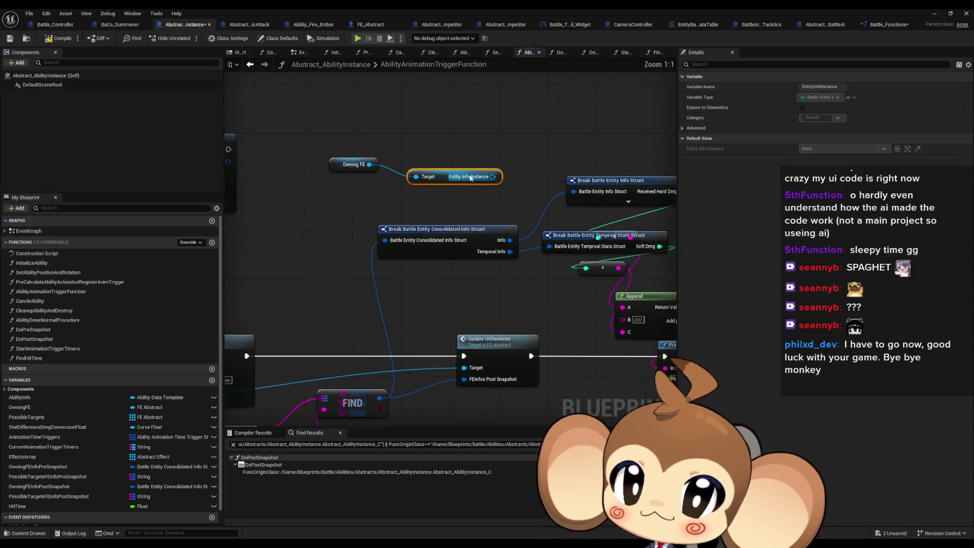
{"action": "mouse_move", "coordinate": [470, 178]}
{"action": "left_mouse_down"}
{"action": "mouse_move", "coordinate": [458, 153]}
{"action": "mouse_move", "coordinate": [489, 168]}
{"action": "mouse_move", "coordinate": [422, 179]}
{"action": "left_mouse_up"}
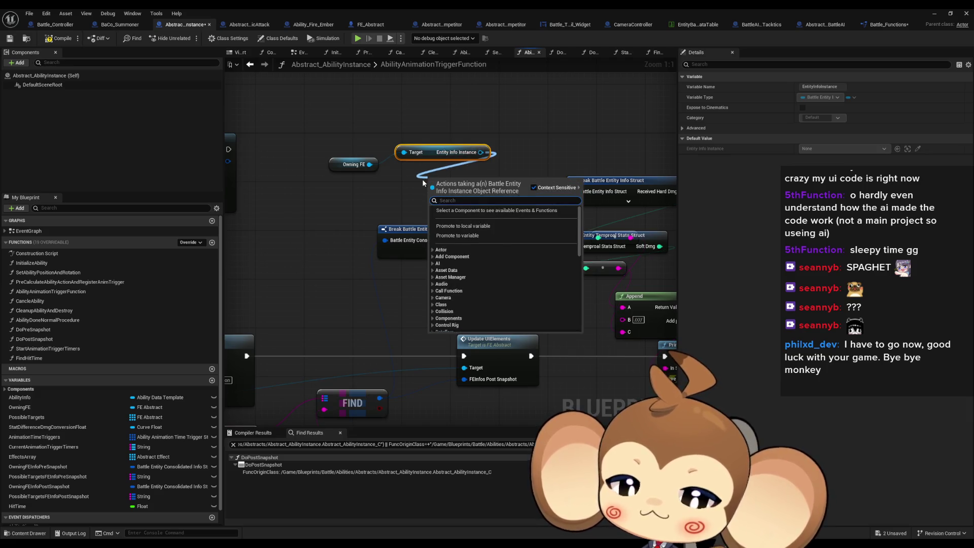
{"action": "type", "text": "info"}
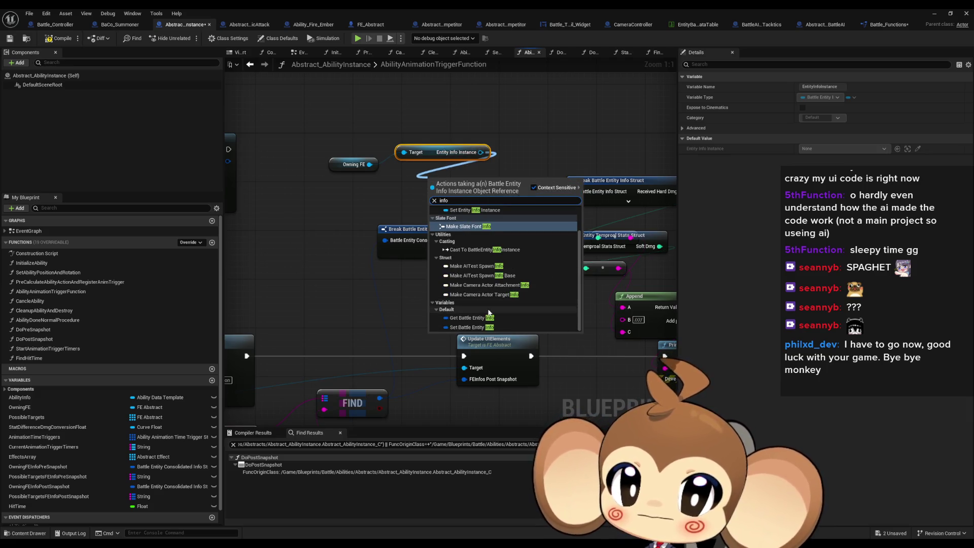
{"action": "left_click", "coordinate": [470, 317]}
{"action": "mouse_move", "coordinate": [463, 176]}
{"action": "left_mouse_down"}
{"action": "mouse_move", "coordinate": [439, 164]}
{"action": "mouse_move", "coordinate": [452, 197]}
{"action": "left_mouse_up"}
{"action": "left_click", "coordinate": [500, 228]}
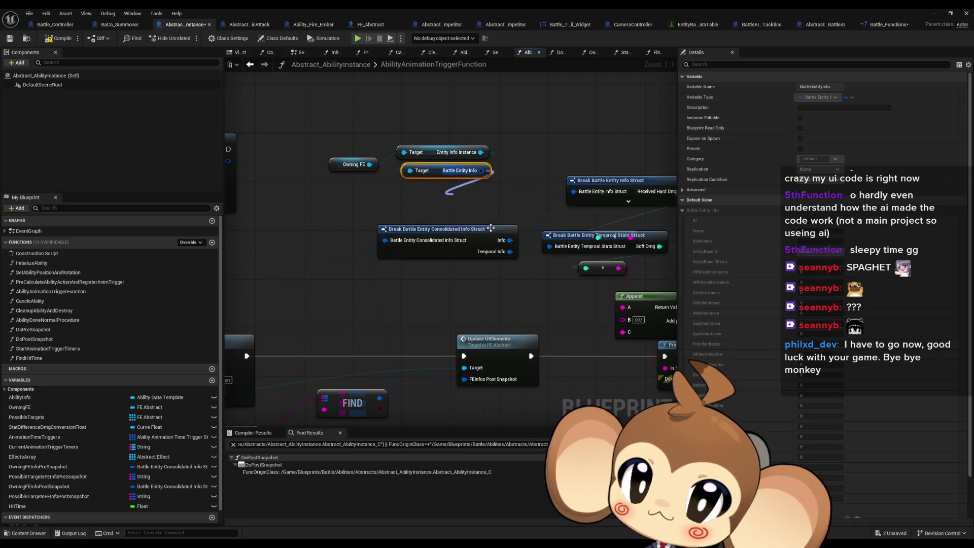
Leave only SlotName exposed on the Break node and place it beside the getters.
{"action": "left_click", "coordinate": [802, 87]}
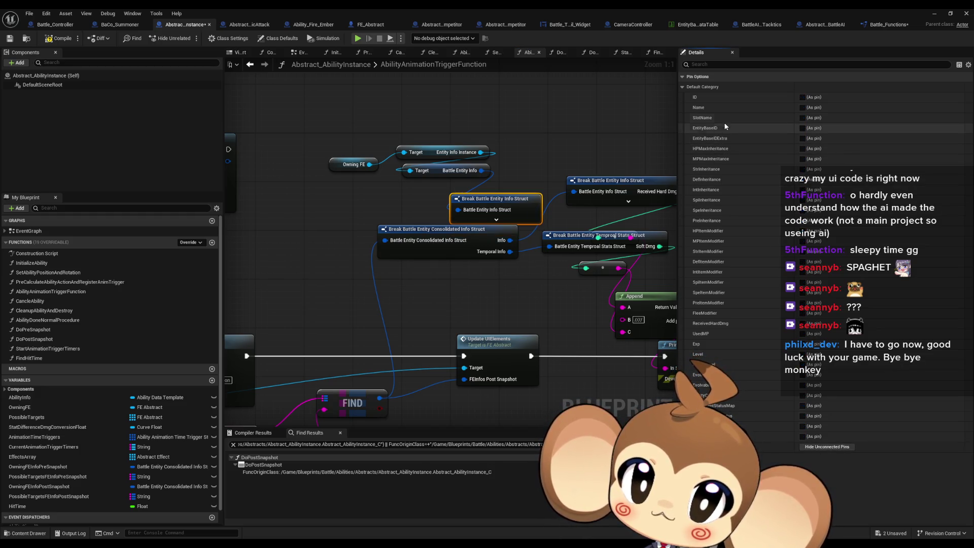
{"action": "left_click", "coordinate": [802, 117]}
{"action": "mouse_move", "coordinate": [509, 201]}
{"action": "left_mouse_down"}
{"action": "mouse_move", "coordinate": [442, 194]}
{"action": "mouse_move", "coordinate": [446, 185]}
{"action": "left_mouse_up"}
{"action": "left_click_drag", "start_coordinate": [557, 213], "coordinate": [457, 190]}
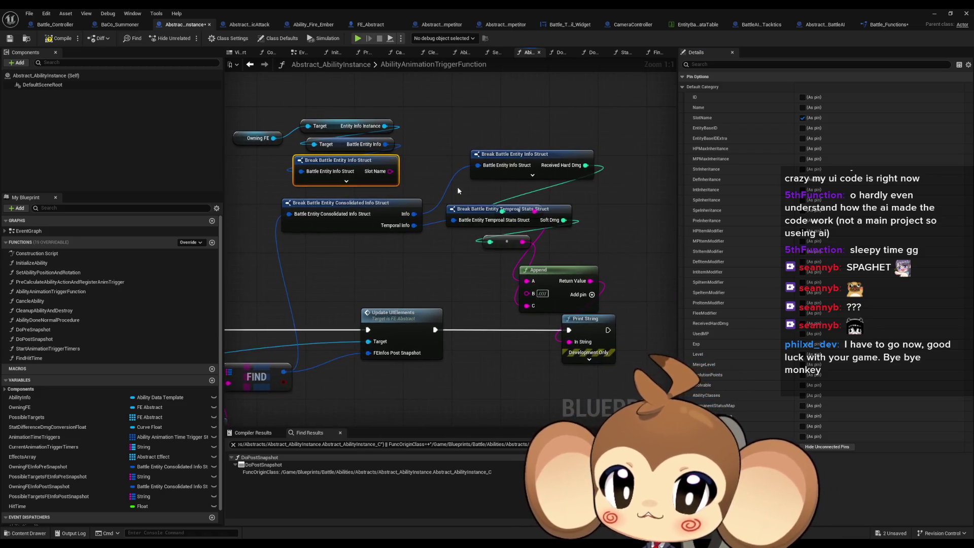
{"action": "left_click_drag", "start_coordinate": [521, 244], "coordinate": [526, 287]}
{"action": "mouse_move", "coordinate": [578, 220]}
{"action": "left_mouse_down"}
{"action": "mouse_move", "coordinate": [639, 194]}
{"action": "mouse_move", "coordinate": [633, 118]}
{"action": "mouse_move", "coordinate": [421, 131]}
{"action": "mouse_move", "coordinate": [397, 222]}
{"action": "mouse_move", "coordinate": [535, 235]}
{"action": "left_mouse_up"}
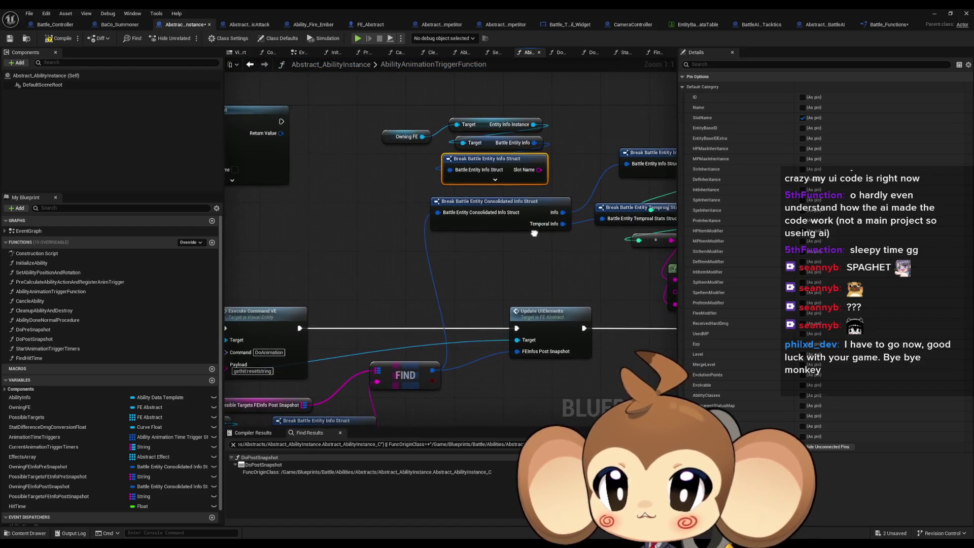
{"action": "left_click_drag", "start_coordinate": [446, 172], "coordinate": [395, 148]}
{"action": "mouse_move", "coordinate": [580, 275]}
{"action": "left_mouse_down"}
{"action": "mouse_move", "coordinate": [410, 255]}
{"action": "mouse_move", "coordinate": [418, 257]}
{"action": "left_mouse_up"}
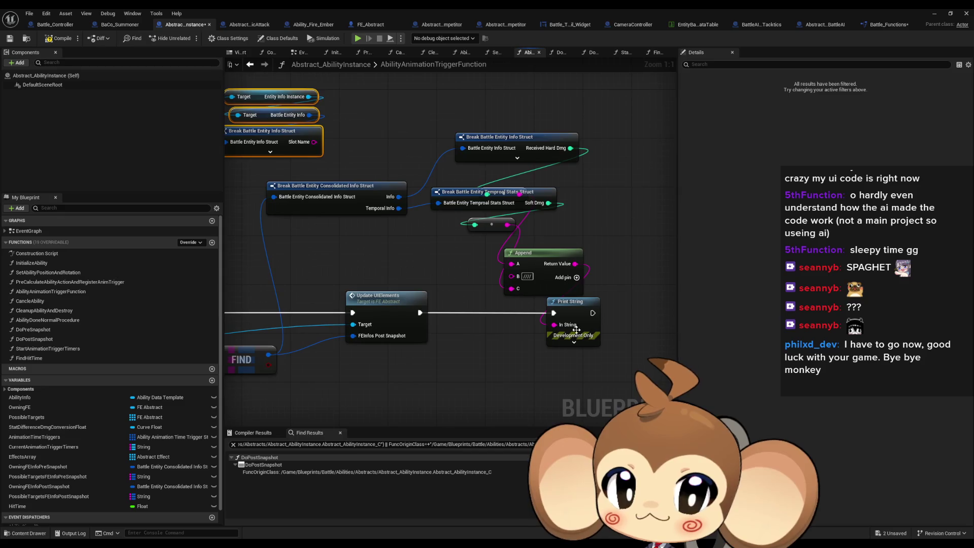
Add D and E pins to Append and wire in Slot Name, Received Hard Dmg and Soft Dmg.
{"action": "left_click", "coordinate": [575, 278]}
{"action": "left_click", "coordinate": [575, 278]}
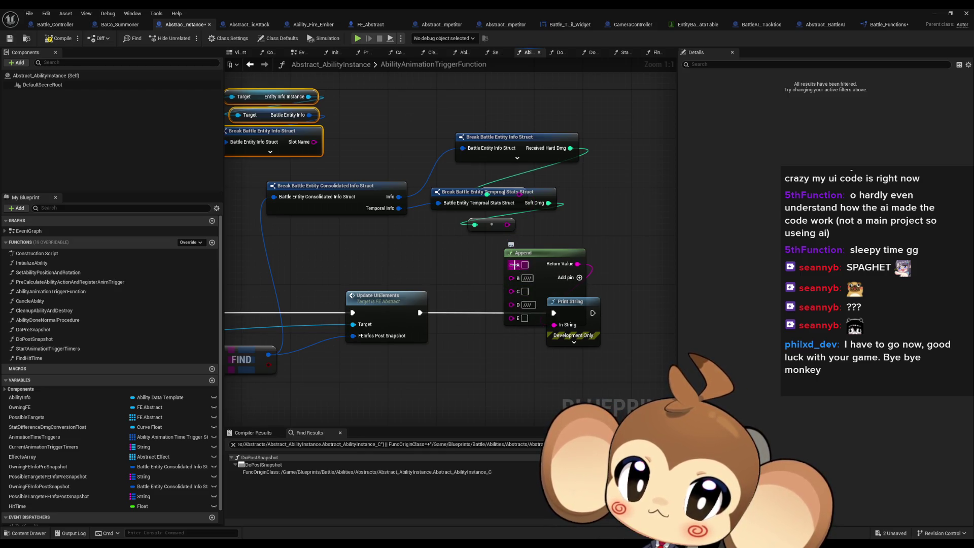
{"action": "left_click_drag", "start_coordinate": [512, 264], "coordinate": [313, 145]}
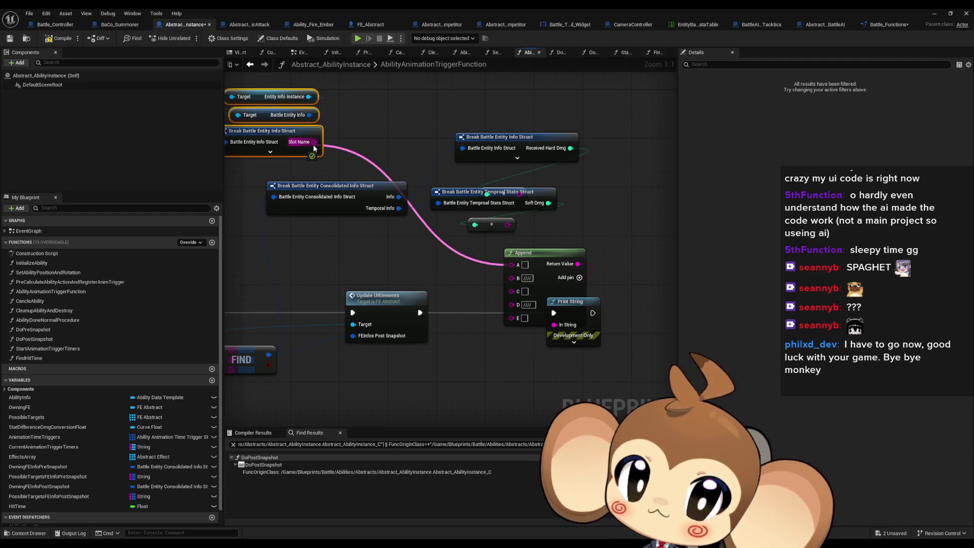
{"action": "left_click_drag", "start_coordinate": [312, 144], "coordinate": [312, 144]}
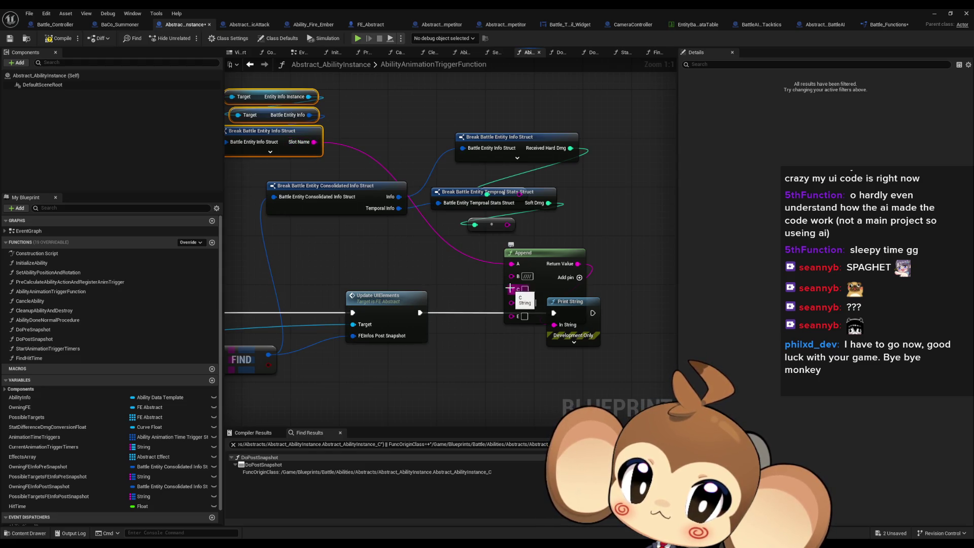
{"action": "mouse_move", "coordinate": [511, 290]}
{"action": "left_mouse_down"}
{"action": "mouse_move", "coordinate": [526, 193]}
{"action": "mouse_move", "coordinate": [533, 193]}
{"action": "left_mouse_up"}
{"action": "left_click", "coordinate": [568, 225]}
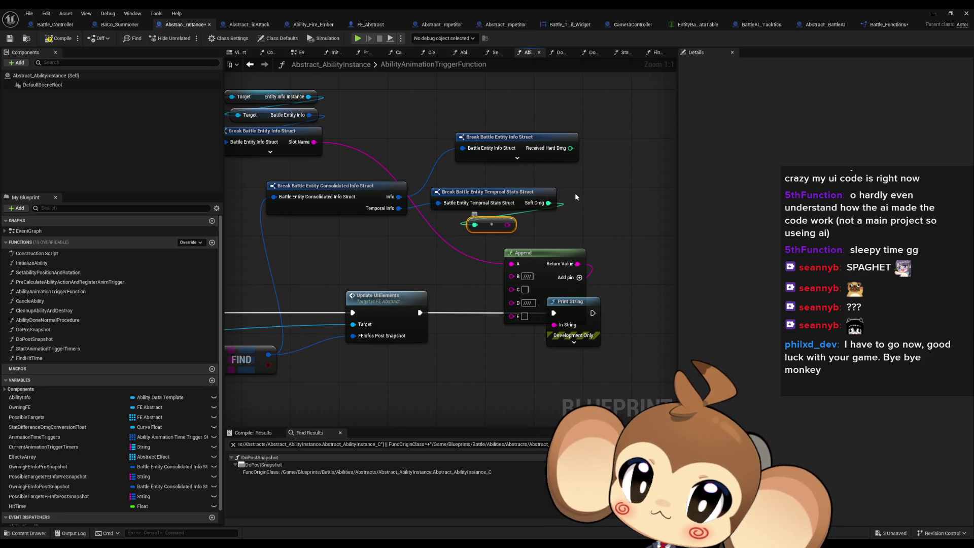
{"action": "key", "text": "Delete"}
{"action": "mouse_move", "coordinate": [570, 148]}
{"action": "left_mouse_down"}
{"action": "mouse_move", "coordinate": [507, 258]}
{"action": "mouse_move", "coordinate": [511, 289]}
{"action": "mouse_move", "coordinate": [553, 218]}
{"action": "mouse_move", "coordinate": [548, 203]}
{"action": "mouse_move", "coordinate": [612, 227]}
{"action": "left_mouse_up"}
Return to Battle_Controller, minimise the Blueprint editor and start a Play-in-Editor run.
{"action": "left_click_drag", "start_coordinate": [309, 109], "coordinate": [369, 176]}
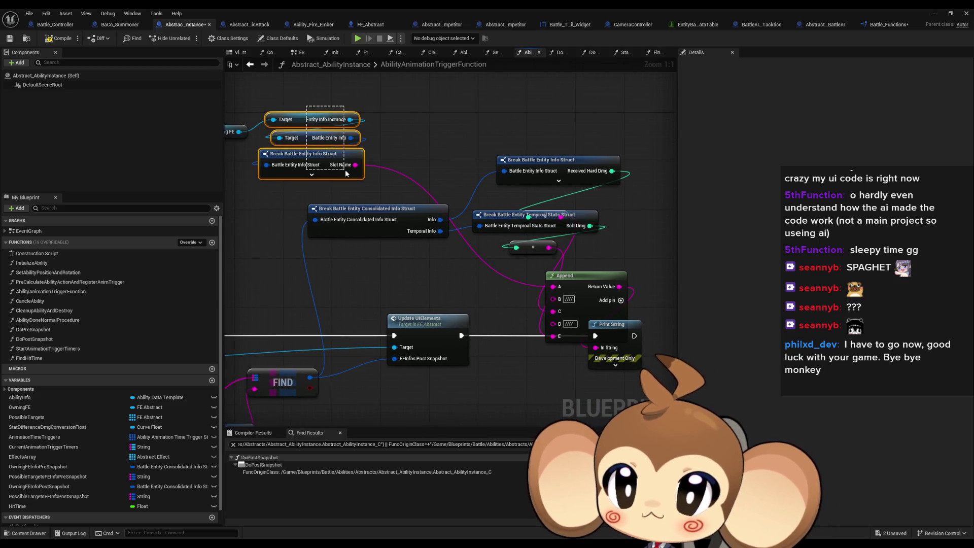
{"action": "scroll", "coordinate": [369, 176], "scroll_direction": "down", "scroll_amount": 1}
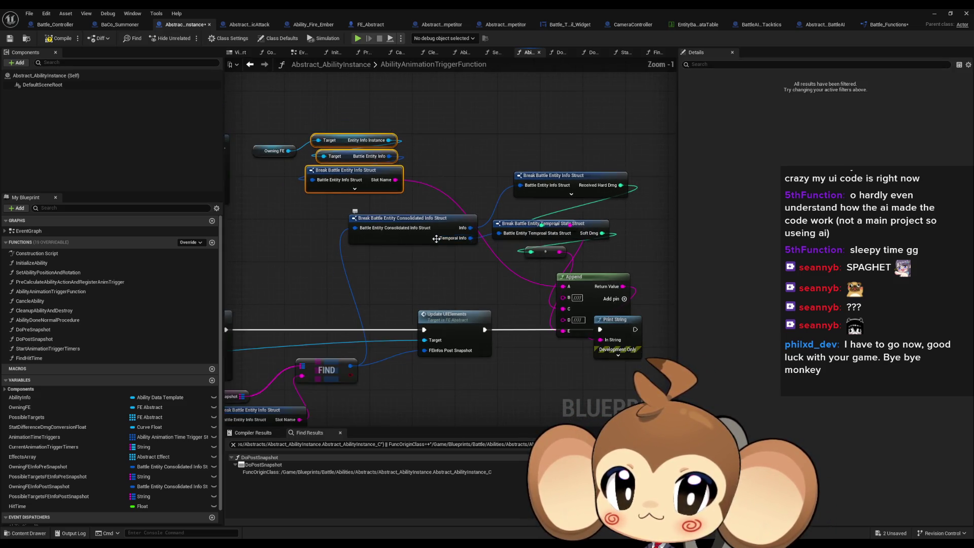
{"action": "left_click", "coordinate": [398, 282]}
{"action": "left_click_drag", "start_coordinate": [398, 282], "coordinate": [468, 278]}
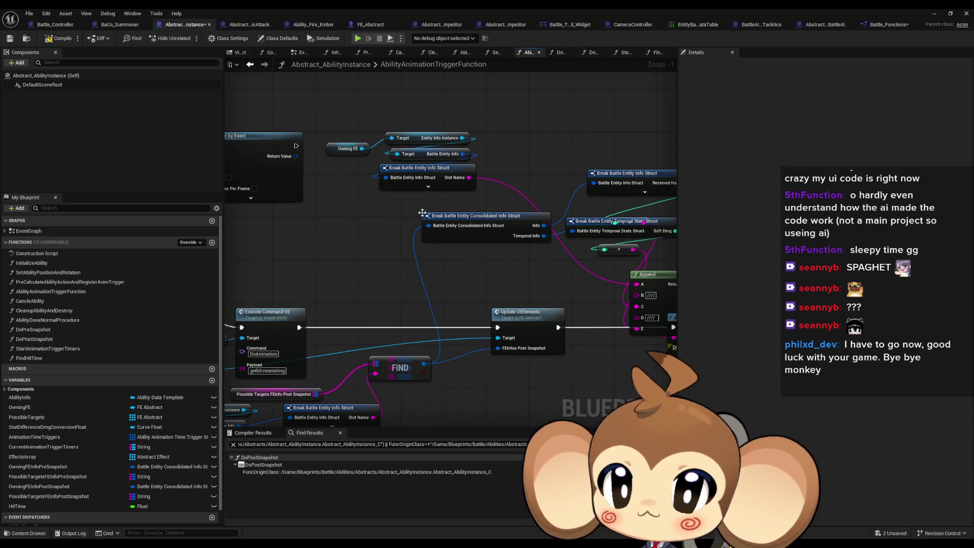
{"action": "left_click", "coordinate": [56, 25]}
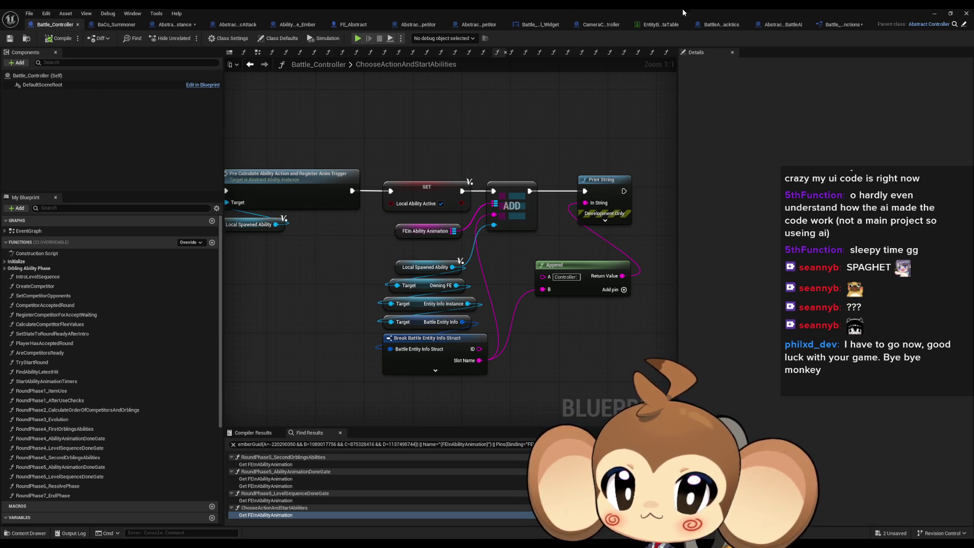
{"action": "left_click", "coordinate": [934, 13]}
{"action": "left_click", "coordinate": [188, 39]}
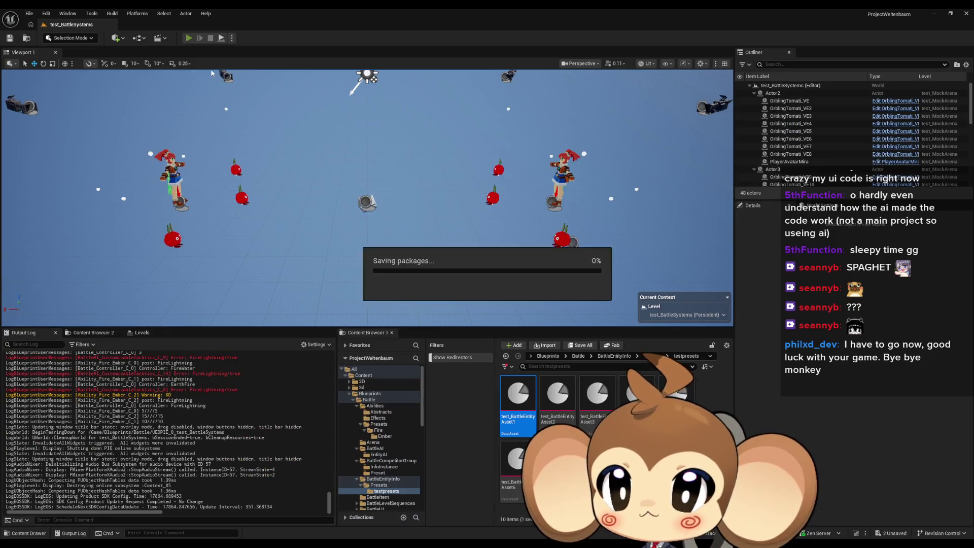
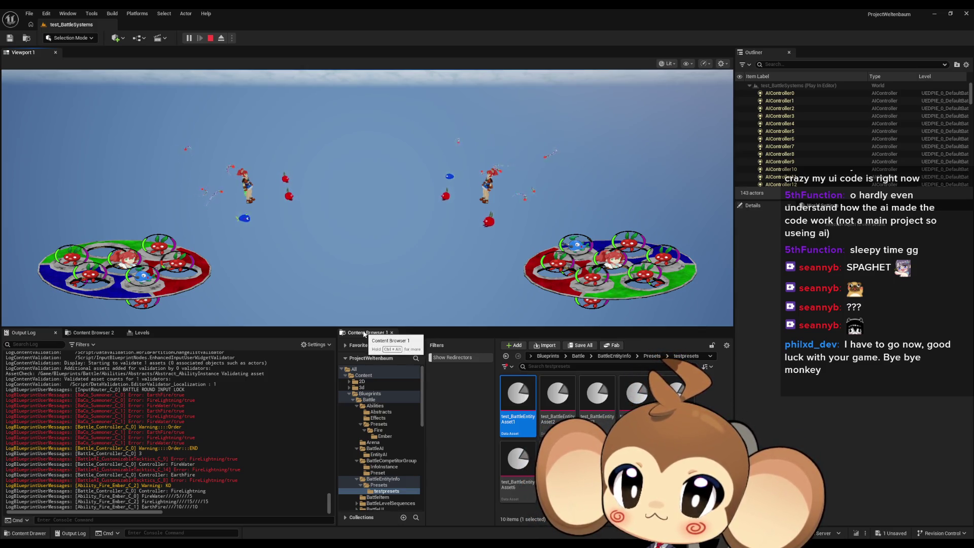
Stop the battle test and bring Battle_Controller's ChooseActionAndStartAbilities graph back to the front.
{"action": "left_click", "coordinate": [211, 40]}
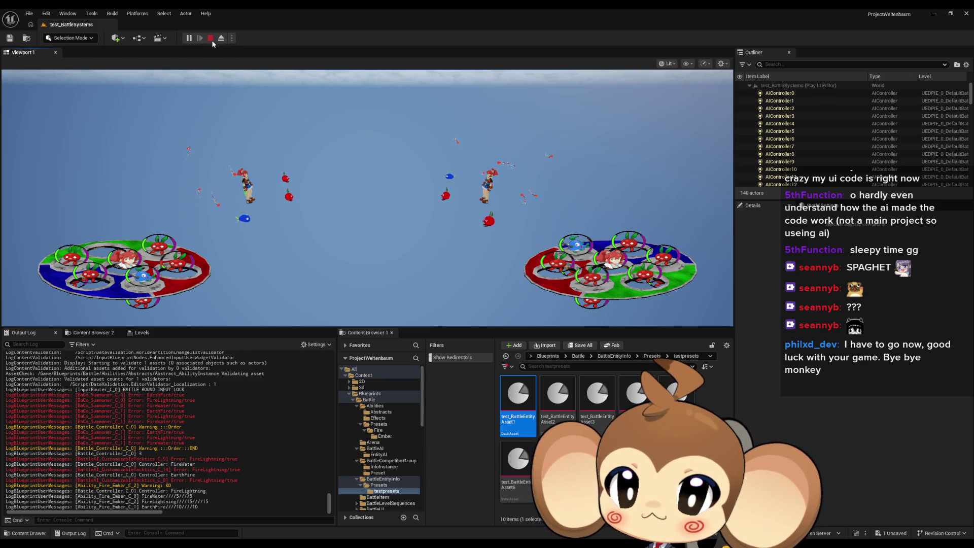
{"action": "mouse_move", "coordinate": [376, 541]}
{"action": "left_click", "coordinate": [364, 525]}
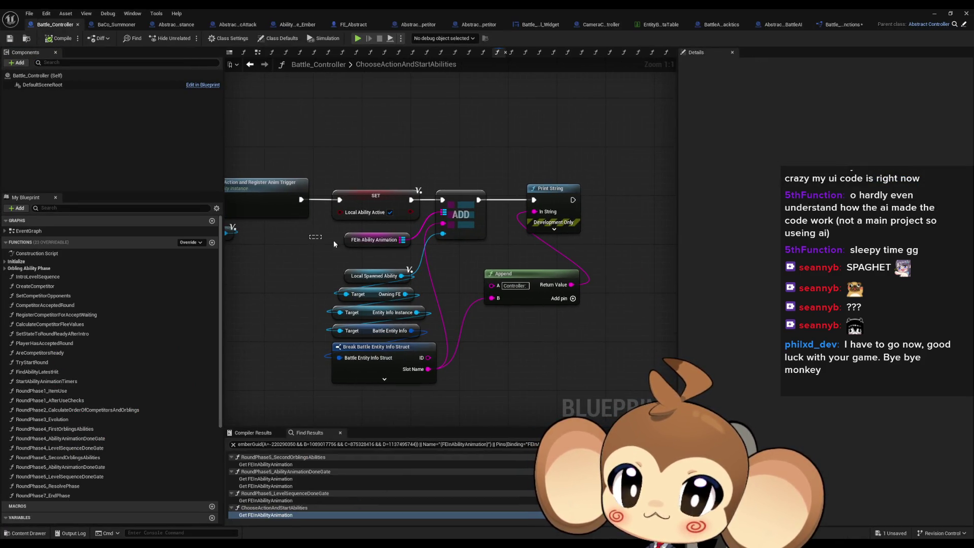
Inspect the FEIn Ability Animation variable node, then restore the blueprint window to reveal the level editor.
{"action": "left_click_drag", "start_coordinate": [334, 244], "coordinate": [454, 256]}
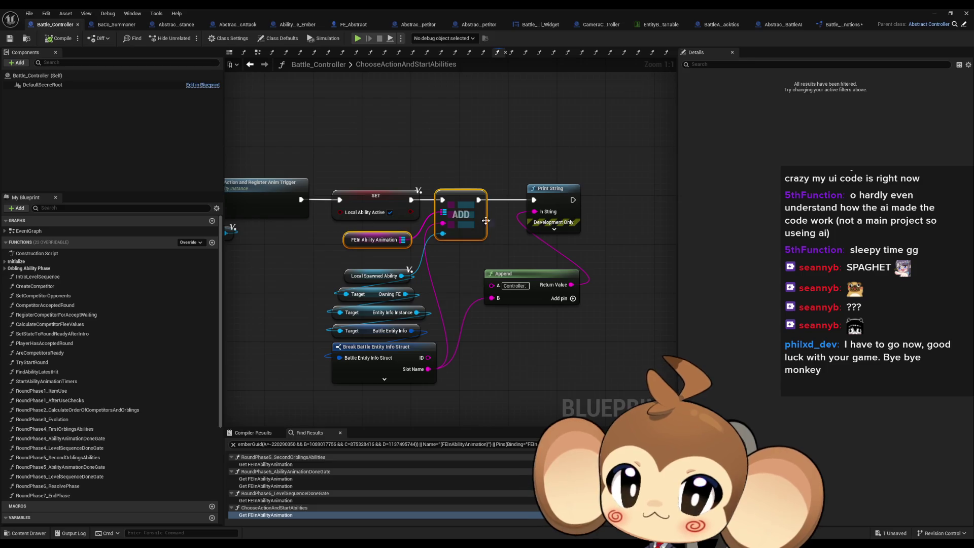
{"action": "scroll", "coordinate": [449, 306], "scroll_direction": "down", "scroll_amount": 4}
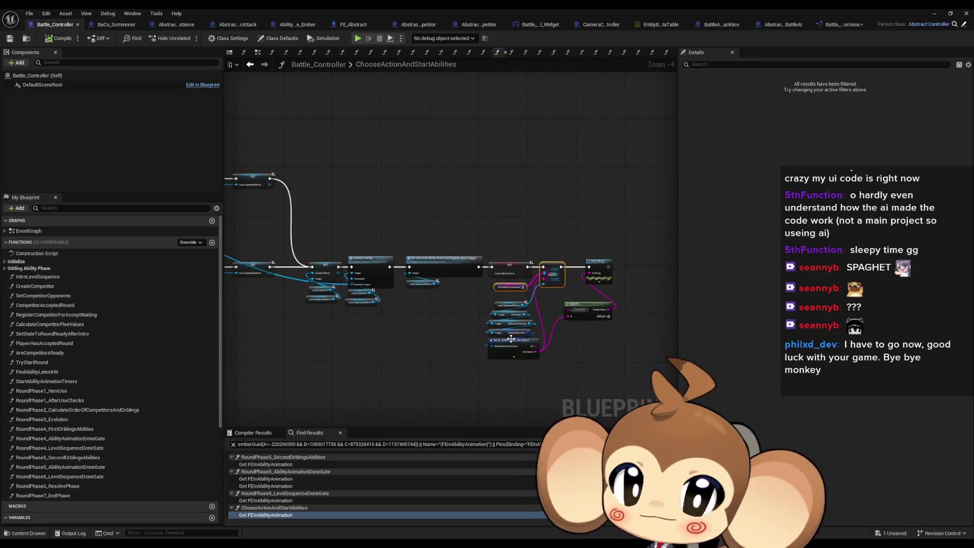
{"action": "scroll", "coordinate": [493, 307], "scroll_direction": "up", "scroll_amount": 1}
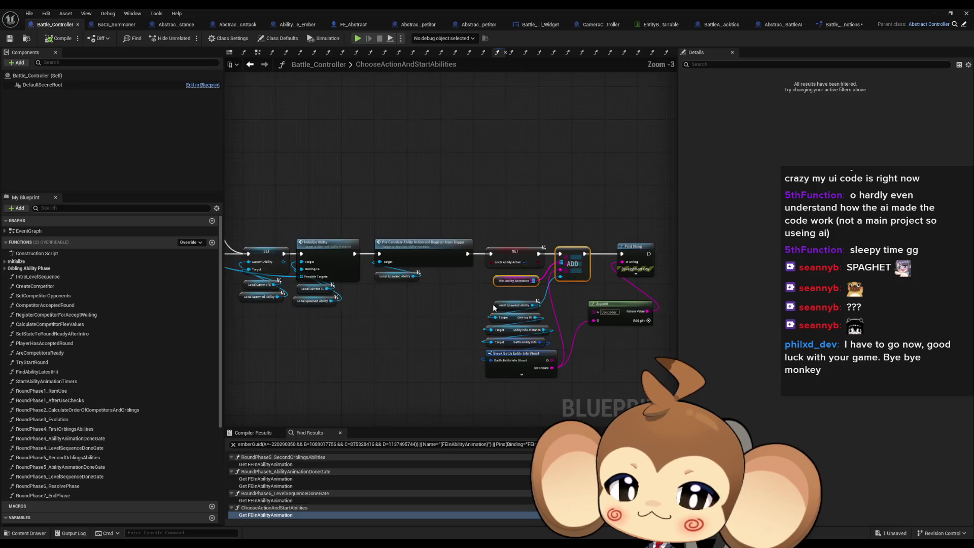
{"action": "scroll", "coordinate": [443, 307], "scroll_direction": "up", "scroll_amount": 2}
{"action": "left_click", "coordinate": [442, 306]}
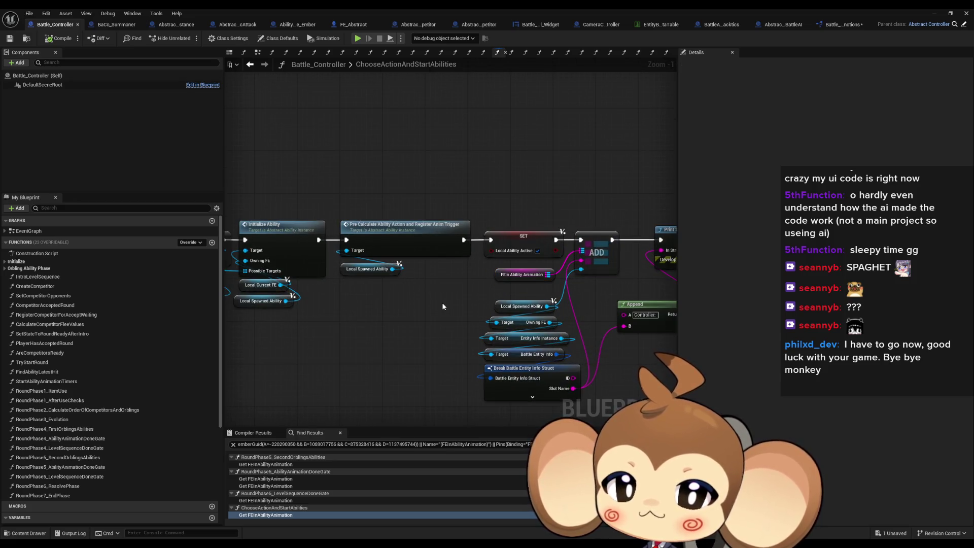
{"action": "scroll", "coordinate": [442, 306], "scroll_direction": "down", "scroll_amount": 1}
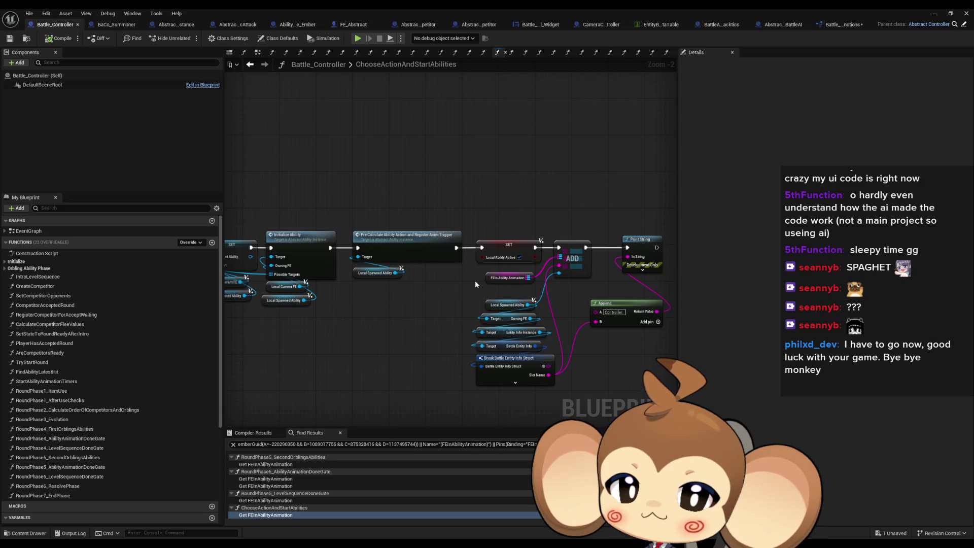
{"action": "left_click_drag", "start_coordinate": [500, 290], "coordinate": [514, 291]}
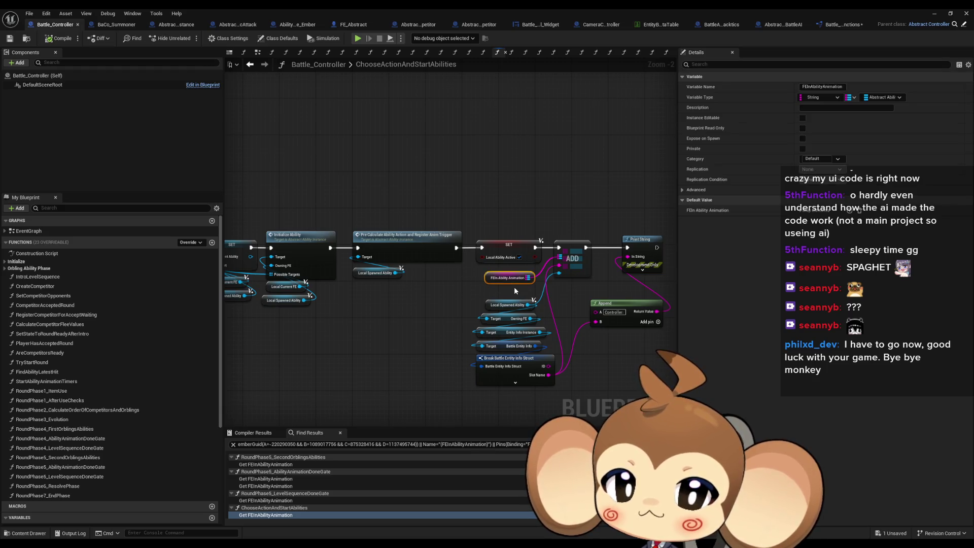
{"action": "double_click", "coordinate": [382, 9]}
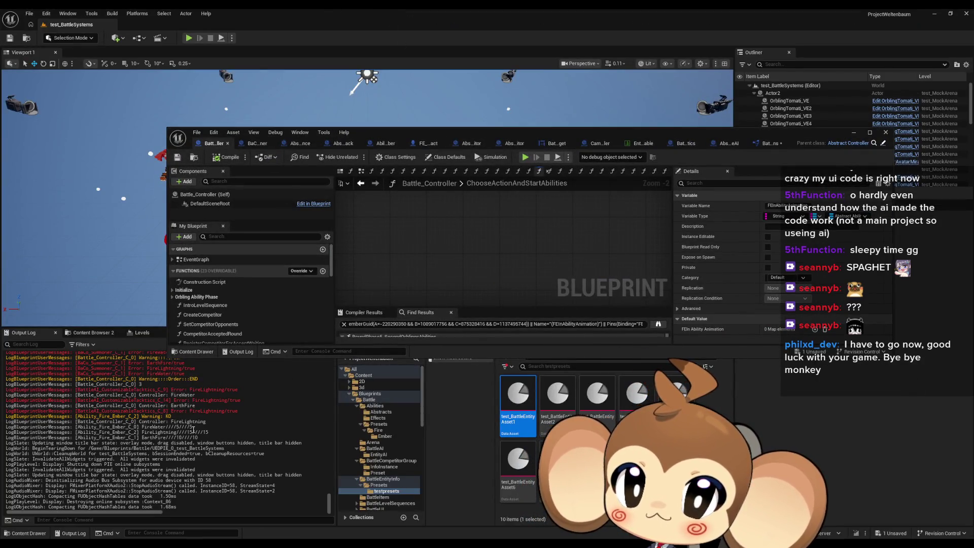
{"action": "left_click_drag", "start_coordinate": [179, 394], "coordinate": [191, 395]}
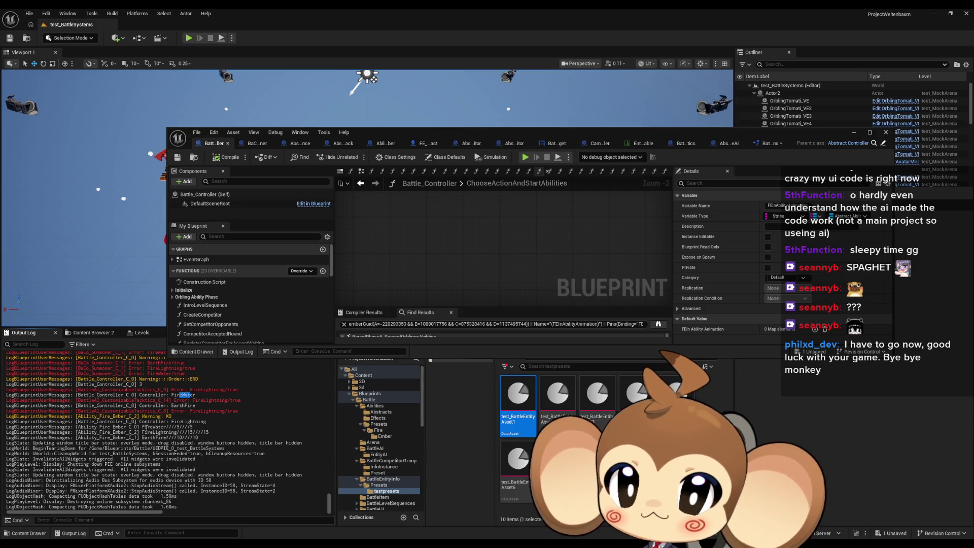
{"action": "left_click_drag", "start_coordinate": [146, 428], "coordinate": [163, 427]}
{"action": "left_click", "coordinate": [178, 405]}
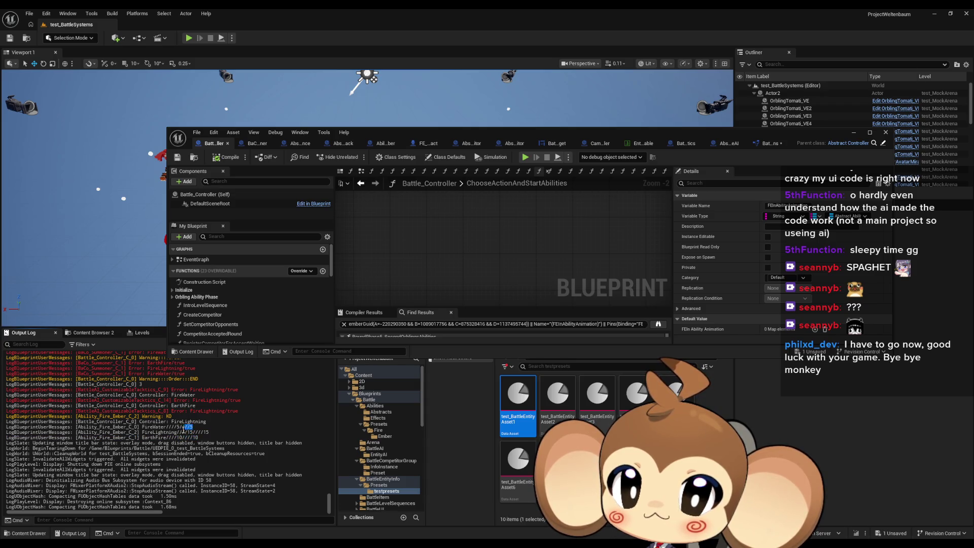
{"action": "mouse_move", "coordinate": [177, 427]}
{"action": "left_mouse_down"}
{"action": "mouse_move", "coordinate": [193, 427]}
{"action": "mouse_move", "coordinate": [152, 432]}
{"action": "mouse_move", "coordinate": [194, 421]}
{"action": "left_mouse_up"}
{"action": "double_click", "coordinate": [537, 133]}
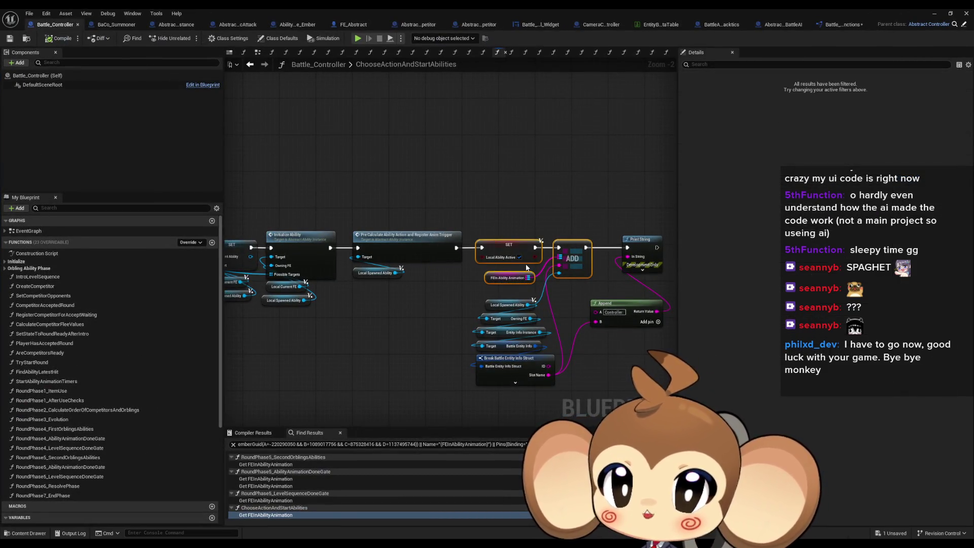
Zoom out and pan across the Battle_Controller node network.
{"action": "scroll", "coordinate": [526, 267], "scroll_direction": "down", "scroll_amount": 3}
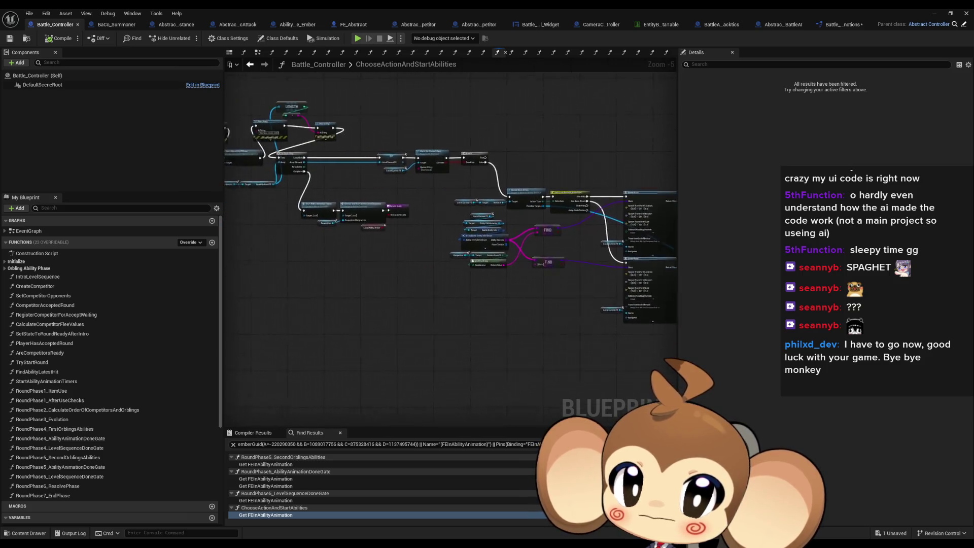
{"action": "mouse_move", "coordinate": [526, 267]}
{"action": "left_mouse_down"}
{"action": "mouse_move", "coordinate": [531, 284]}
{"action": "mouse_move", "coordinate": [405, 315]}
{"action": "left_mouse_up"}
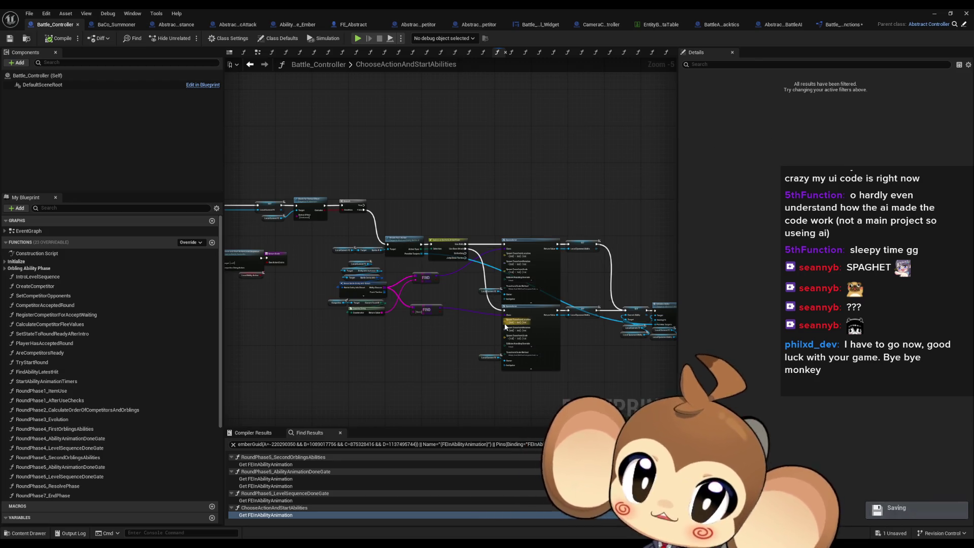
{"action": "left_click_drag", "start_coordinate": [624, 321], "coordinate": [500, 300]}
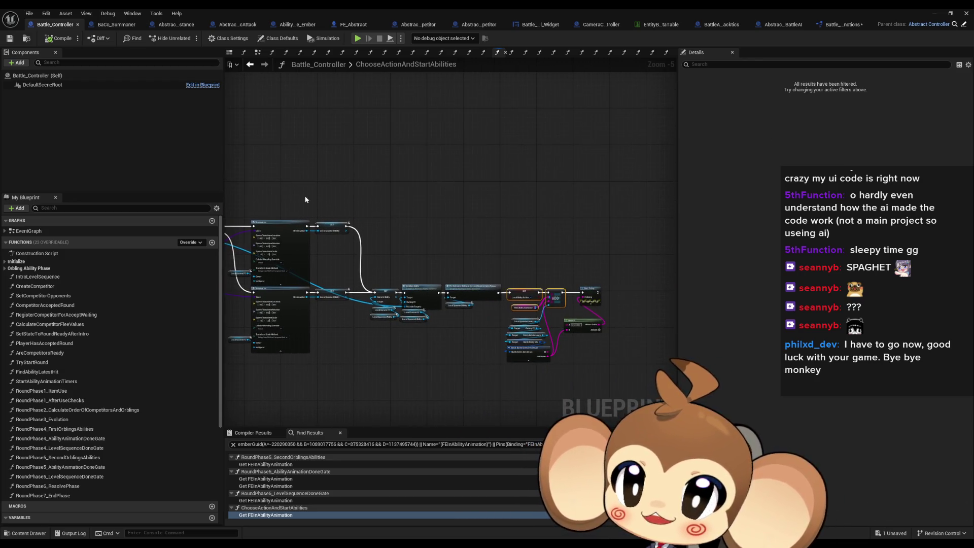
{"action": "left_click", "coordinate": [182, 27]}
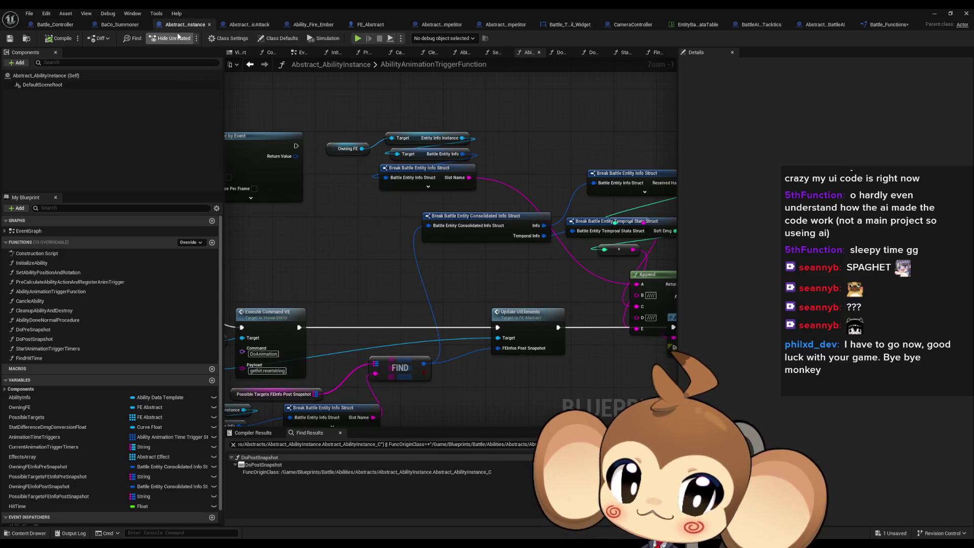
{"action": "left_click_drag", "start_coordinate": [462, 232], "coordinate": [303, 215]}
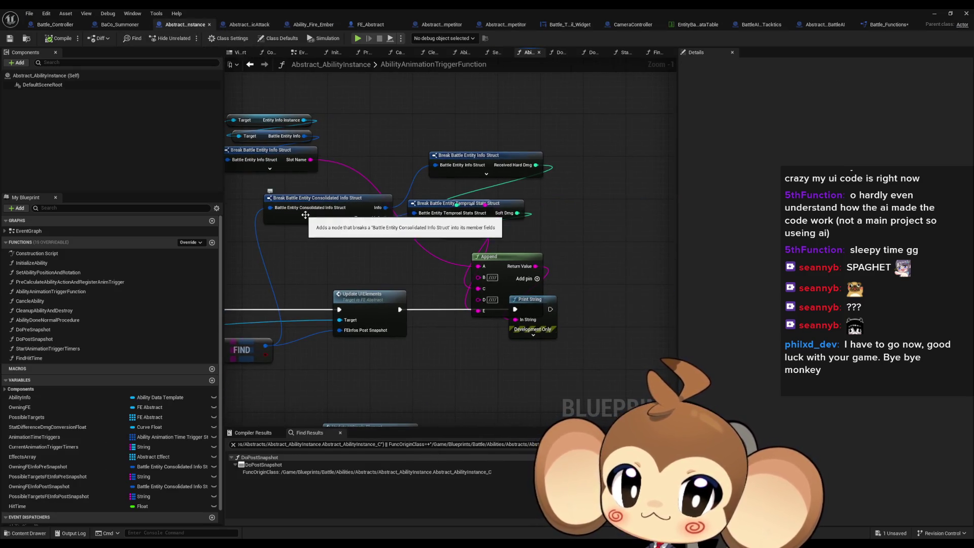
{"action": "left_click_drag", "start_coordinate": [348, 255], "coordinate": [410, 260]}
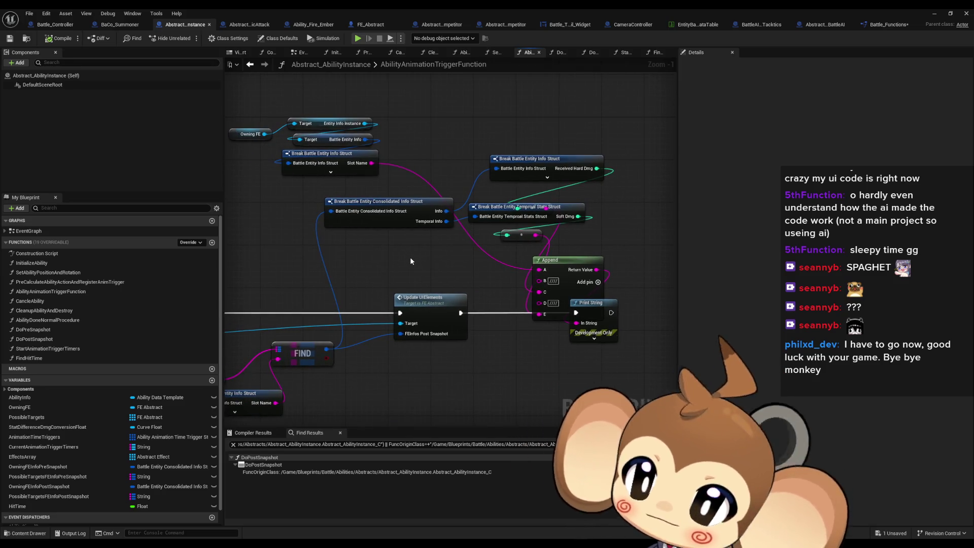
{"action": "left_click_drag", "start_coordinate": [465, 267], "coordinate": [530, 272]}
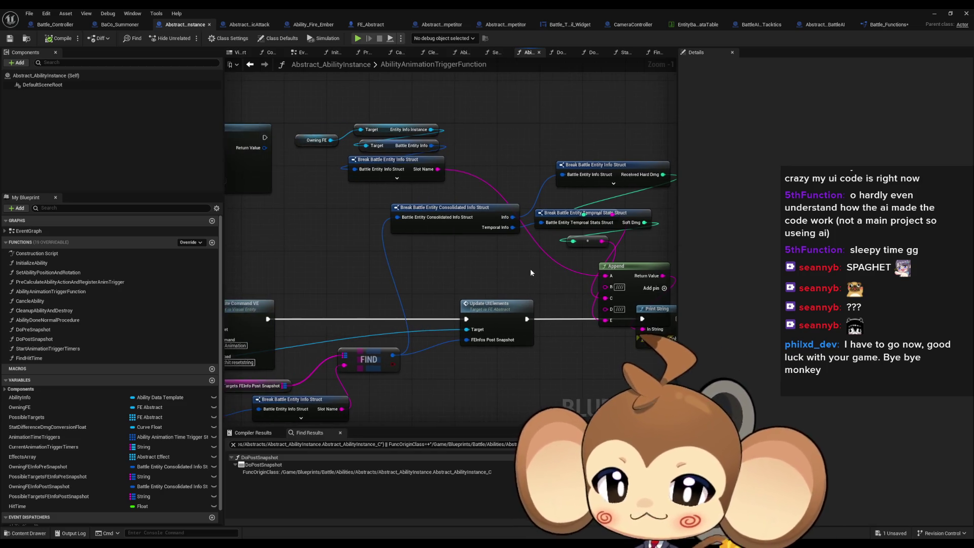
{"action": "scroll", "coordinate": [543, 257], "scroll_direction": "down", "scroll_amount": 3}
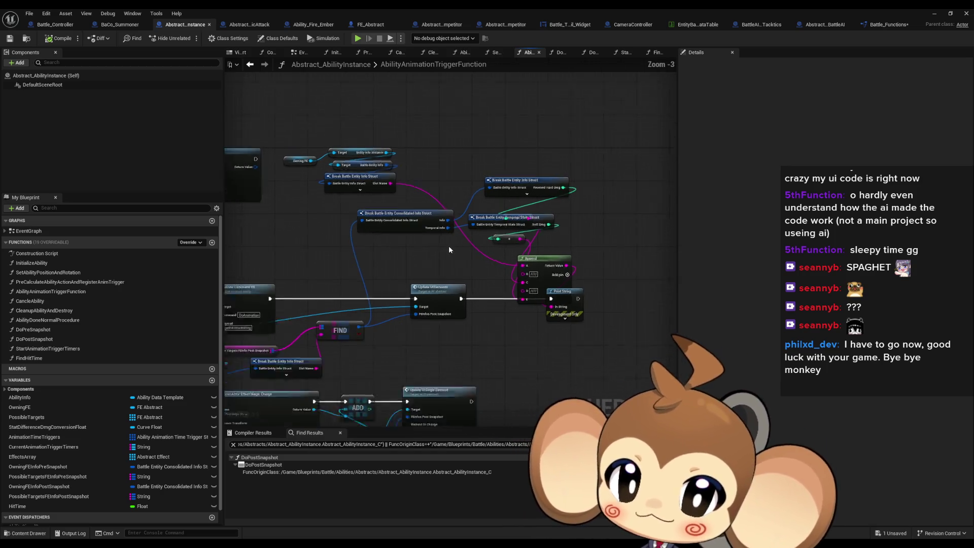
{"action": "left_click_drag", "start_coordinate": [516, 238], "coordinate": [558, 239]}
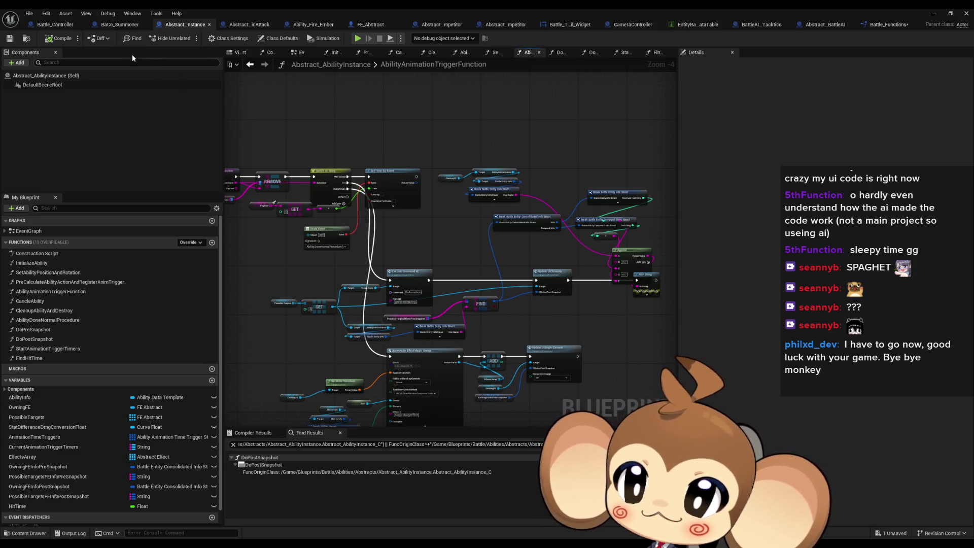
{"action": "left_click", "coordinate": [55, 25]}
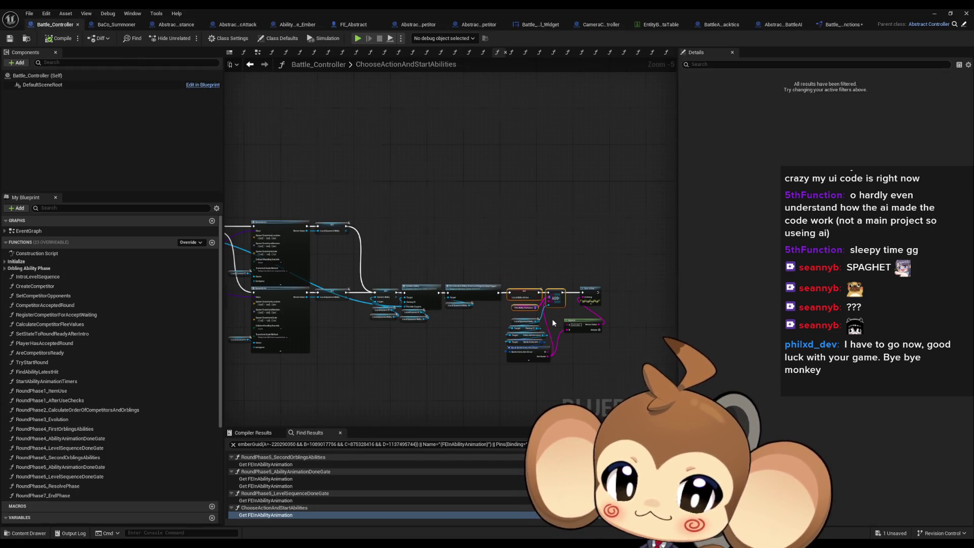
{"action": "scroll", "coordinate": [553, 323], "scroll_direction": "up", "scroll_amount": 4}
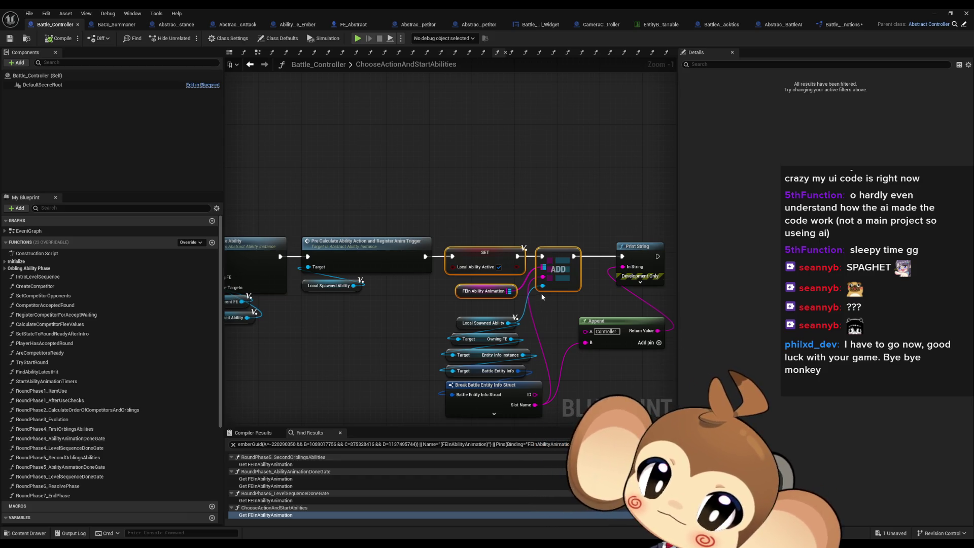
{"action": "scroll", "coordinate": [391, 285], "scroll_direction": "down", "scroll_amount": 4}
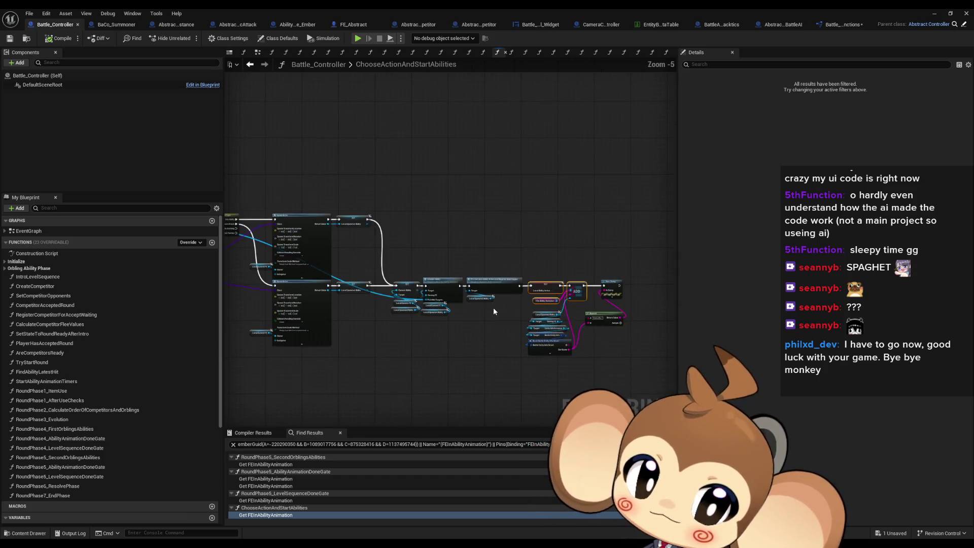
{"action": "scroll", "coordinate": [314, 215], "scroll_direction": "up", "scroll_amount": 3}
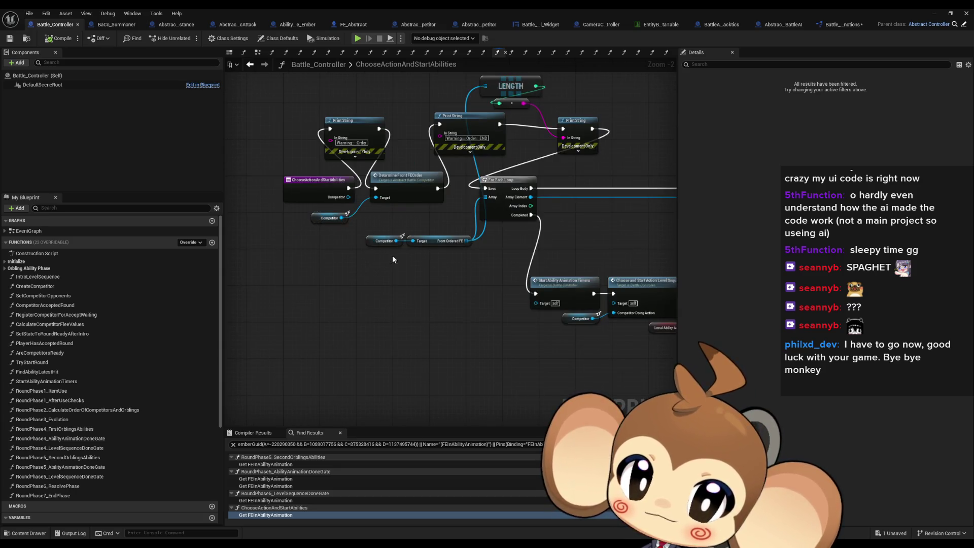
{"action": "scroll", "coordinate": [391, 255], "scroll_direction": "down", "scroll_amount": 3}
{"action": "scroll", "coordinate": [355, 270], "scroll_direction": "up", "scroll_amount": 3}
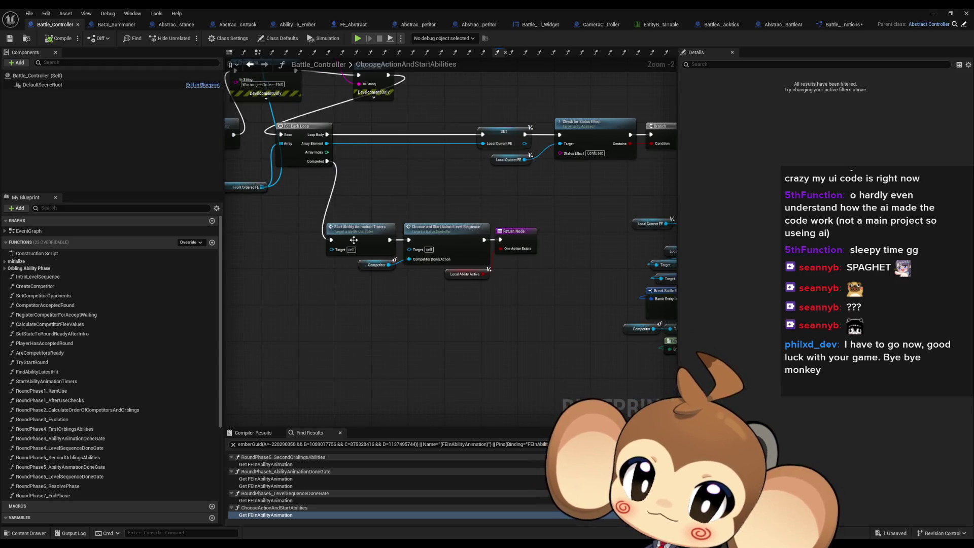
{"action": "scroll", "coordinate": [381, 254], "scroll_direction": "down", "scroll_amount": 4}
{"action": "scroll", "coordinate": [382, 254], "scroll_direction": "up", "scroll_amount": 3}
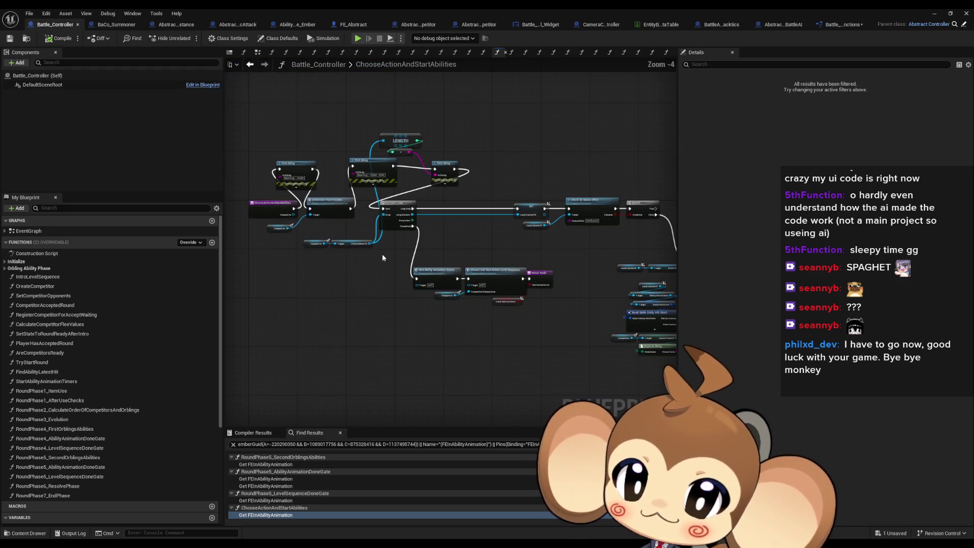
{"action": "scroll", "coordinate": [382, 253], "scroll_direction": "up", "scroll_amount": 2}
{"action": "double_click", "coordinate": [434, 291]}
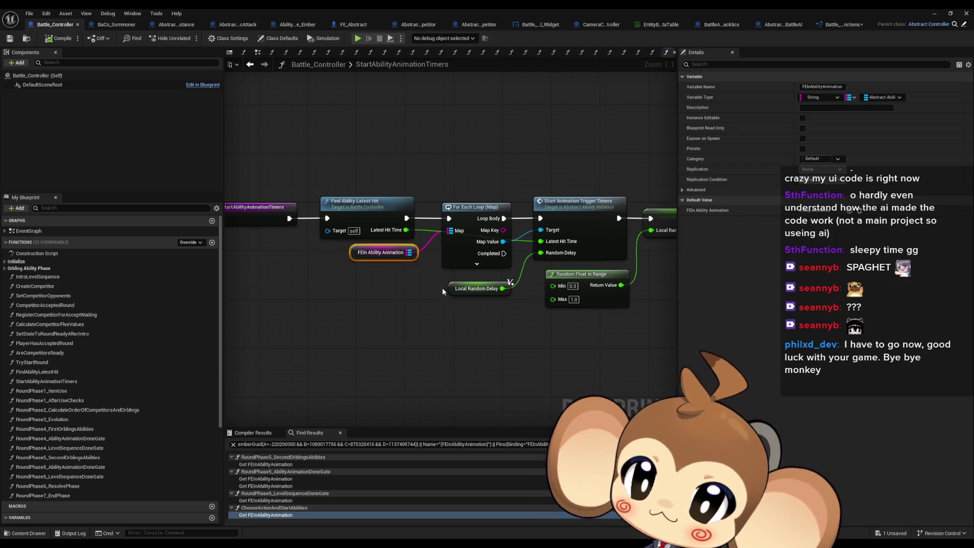
{"action": "left_click", "coordinate": [250, 64]}
{"action": "scroll", "coordinate": [593, 306], "scroll_direction": "down", "scroll_amount": 7}
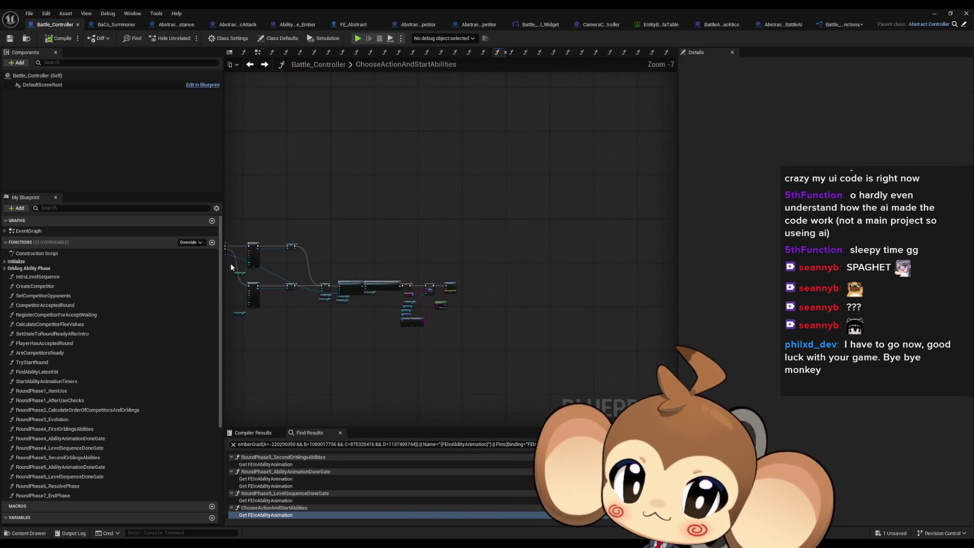
{"action": "scroll", "coordinate": [431, 327], "scroll_direction": "up", "scroll_amount": 4}
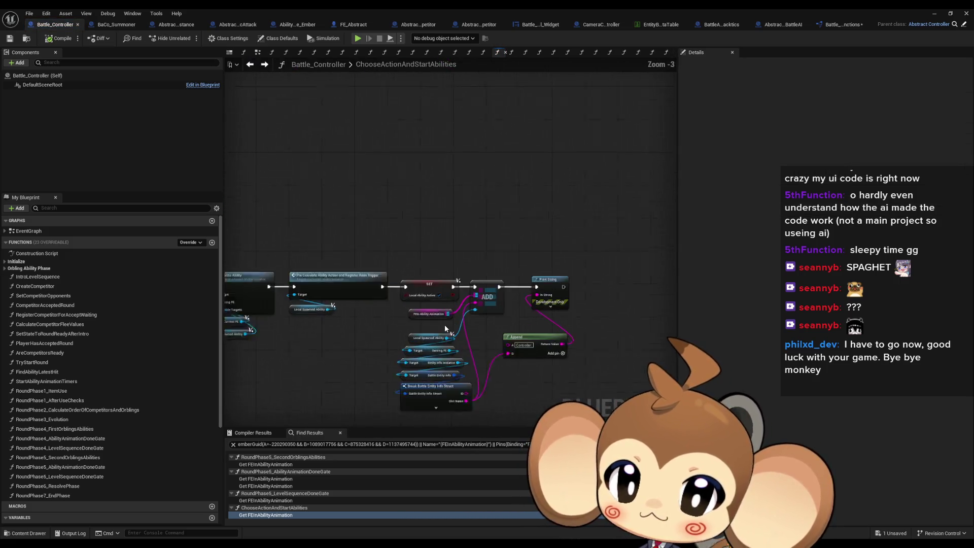
{"action": "scroll", "coordinate": [444, 324], "scroll_direction": "up", "scroll_amount": 2}
{"action": "left_click", "coordinate": [427, 312]}
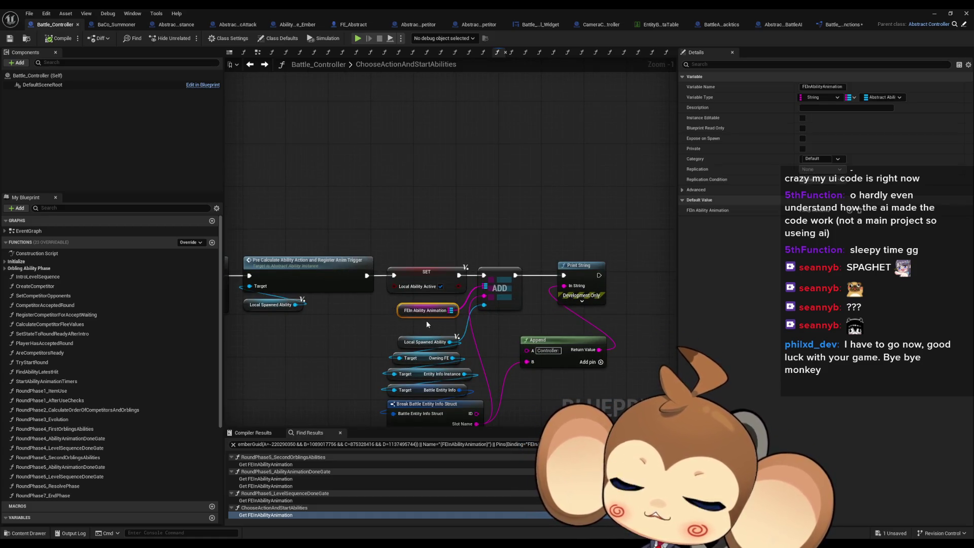
{"action": "scroll", "coordinate": [426, 321], "scroll_direction": "down", "scroll_amount": 3}
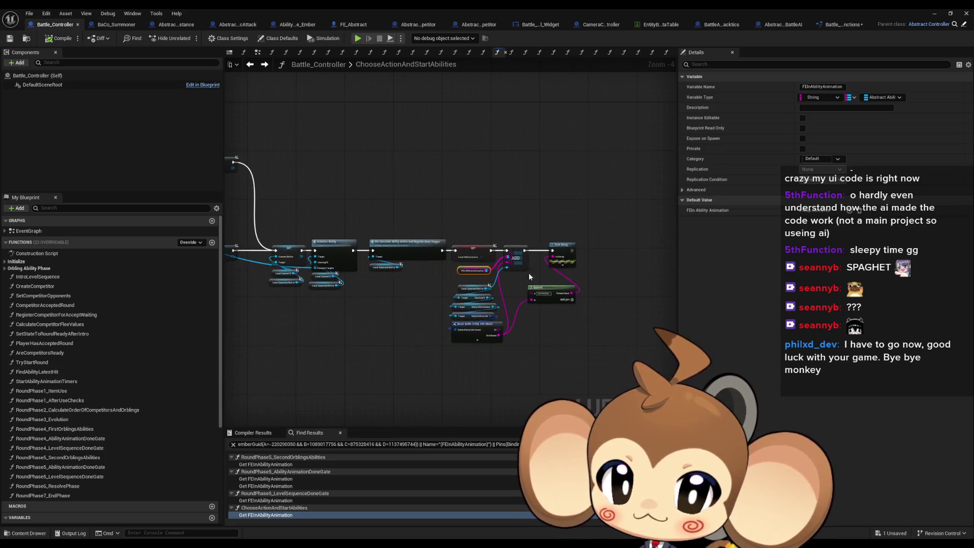
{"action": "scroll", "coordinate": [529, 272], "scroll_direction": "up", "scroll_amount": 4}
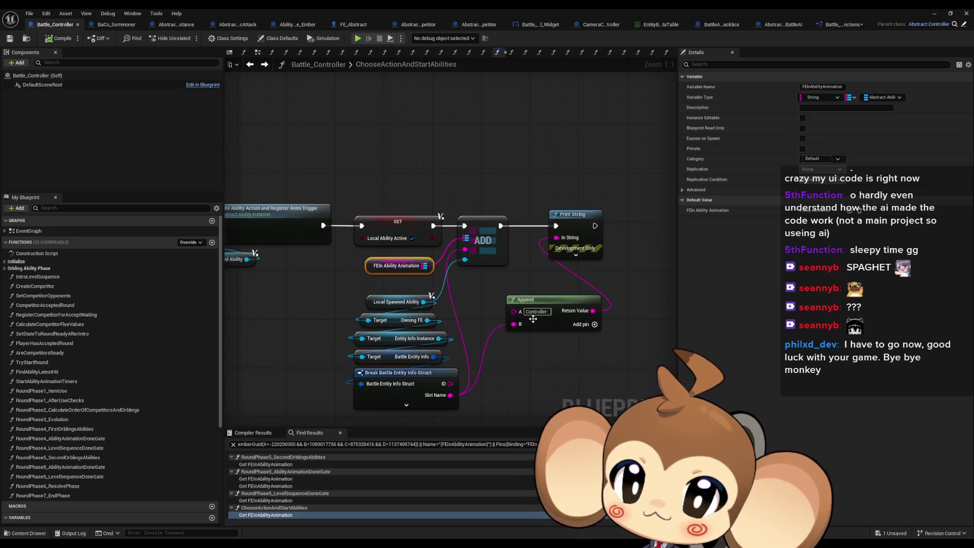
{"action": "scroll", "coordinate": [495, 313], "scroll_direction": "down", "scroll_amount": 4}
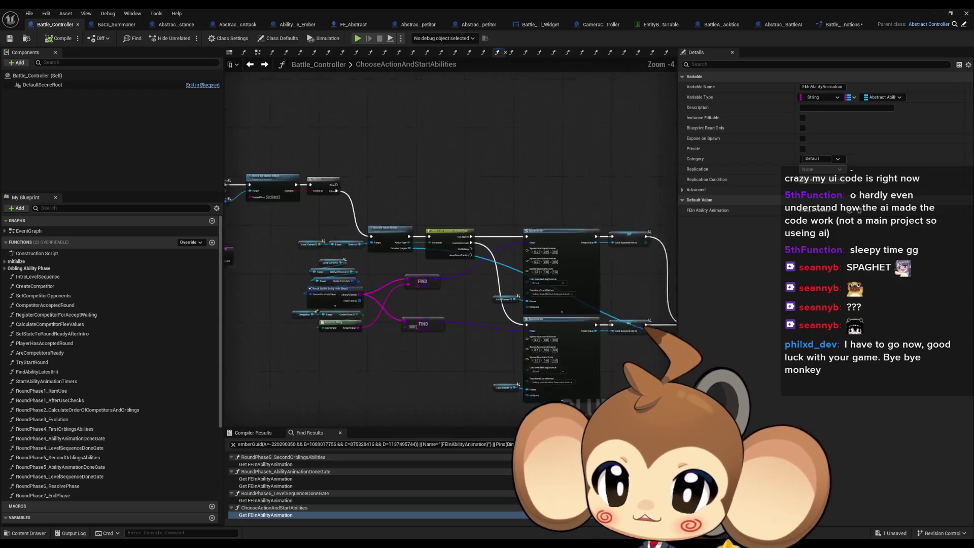
{"action": "scroll", "coordinate": [495, 313], "scroll_direction": "up", "scroll_amount": 3}
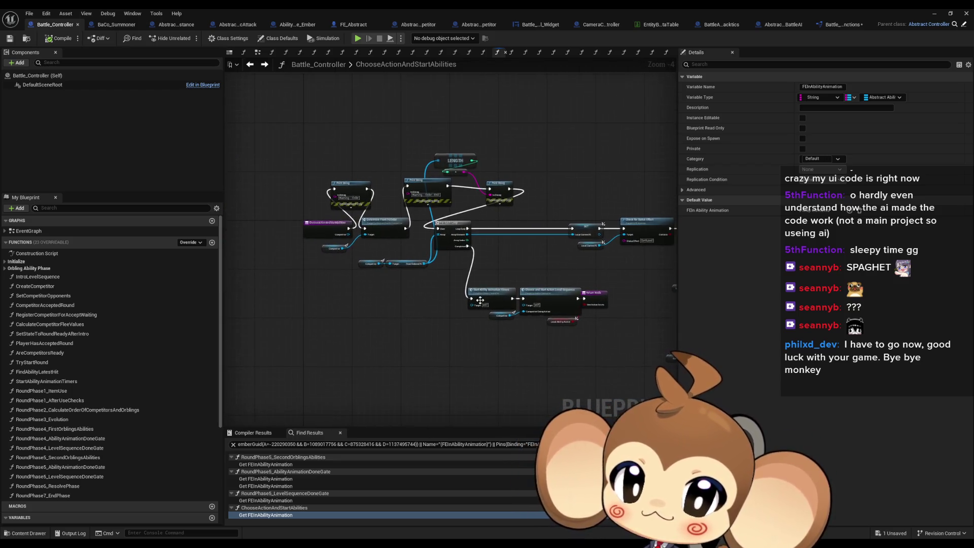
{"action": "scroll", "coordinate": [461, 284], "scroll_direction": "up", "scroll_amount": 1}
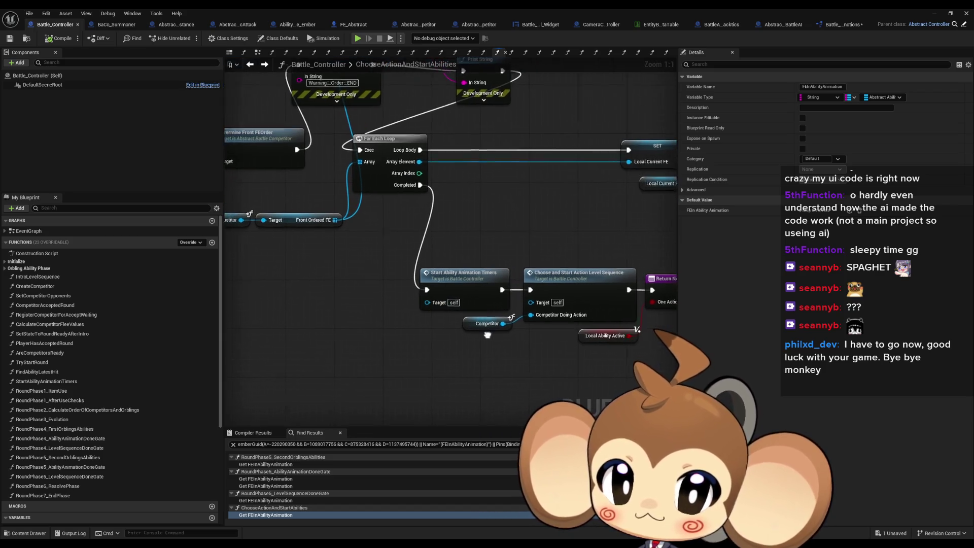
{"action": "double_click", "coordinate": [462, 284]}
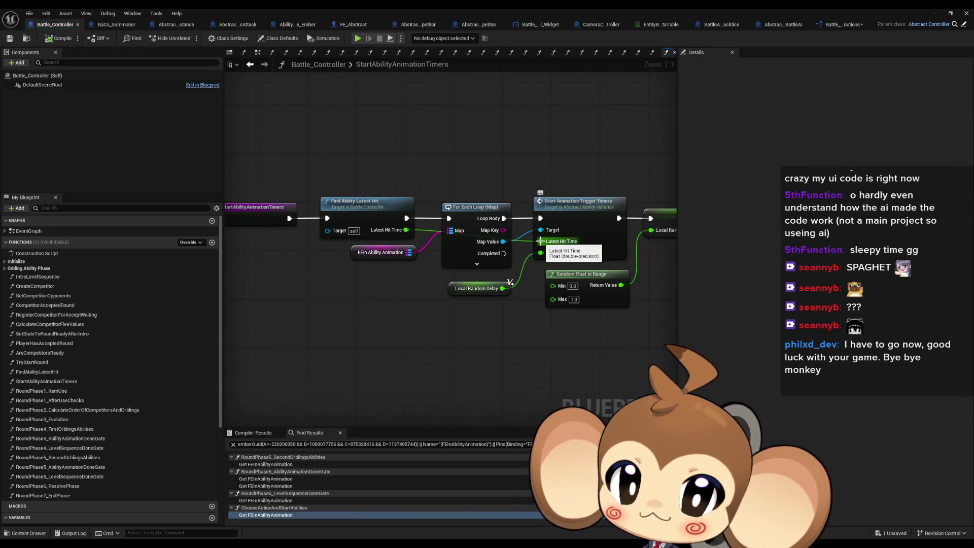
Add a Print String fed from the loop's Map Key, with an Append node driving its text.
{"action": "left_click_drag", "start_coordinate": [461, 313], "coordinate": [416, 333]}
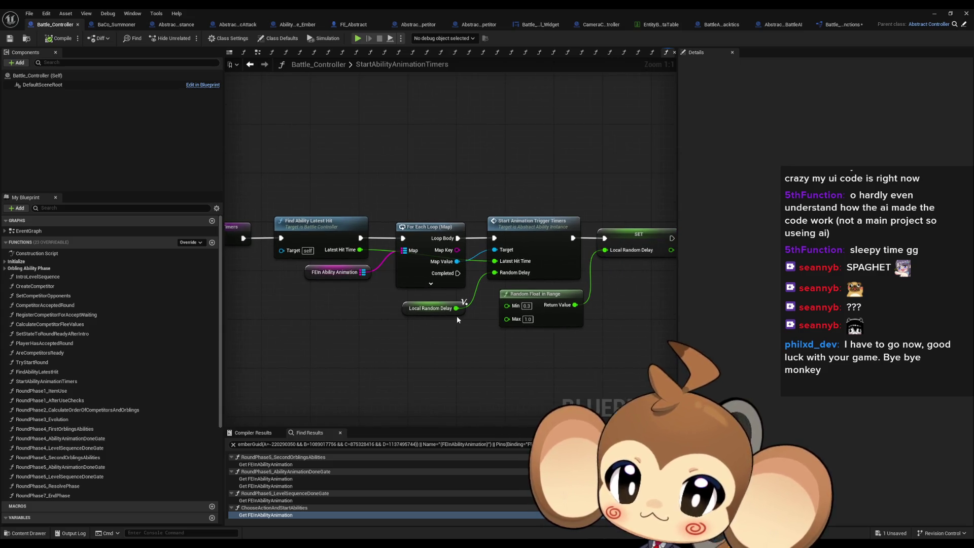
{"action": "mouse_move", "coordinate": [461, 265]}
{"action": "left_mouse_down"}
{"action": "mouse_move", "coordinate": [460, 139]}
{"action": "mouse_move", "coordinate": [522, 127]}
{"action": "left_mouse_up"}
{"action": "type", "text": "print"}
{"action": "key", "text": "Return"}
{"action": "left_click_drag", "start_coordinate": [522, 173], "coordinate": [421, 149]}
{"action": "type", "text": "ap"}
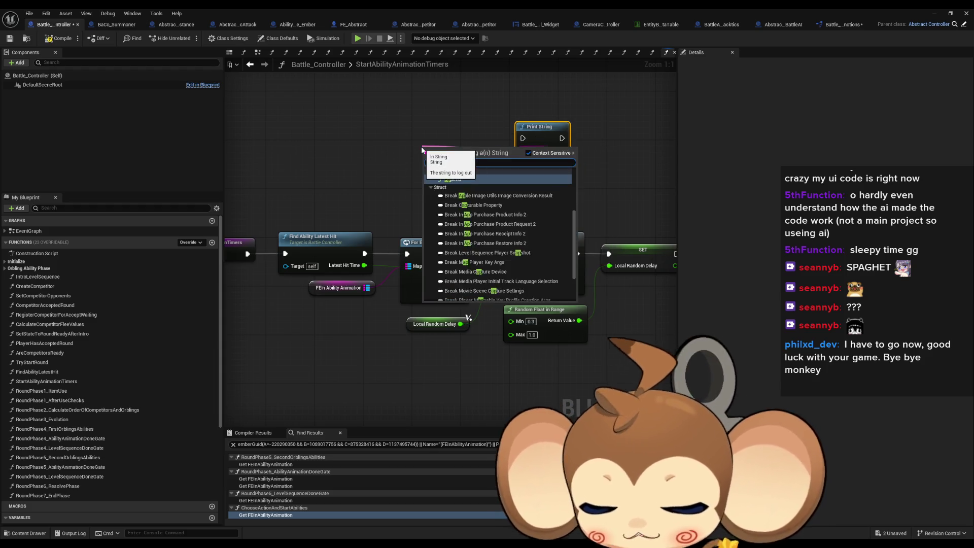
{"action": "key", "text": "Return"}
Insert a second Print String printing 'Important' after Find Ability Latest Hit, in the loop body.
{"action": "left_click_drag", "start_coordinate": [539, 126], "coordinate": [568, 108]}
{"action": "mouse_move", "coordinate": [356, 247]}
{"action": "left_mouse_down"}
{"action": "mouse_move", "coordinate": [427, 254]}
{"action": "mouse_move", "coordinate": [360, 156]}
{"action": "left_mouse_up"}
{"action": "type", "text": "print"}
{"action": "key", "text": "Return"}
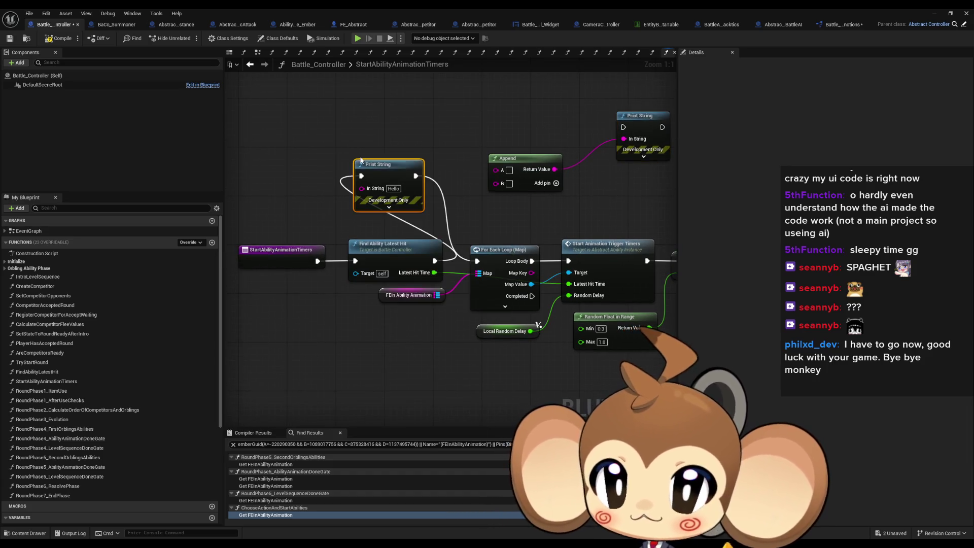
{"action": "left_click", "coordinate": [394, 188]}
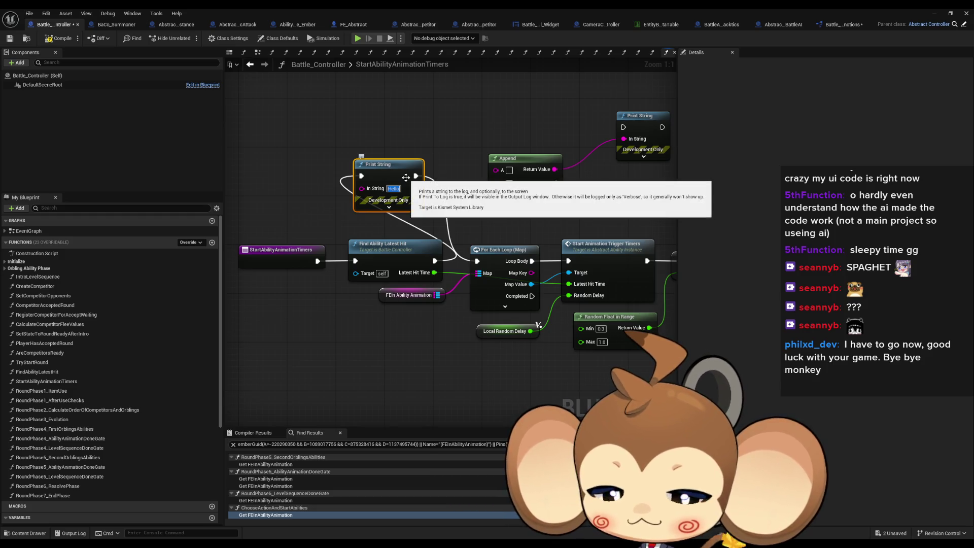
{"action": "type", "text": "Important"}
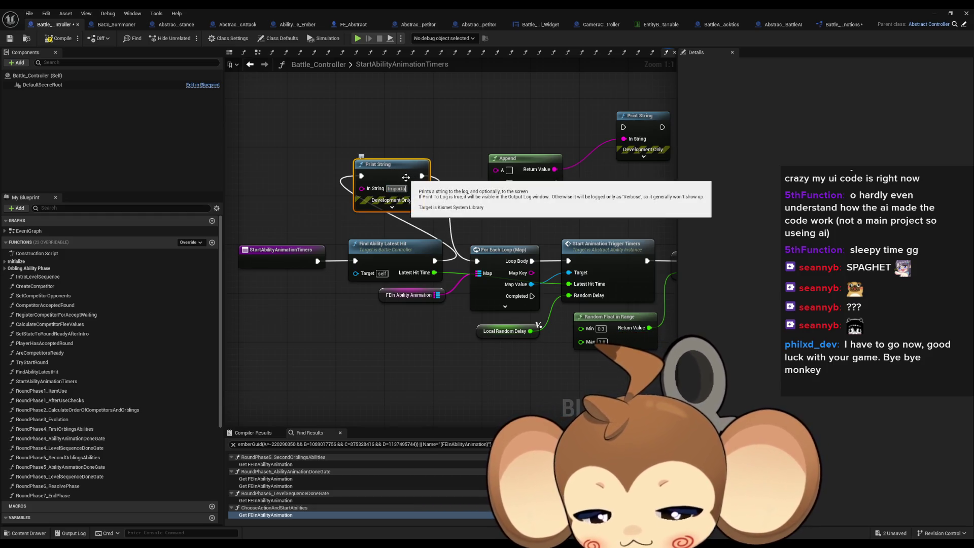
{"action": "left_click_drag", "start_coordinate": [609, 168], "coordinate": [529, 193]}
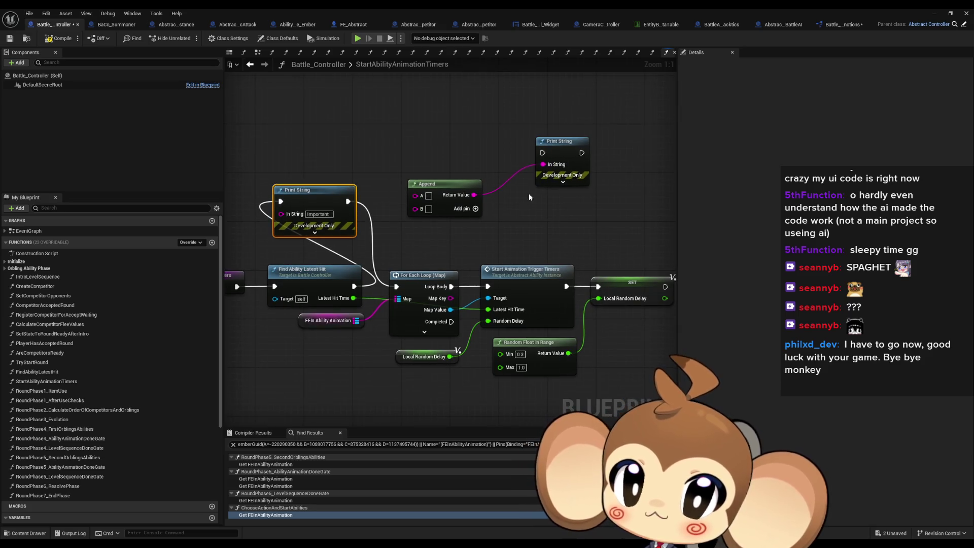
{"action": "left_click_drag", "start_coordinate": [553, 157], "coordinate": [571, 120]}
{"action": "mouse_move", "coordinate": [451, 286]}
{"action": "left_mouse_down"}
{"action": "mouse_move", "coordinate": [561, 115]}
{"action": "mouse_move", "coordinate": [537, 261]}
{"action": "mouse_move", "coordinate": [493, 289]}
{"action": "left_mouse_up"}
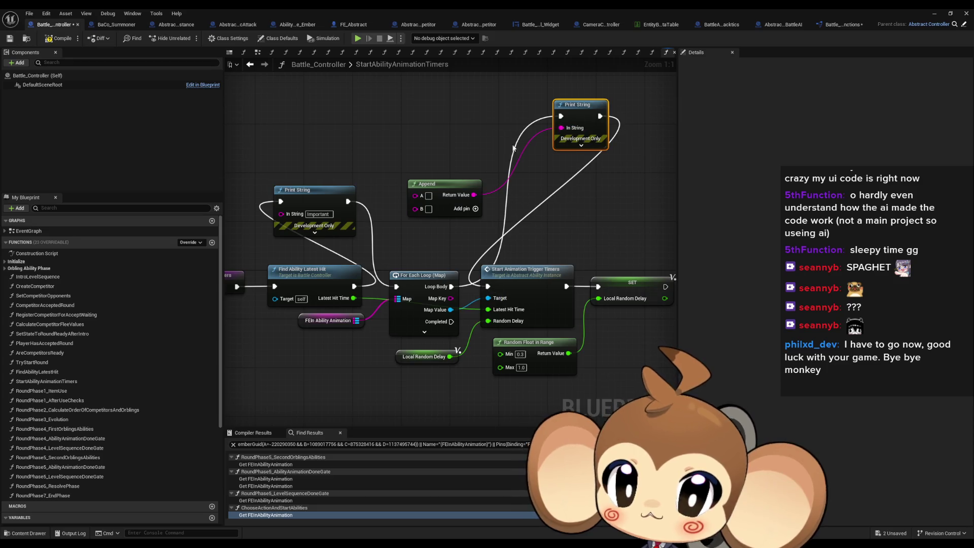
Build the Append text as Map Key, ///, Latest Hit Time, ///, Local Random Delay.
{"action": "mouse_move", "coordinate": [446, 183]}
{"action": "left_mouse_down"}
{"action": "mouse_move", "coordinate": [471, 147]}
{"action": "mouse_move", "coordinate": [445, 306]}
{"action": "mouse_move", "coordinate": [448, 299]}
{"action": "left_mouse_up"}
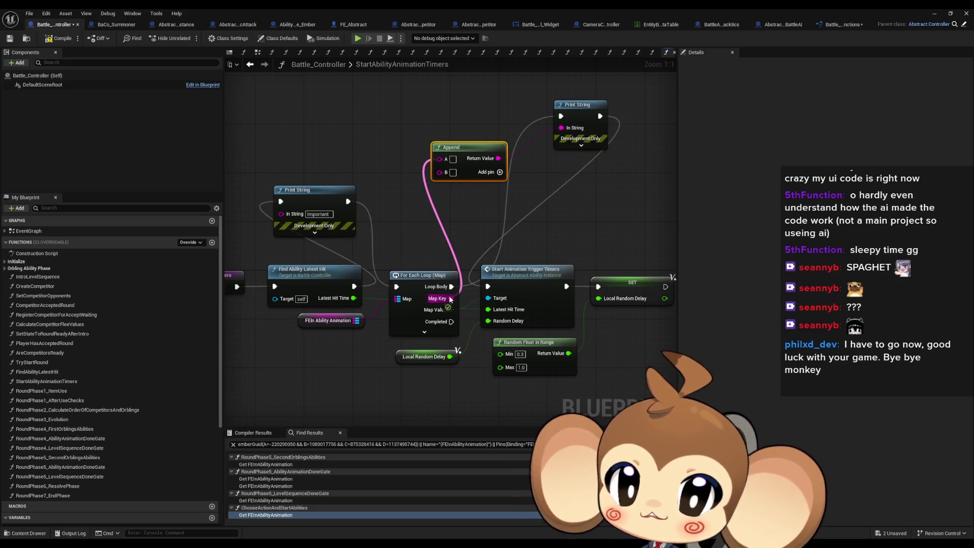
{"action": "left_click", "coordinate": [500, 172]}
{"action": "left_click", "coordinate": [500, 173]}
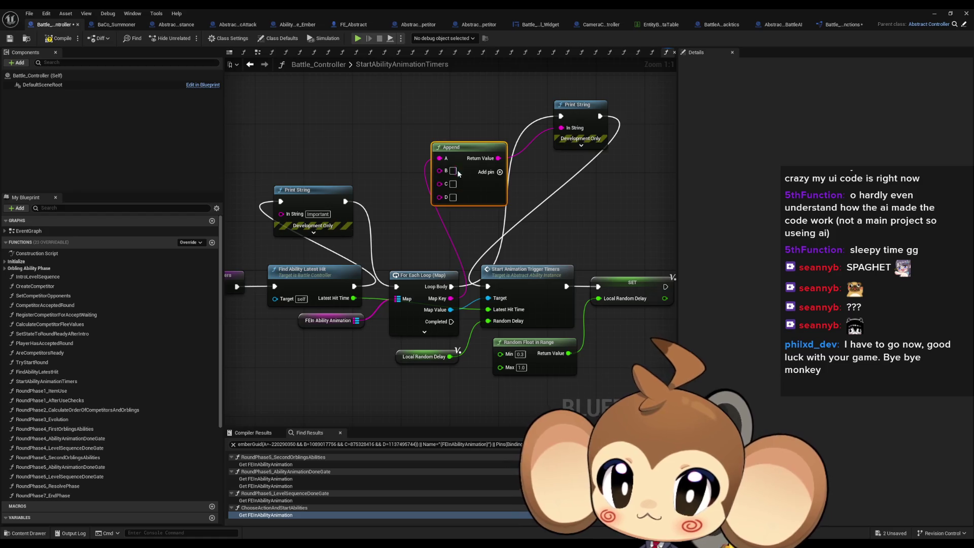
{"action": "type", "text": "///"}
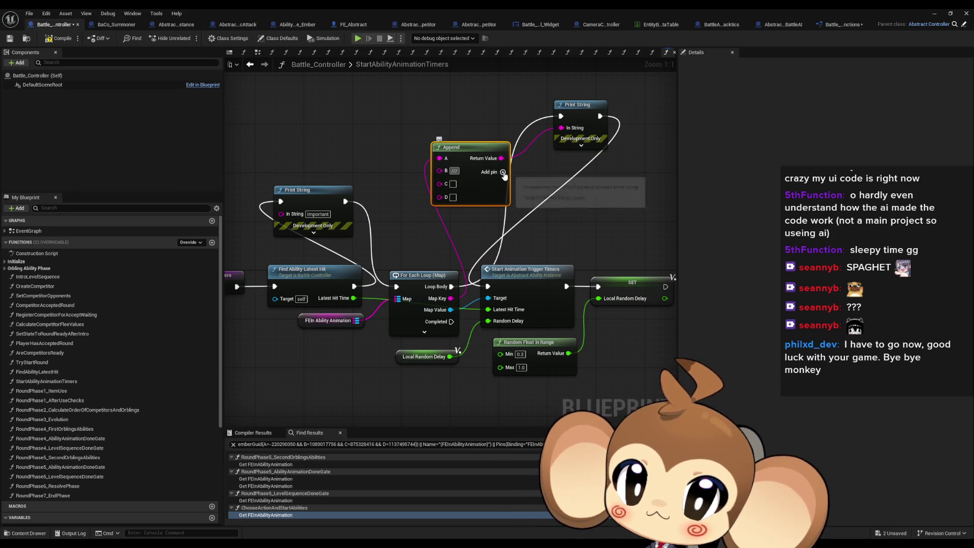
{"action": "left_click", "coordinate": [453, 199]}
{"action": "type", "text": "////"}
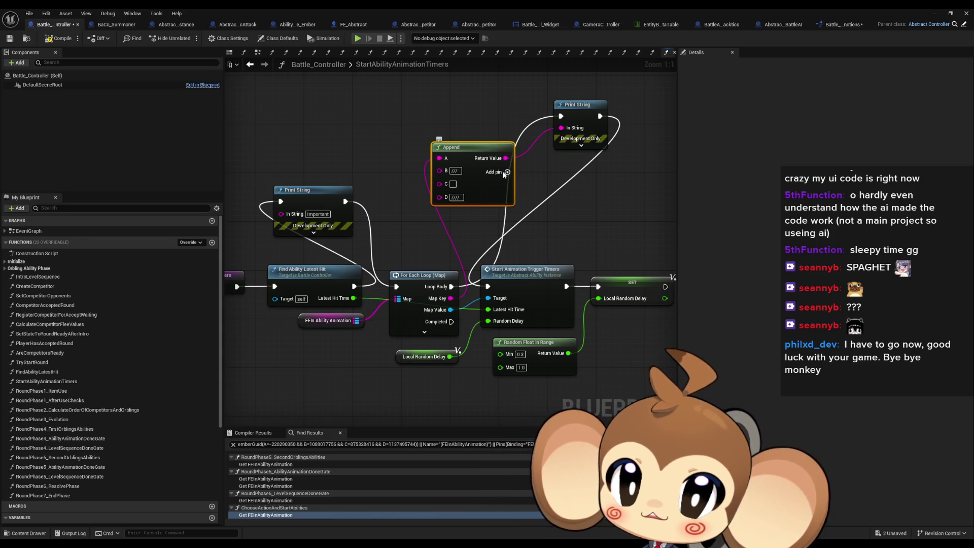
{"action": "left_click", "coordinate": [505, 172]}
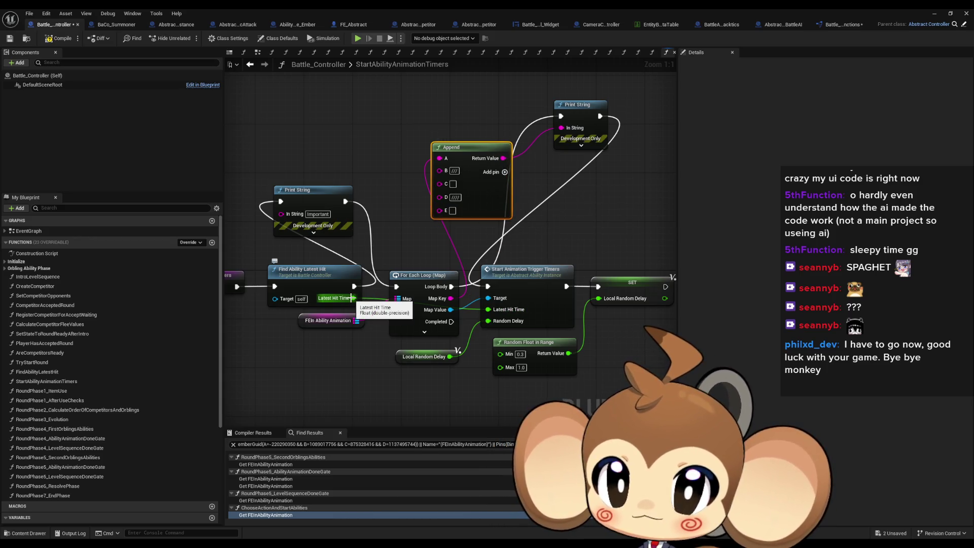
{"action": "mouse_move", "coordinate": [356, 298]}
{"action": "left_mouse_down"}
{"action": "mouse_move", "coordinate": [439, 184]}
{"action": "mouse_move", "coordinate": [402, 149]}
{"action": "left_mouse_up"}
{"action": "left_click_drag", "start_coordinate": [458, 185], "coordinate": [450, 357]}
{"action": "left_click_drag", "start_coordinate": [453, 271], "coordinate": [413, 179]}
{"action": "left_click", "coordinate": [416, 228]}
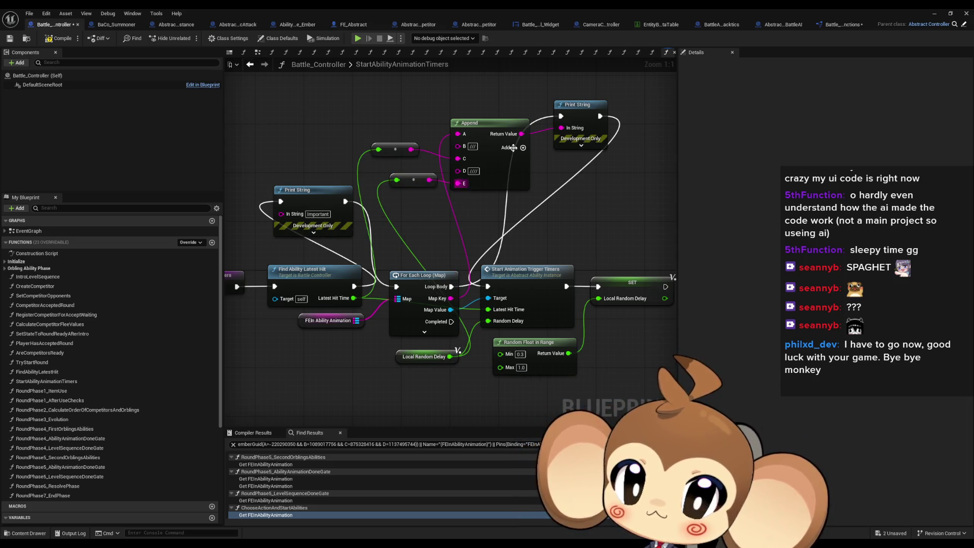
{"action": "left_click", "coordinate": [934, 14]}
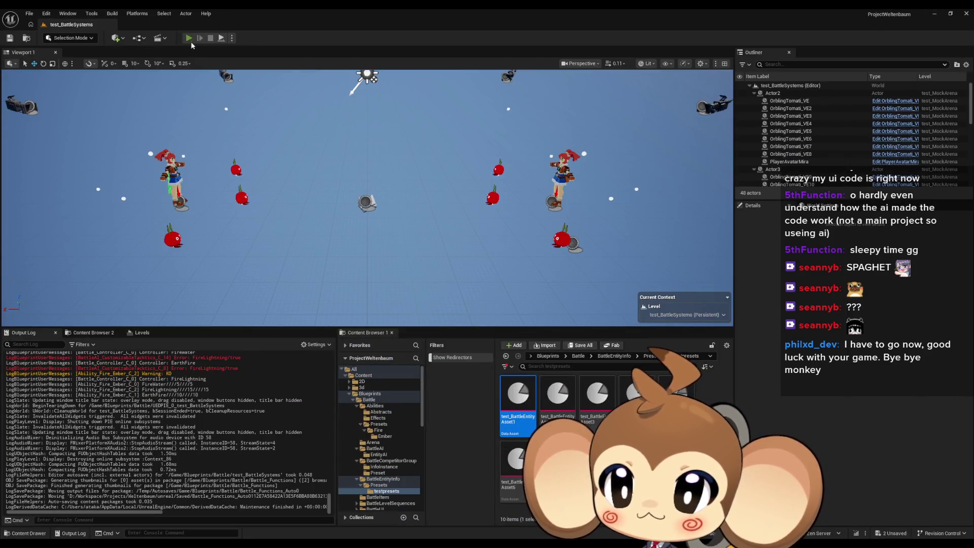
Play the battle test, logging FireWater, EarthFire and FireLightning with 3.0 hit times, then stop and return to Battle_Controller.
{"action": "left_click", "coordinate": [189, 38]}
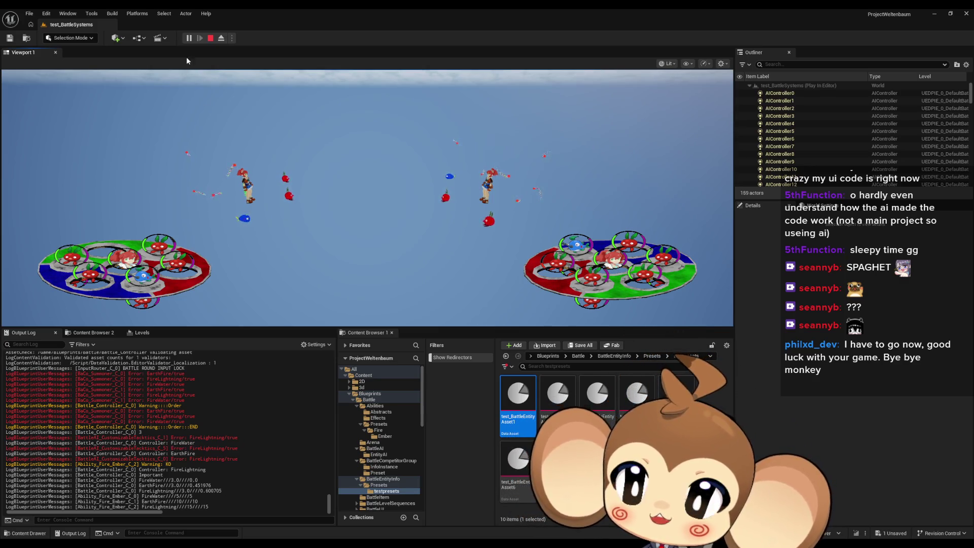
{"action": "left_click", "coordinate": [210, 39]}
{"action": "mouse_move", "coordinate": [396, 532]}
{"action": "left_click", "coordinate": [358, 510]}
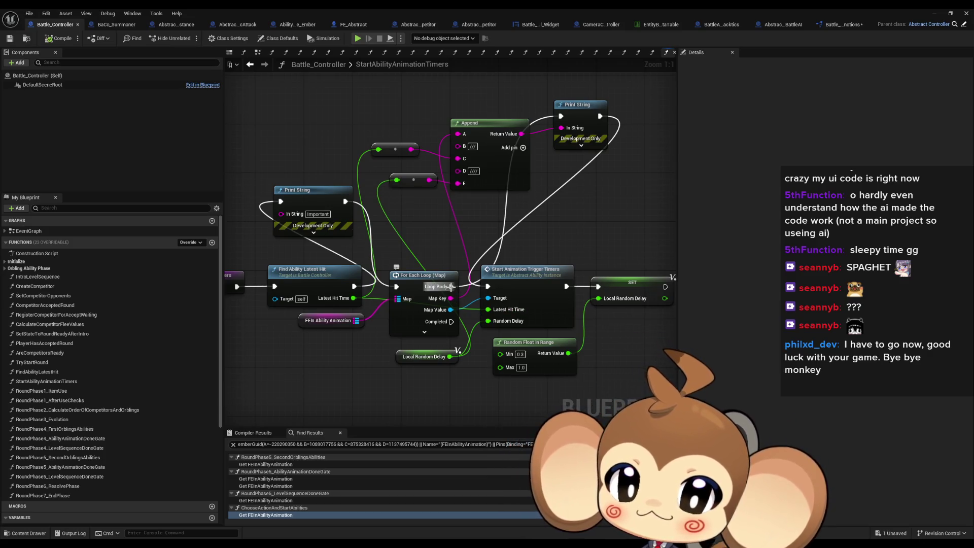
Bypass the 'Important' Print String and delete the debug print and Append nodes.
{"action": "left_click_drag", "start_coordinate": [451, 286], "coordinate": [354, 287]}
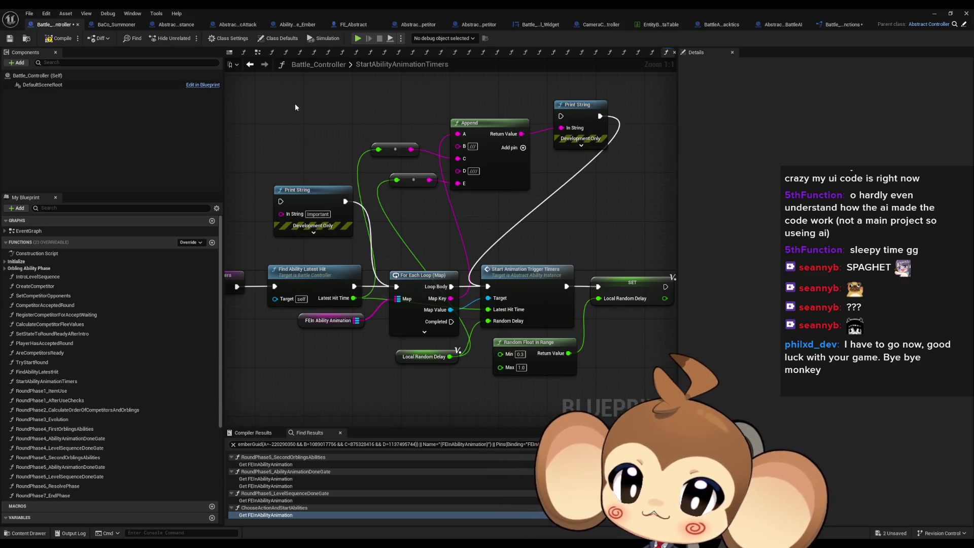
{"action": "left_click_drag", "start_coordinate": [264, 94], "coordinate": [614, 214]}
{"action": "key", "text": "Delete"}
{"action": "left_click_drag", "start_coordinate": [533, 225], "coordinate": [402, 167]}
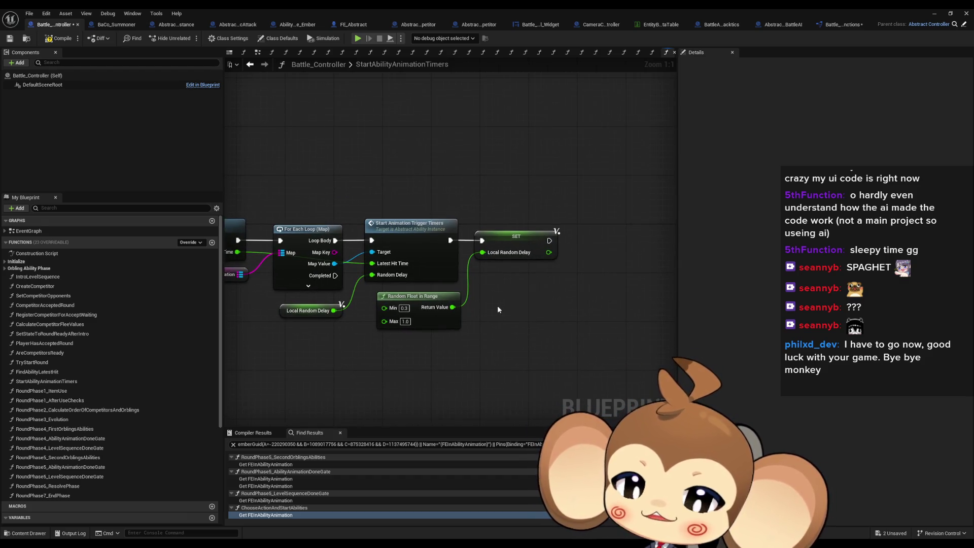
Feed the SET Local Random Delay from a + node with a constant 0.3 input.
{"action": "mouse_move", "coordinate": [479, 238]}
{"action": "left_mouse_down"}
{"action": "mouse_move", "coordinate": [540, 238]}
{"action": "mouse_move", "coordinate": [513, 273]}
{"action": "left_mouse_up"}
{"action": "type", "text": "+"}
{"action": "key", "text": "Return"}
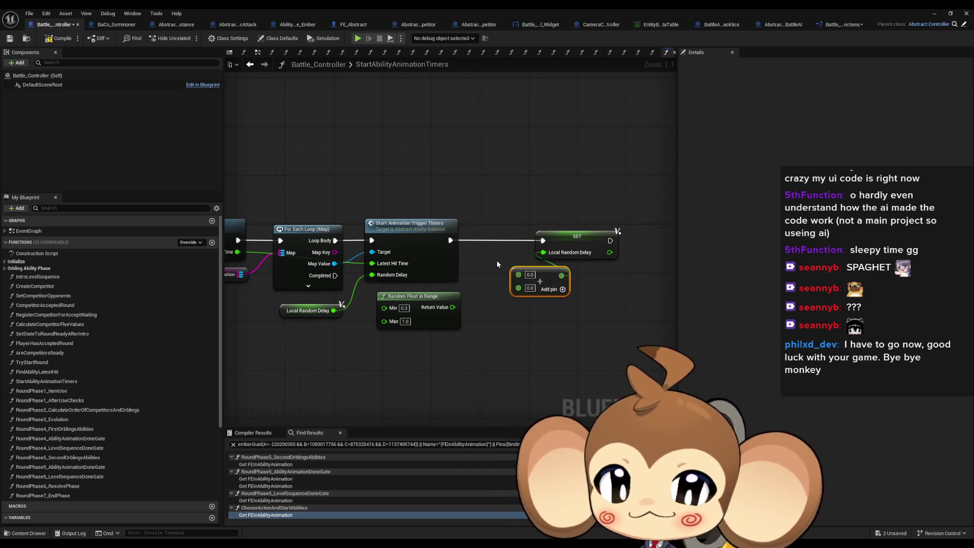
{"action": "left_click_drag", "start_coordinate": [414, 295], "coordinate": [431, 314]}
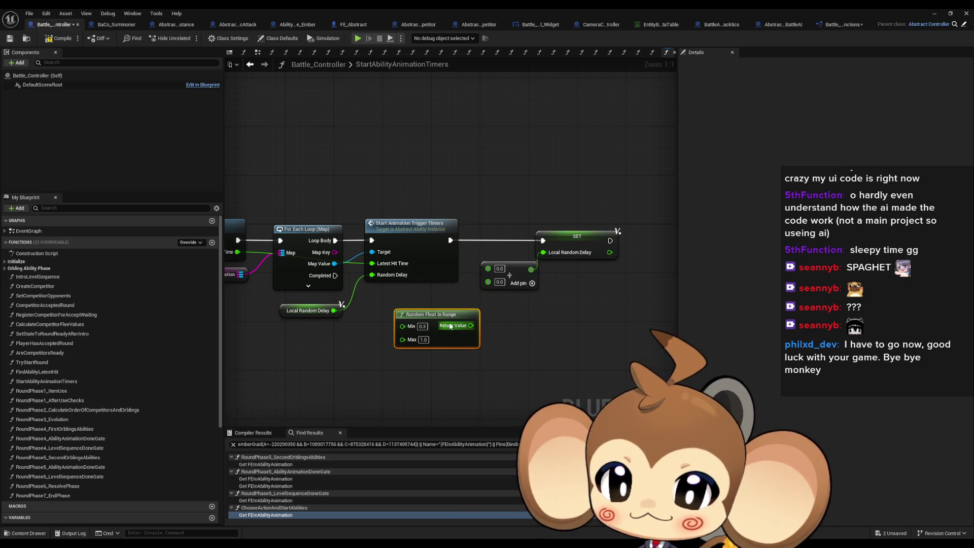
{"action": "left_click", "coordinate": [533, 303]}
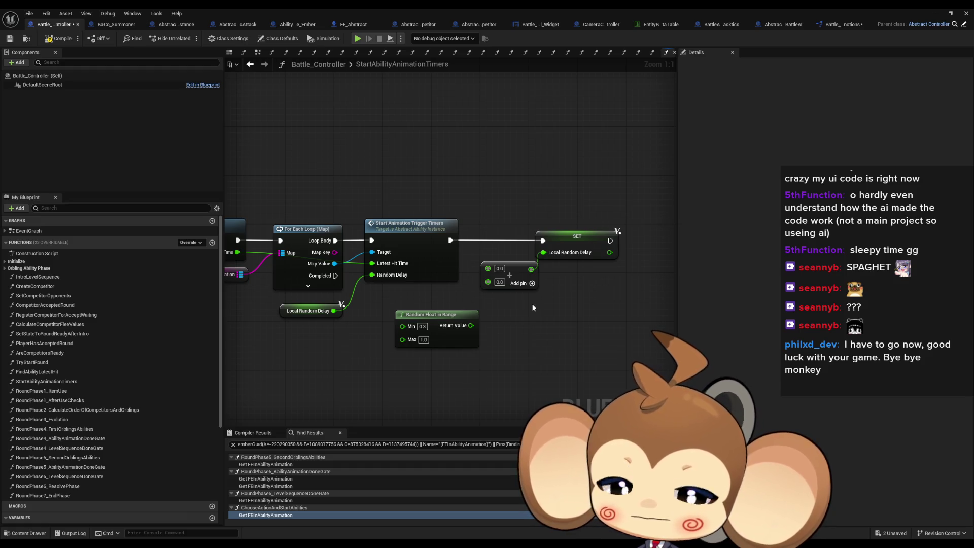
{"action": "left_click", "coordinate": [422, 326]}
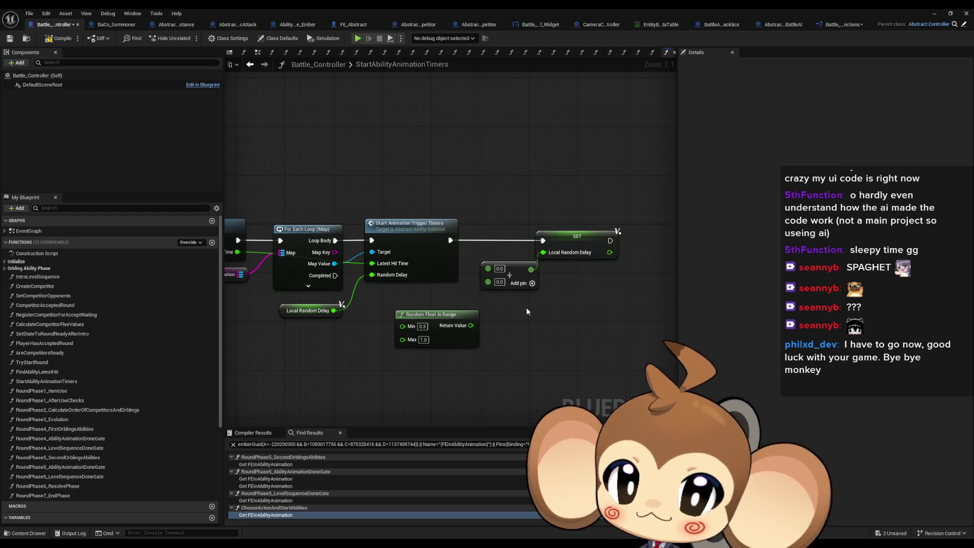
{"action": "left_click", "coordinate": [500, 269]}
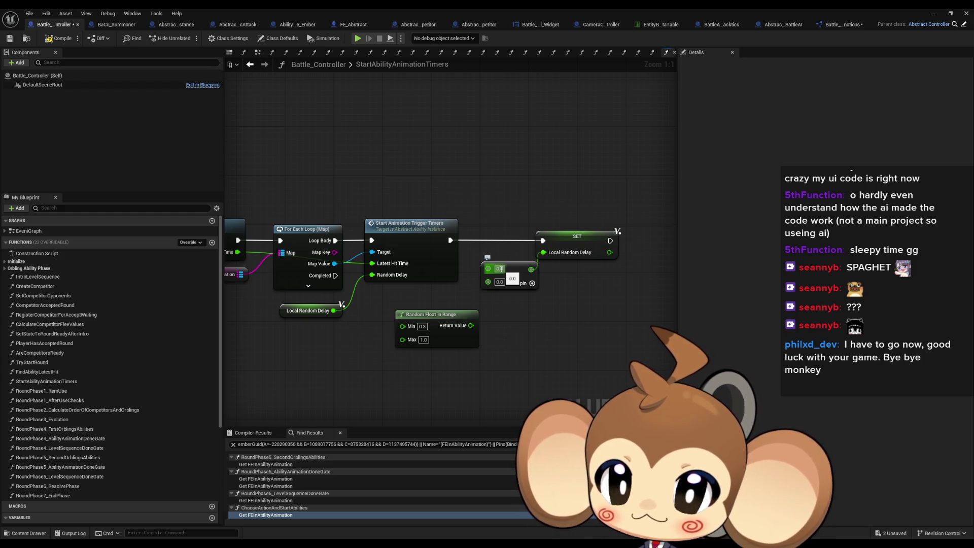
{"action": "type", "text": "1.5"}
{"action": "key", "text": "Return"}
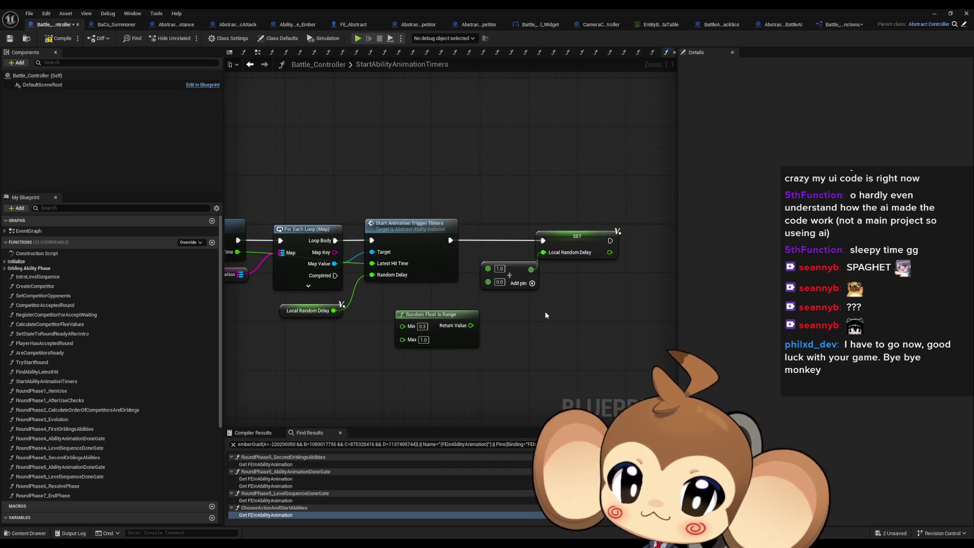
{"action": "left_click", "coordinate": [499, 268]}
{"action": "type", "text": "0"}
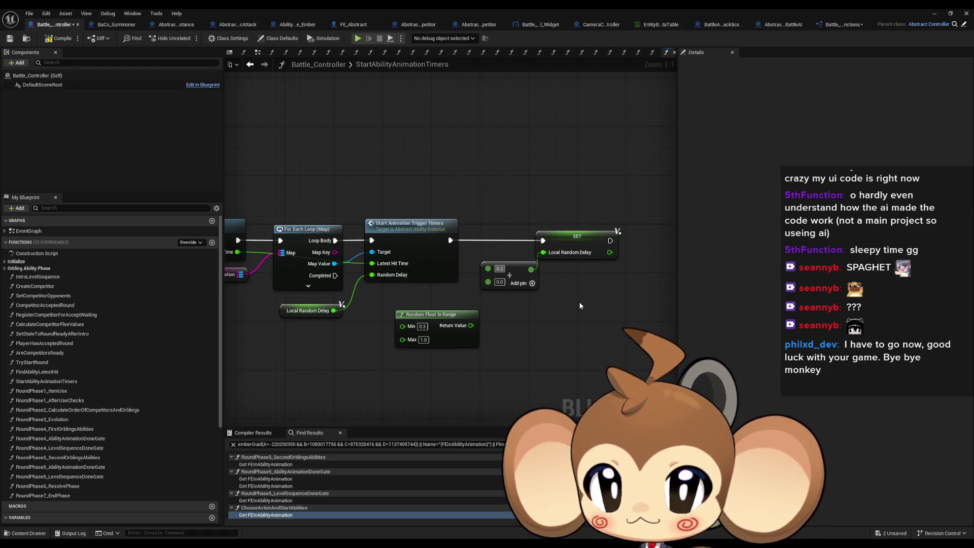
{"action": "type", "text": ".3"}
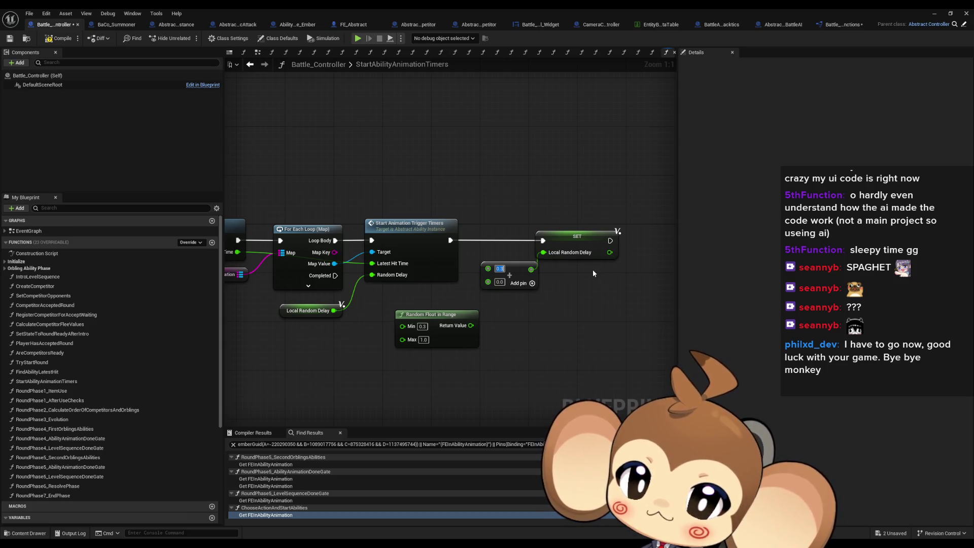
Replace the constant with Local Random Delay plus Random Float in Range (0.3–1.0) wired into SET.
{"action": "left_click_drag", "start_coordinate": [580, 272], "coordinate": [621, 311]}
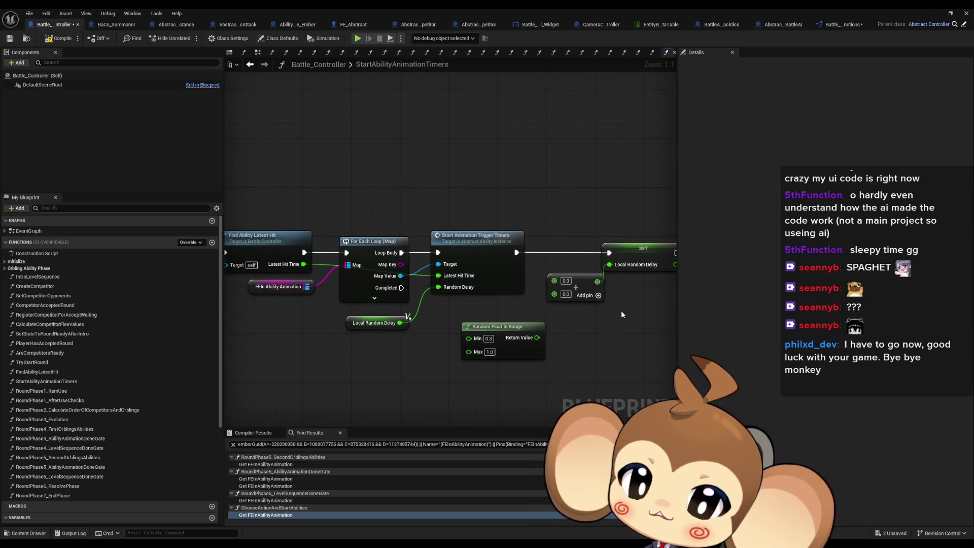
{"action": "left_click", "coordinate": [573, 284]}
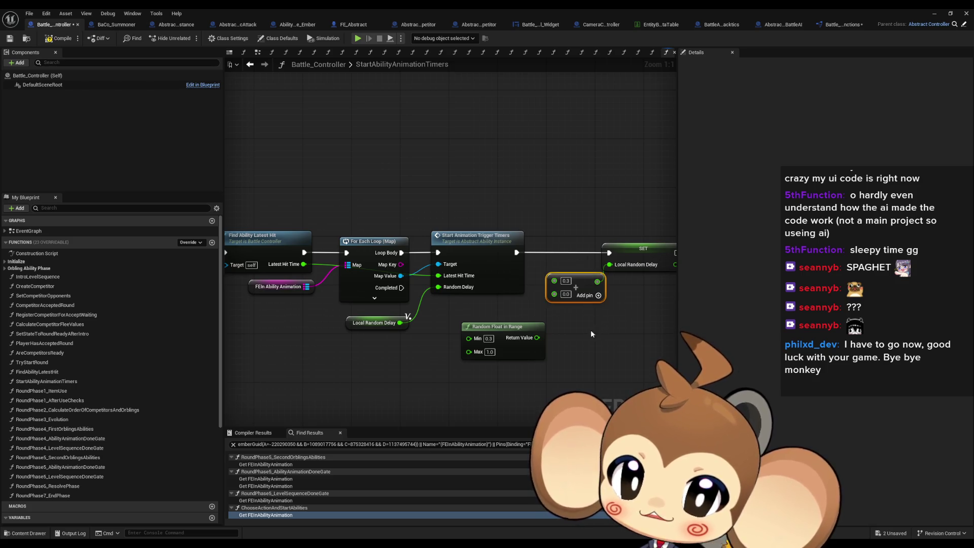
{"action": "key", "text": "Delete"}
{"action": "left_click", "coordinate": [373, 325]}
{"action": "key", "text": "ctrl+c"}
{"action": "key", "text": "ctrl+v"}
{"action": "mouse_move", "coordinate": [527, 310]}
{"action": "left_mouse_down"}
{"action": "mouse_move", "coordinate": [565, 306]}
{"action": "mouse_move", "coordinate": [609, 265]}
{"action": "left_mouse_up"}
{"action": "type", "text": "+"}
{"action": "key", "text": "Return"}
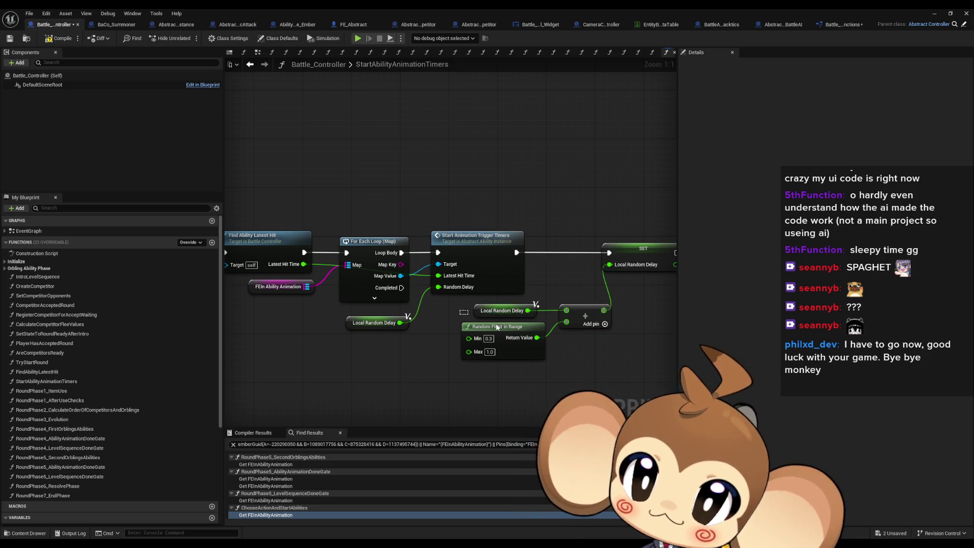
{"action": "left_click_drag", "start_coordinate": [621, 368], "coordinate": [456, 299]}
Tidy the new nodes beside the SET node and save the Battle_Controller blueprint.
{"action": "left_click_drag", "start_coordinate": [583, 311], "coordinate": [545, 318]}
{"action": "left_click_drag", "start_coordinate": [643, 248], "coordinate": [624, 248]}
{"action": "left_click", "coordinate": [615, 348]}
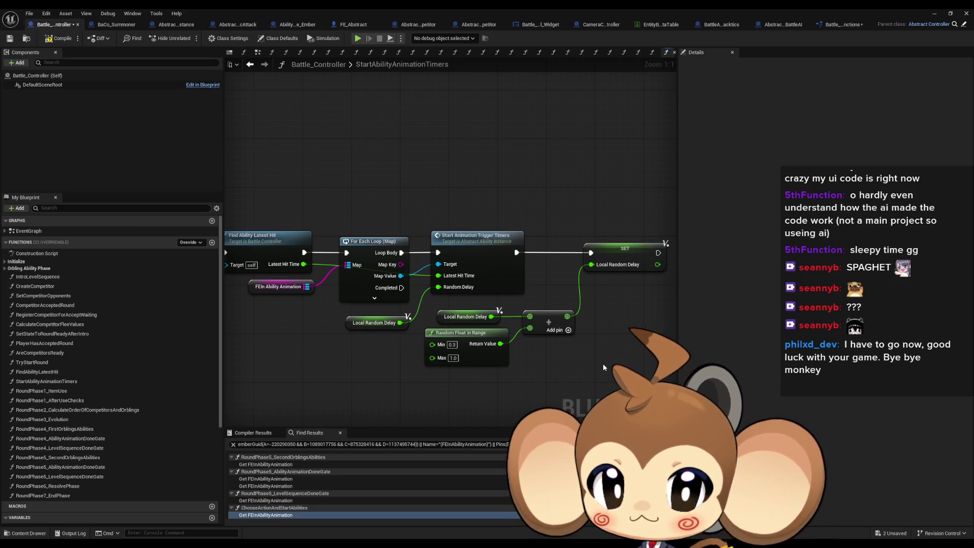
{"action": "key", "text": "ctrl+s"}
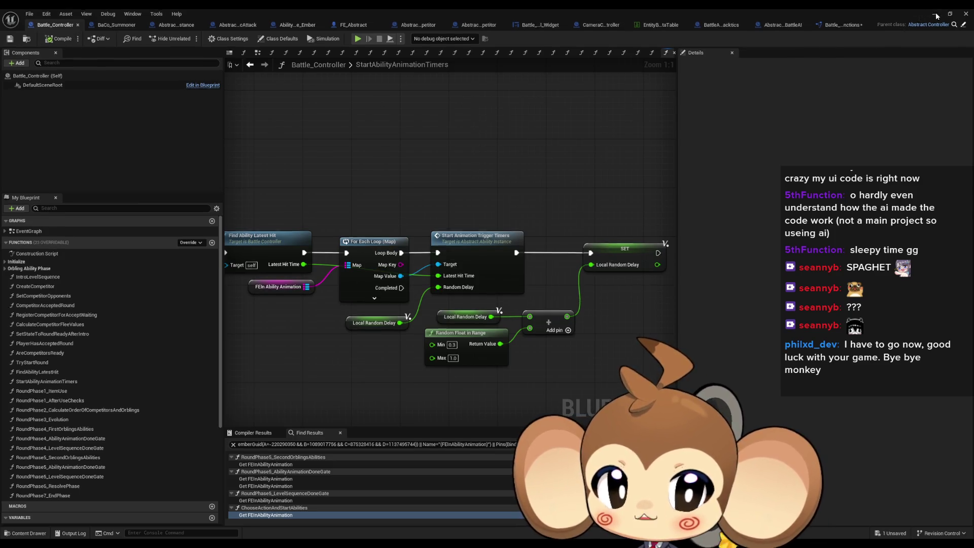
{"action": "key", "text": "alt+Tab"}
Play the battle test, stop it with Escape, and return to Battle_Controller's StartAbilityAnimationTimers graph.
{"action": "left_click", "coordinate": [189, 37]}
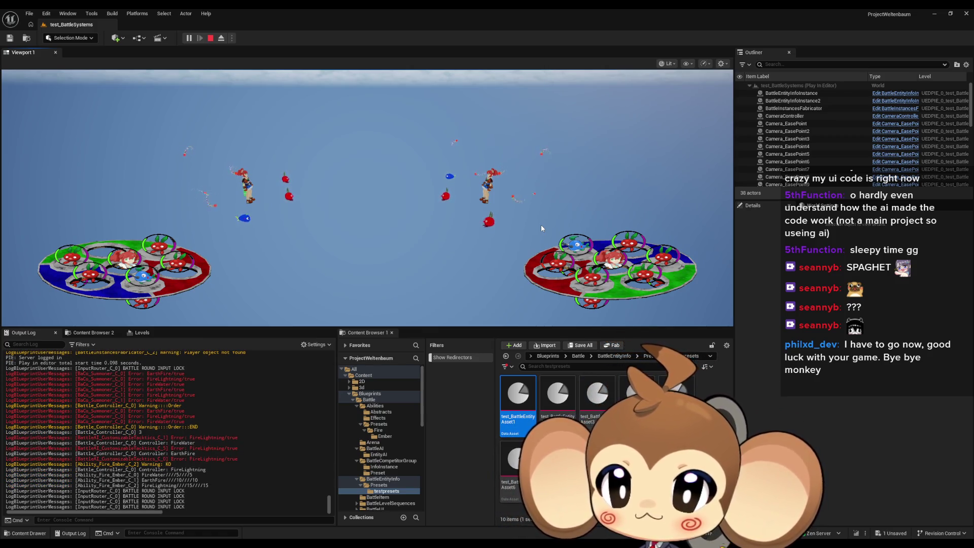
{"action": "key", "text": "Escape"}
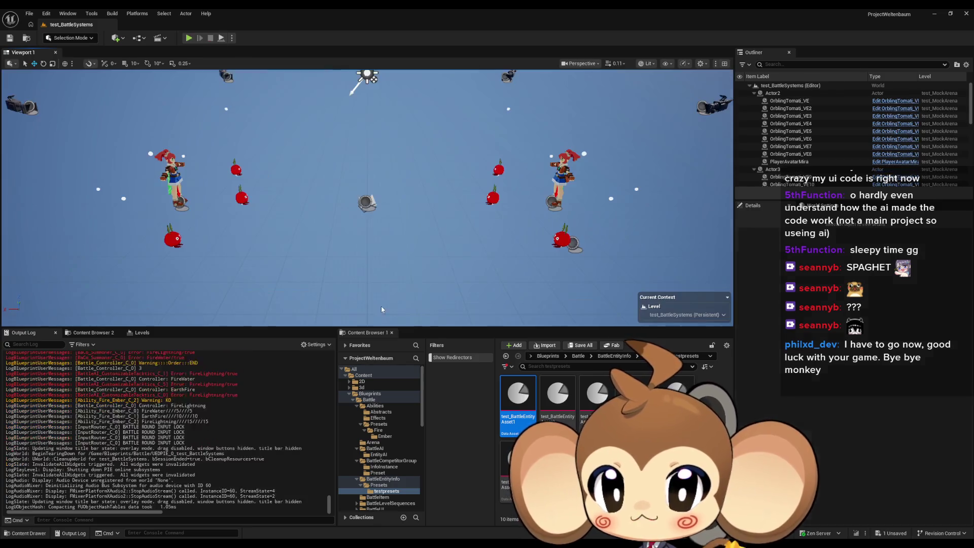
{"action": "left_click", "coordinate": [373, 507]}
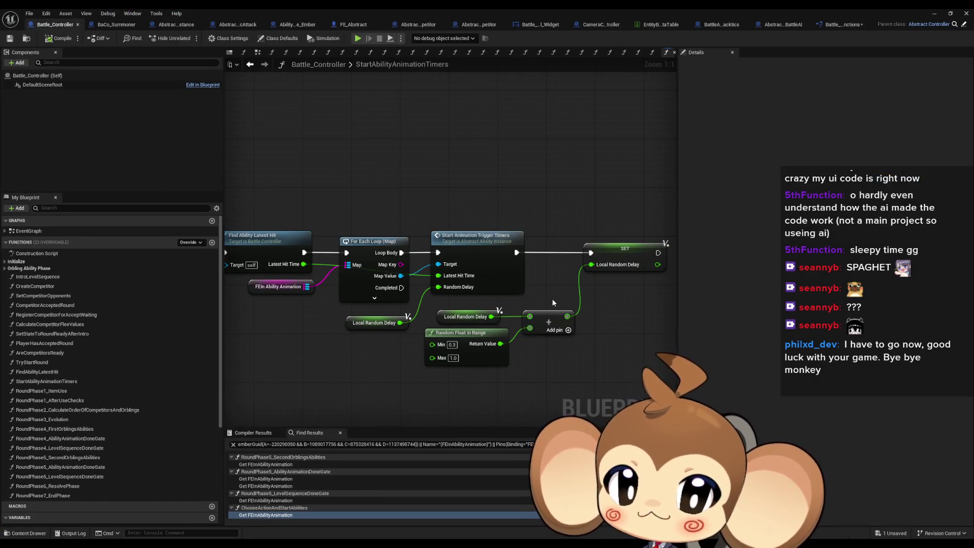
In ChooseActionAndStartAbilities, reroute execution around the debug Print Strings and delete them with their Append node.
{"action": "scroll", "coordinate": [552, 298], "scroll_direction": "down", "scroll_amount": 5}
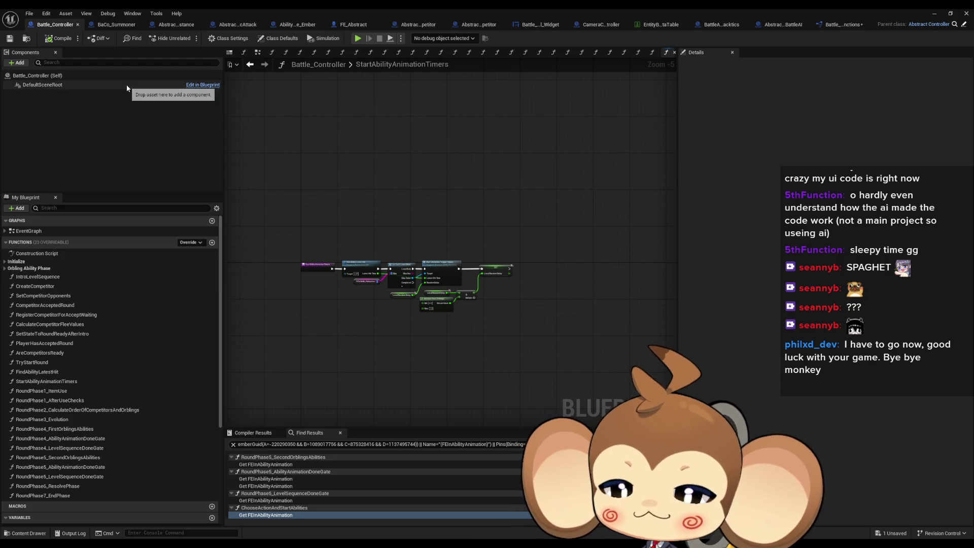
{"action": "scroll", "coordinate": [419, 313], "scroll_direction": "up", "scroll_amount": 2}
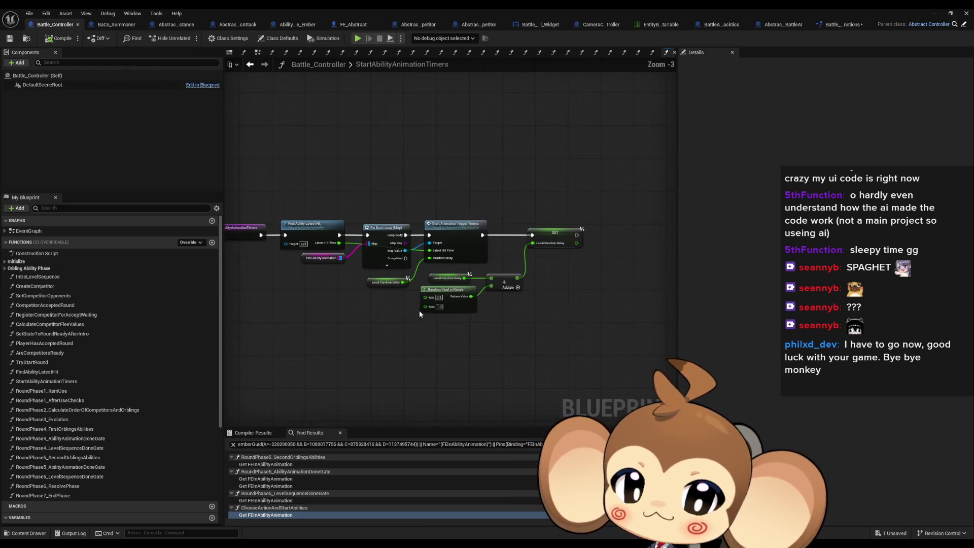
{"action": "left_click", "coordinate": [249, 64]}
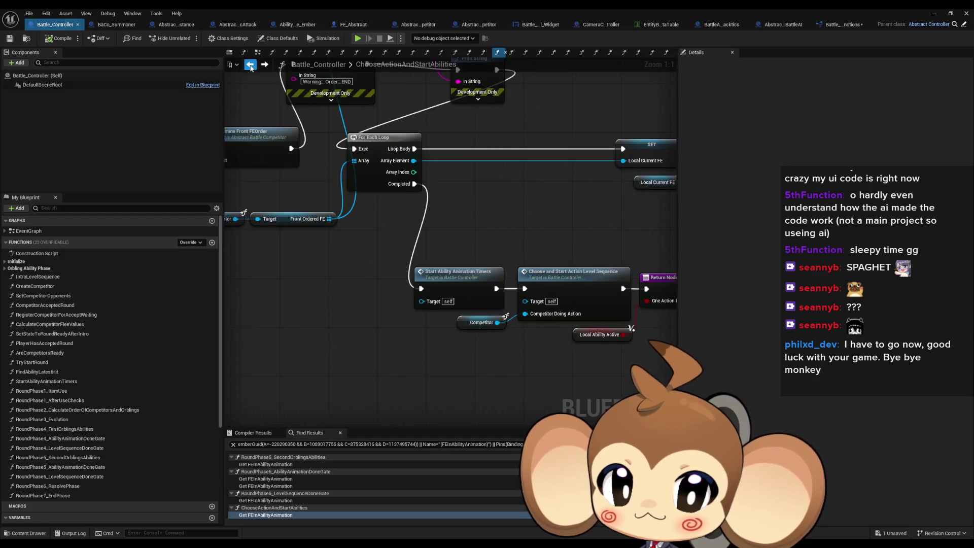
{"action": "mouse_move", "coordinate": [324, 167]}
{"action": "left_mouse_down"}
{"action": "mouse_move", "coordinate": [444, 265]}
{"action": "mouse_move", "coordinate": [376, 242]}
{"action": "left_mouse_up"}
{"action": "left_click_drag", "start_coordinate": [290, 243], "coordinate": [250, 242]}
{"action": "scroll", "coordinate": [313, 245], "scroll_direction": "down", "scroll_amount": 3}
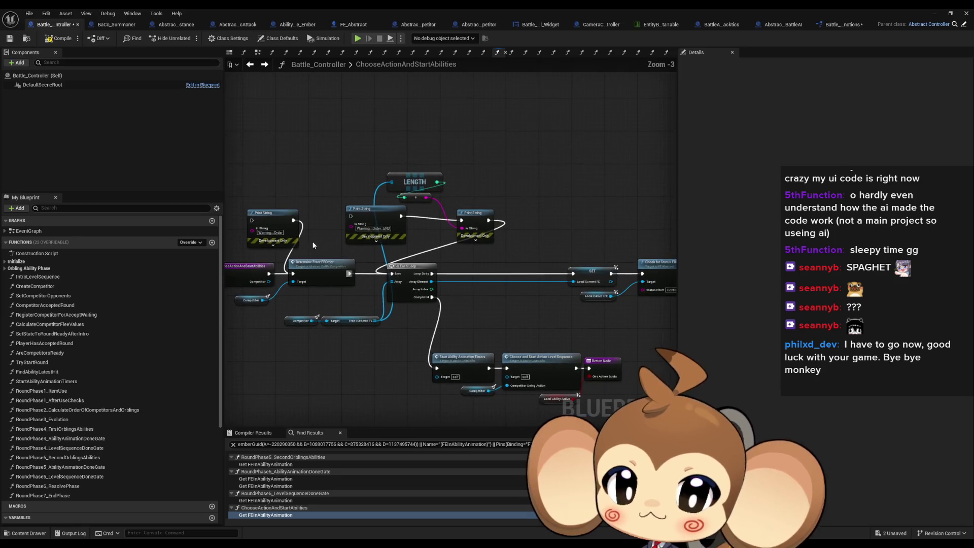
{"action": "left_click_drag", "start_coordinate": [313, 245], "coordinate": [485, 236]}
{"action": "scroll", "coordinate": [485, 236], "scroll_direction": "down", "scroll_amount": 3}
{"action": "scroll", "coordinate": [619, 309], "scroll_direction": "up", "scroll_amount": 3}
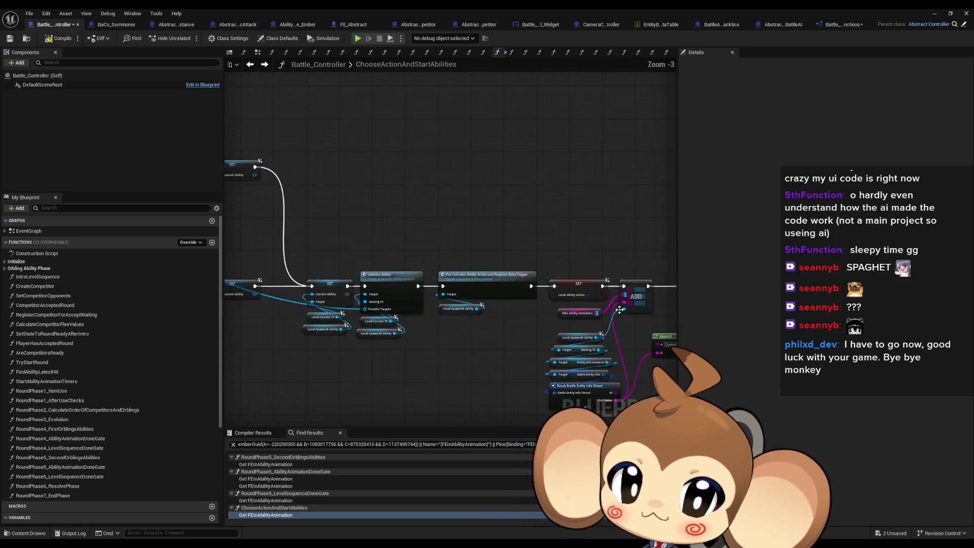
{"action": "scroll", "coordinate": [619, 309], "scroll_direction": "up", "scroll_amount": 2}
{"action": "key", "text": "Delete"}
{"action": "mouse_move", "coordinate": [538, 237]}
{"action": "left_mouse_down"}
{"action": "mouse_move", "coordinate": [545, 274]}
{"action": "mouse_move", "coordinate": [525, 363]}
{"action": "left_mouse_up"}
{"action": "key", "text": "Delete"}
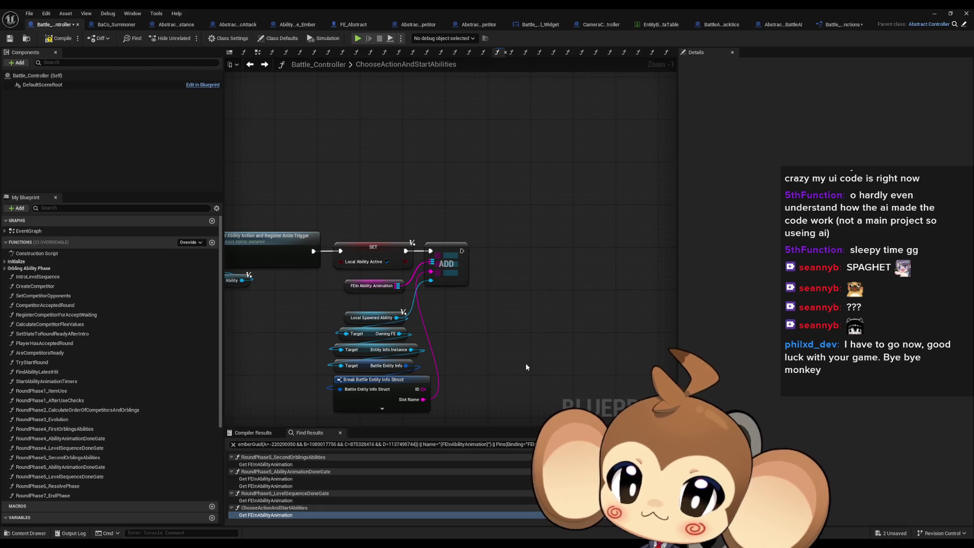
Hide the ID pin on Break Battle Entity Info Struct, leaving only Slot Name exposed.
{"action": "left_click", "coordinate": [385, 380]}
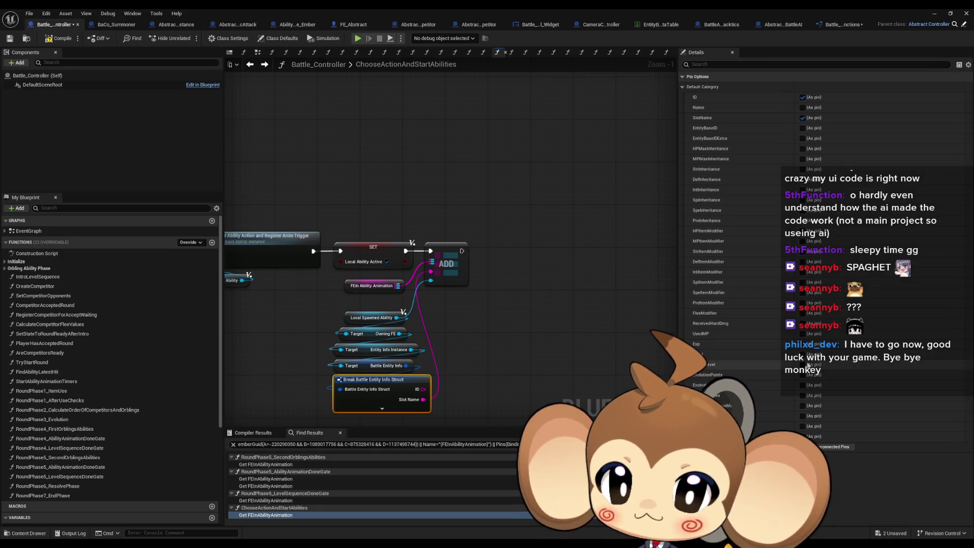
{"action": "left_click", "coordinate": [827, 447]}
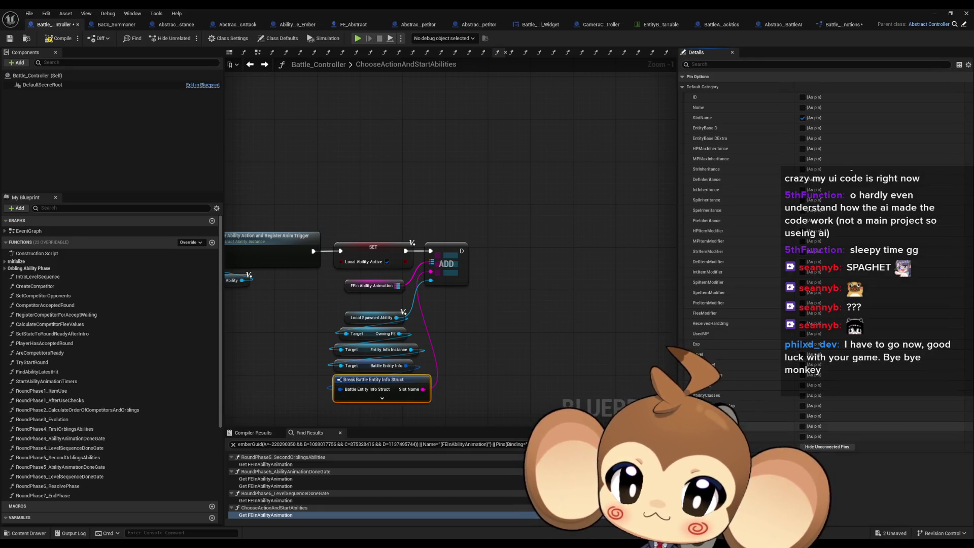
{"action": "left_click", "coordinate": [509, 348]}
{"action": "scroll", "coordinate": [482, 320], "scroll_direction": "down", "scroll_amount": 1}
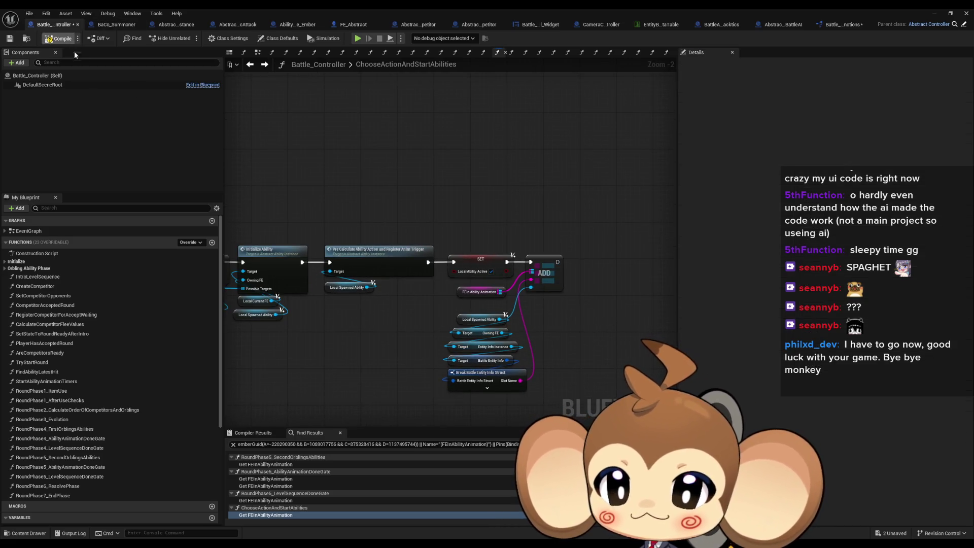
{"action": "left_click", "coordinate": [116, 24]}
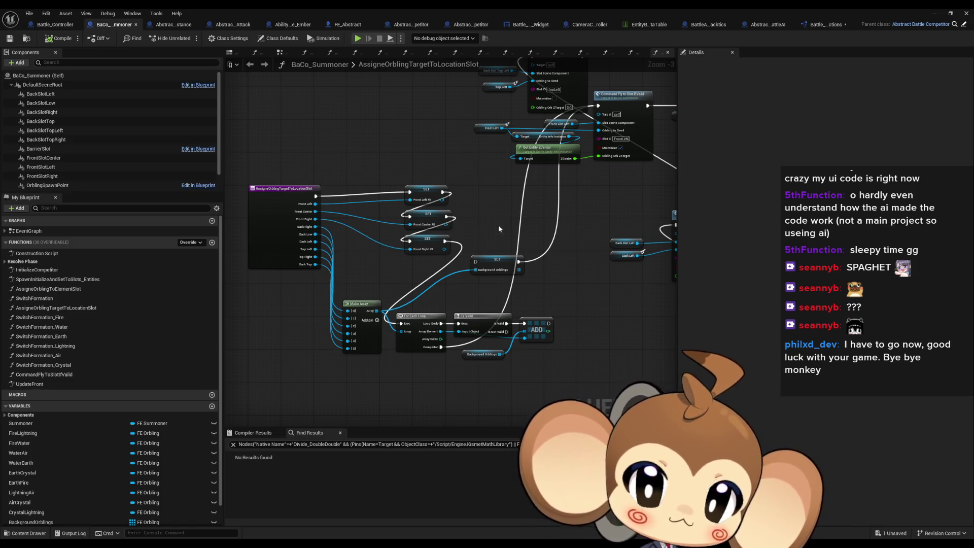
In Abstract_AbilityInstance, delete the debug Print String, its Append, and the Received Hard Dmg struct and reroute nodes.
{"action": "left_click", "coordinate": [174, 26]}
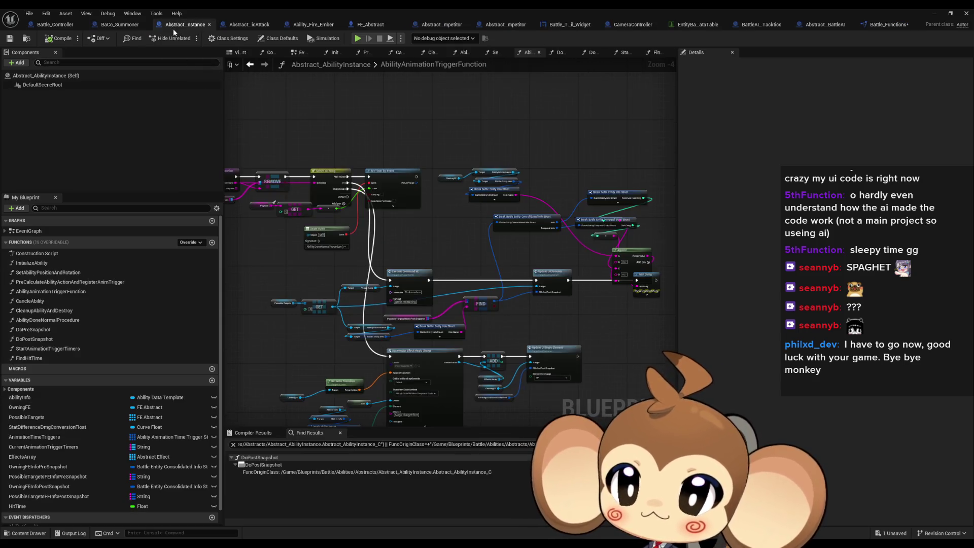
{"action": "left_click_drag", "start_coordinate": [660, 295], "coordinate": [489, 287]}
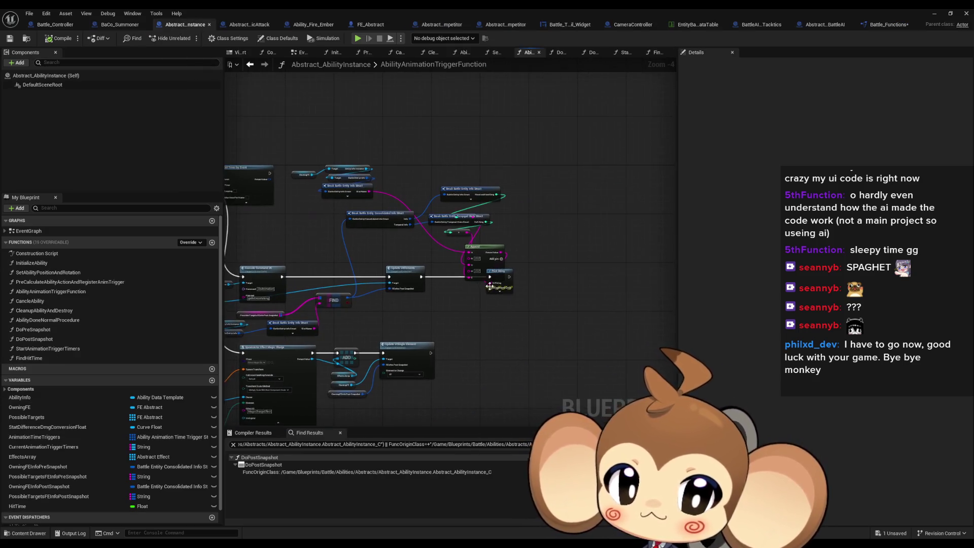
{"action": "key", "text": "Delete"}
{"action": "left_click", "coordinate": [512, 275]}
{"action": "scroll", "coordinate": [511, 275], "scroll_direction": "up", "scroll_amount": 3}
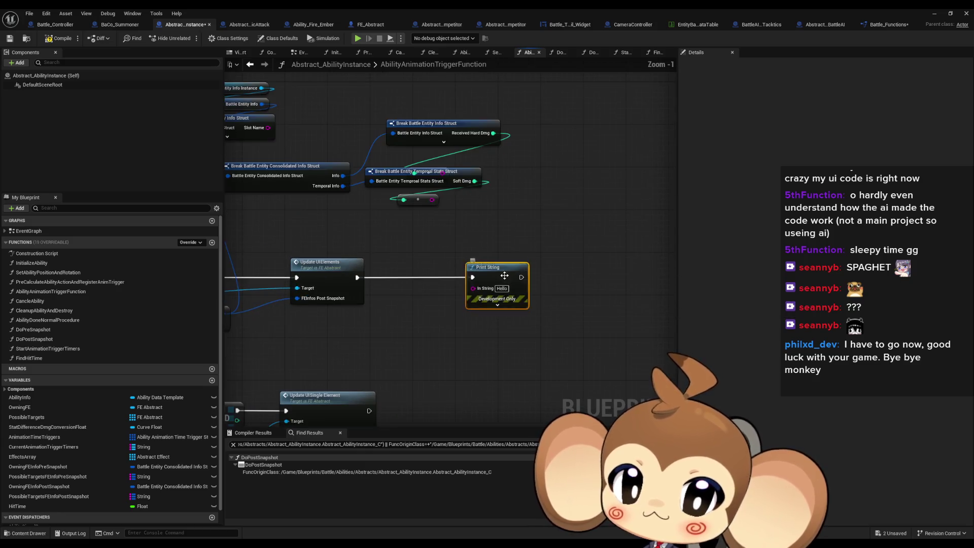
{"action": "key", "text": "Delete"}
{"action": "left_click_drag", "start_coordinate": [508, 278], "coordinate": [524, 163]}
{"action": "scroll", "coordinate": [480, 264], "scroll_direction": "down", "scroll_amount": 1}
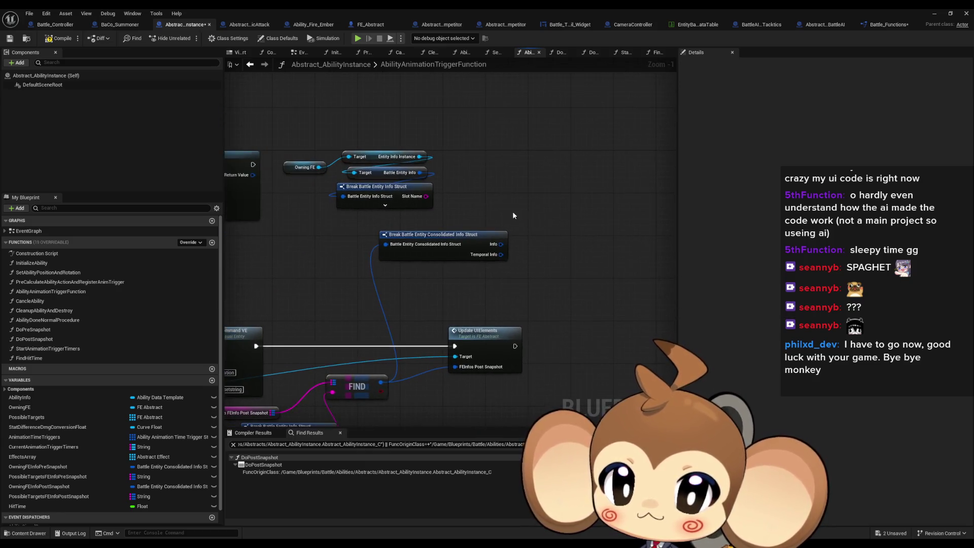
{"action": "key", "text": "Delete"}
{"action": "scroll", "coordinate": [419, 275], "scroll_direction": "down", "scroll_amount": 1}
{"action": "scroll", "coordinate": [419, 275], "scroll_direction": "down", "scroll_amount": 1}
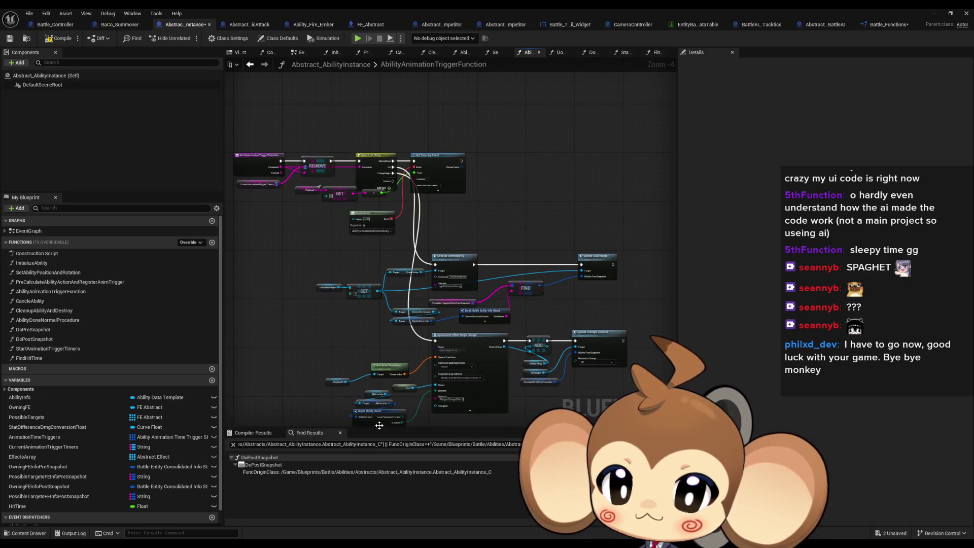
Search 'print' and review the Print String in SetAbilityPositionAndRotation.
{"action": "left_click", "coordinate": [306, 441]}
{"action": "type", "text": "prin"}
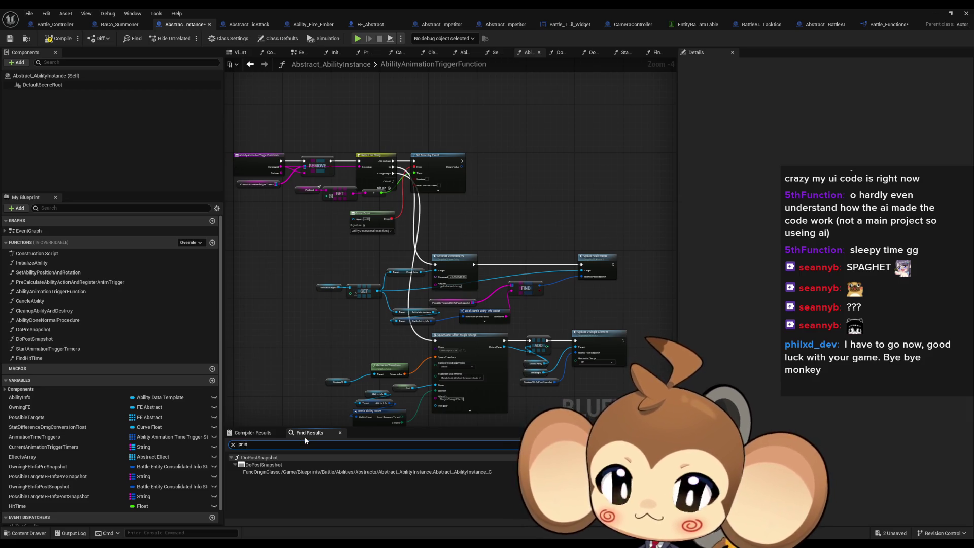
{"action": "type", "text": "t"}
{"action": "double_click", "coordinate": [291, 503]}
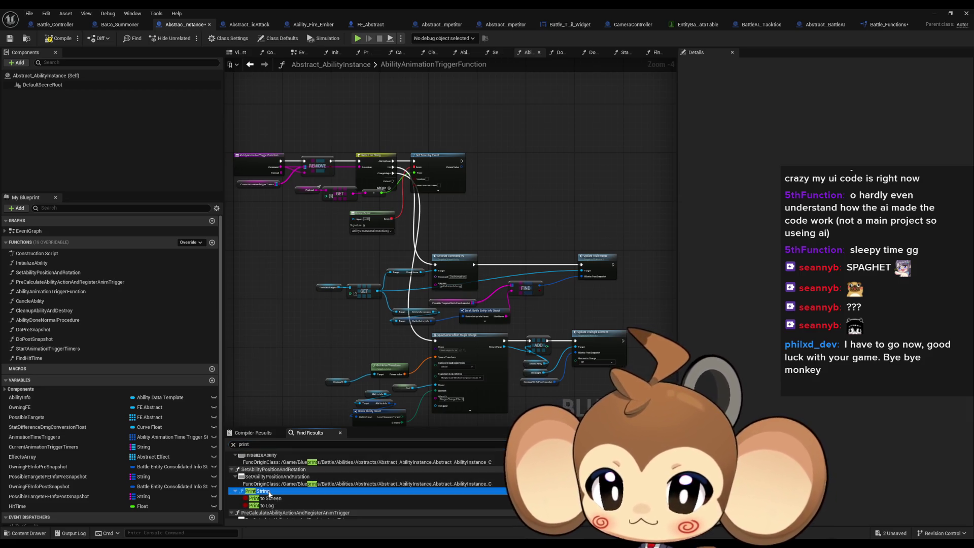
{"action": "mouse_move", "coordinate": [438, 342]}
{"action": "left_mouse_down"}
{"action": "mouse_move", "coordinate": [555, 345]}
{"action": "mouse_move", "coordinate": [542, 341]}
{"action": "left_mouse_up"}
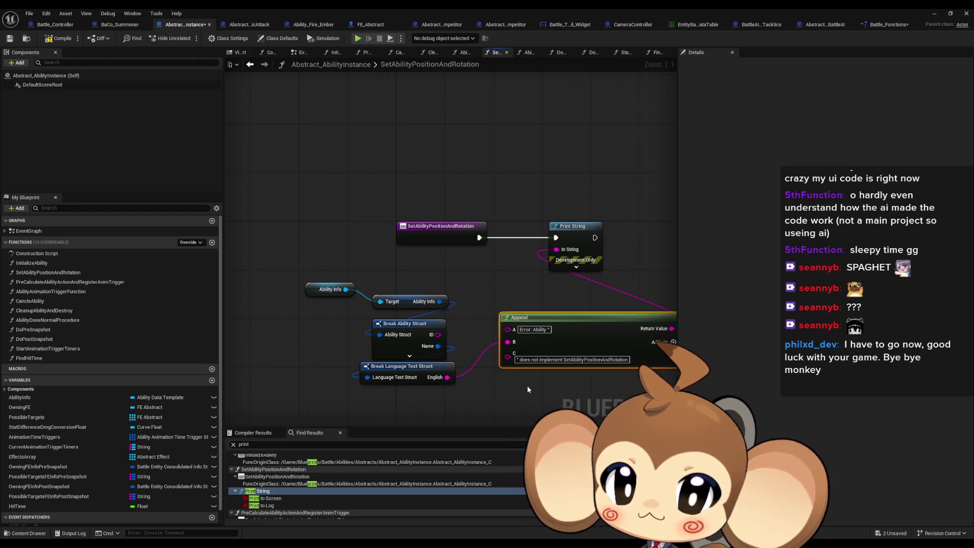
{"action": "left_click_drag", "start_coordinate": [528, 389], "coordinate": [497, 357]}
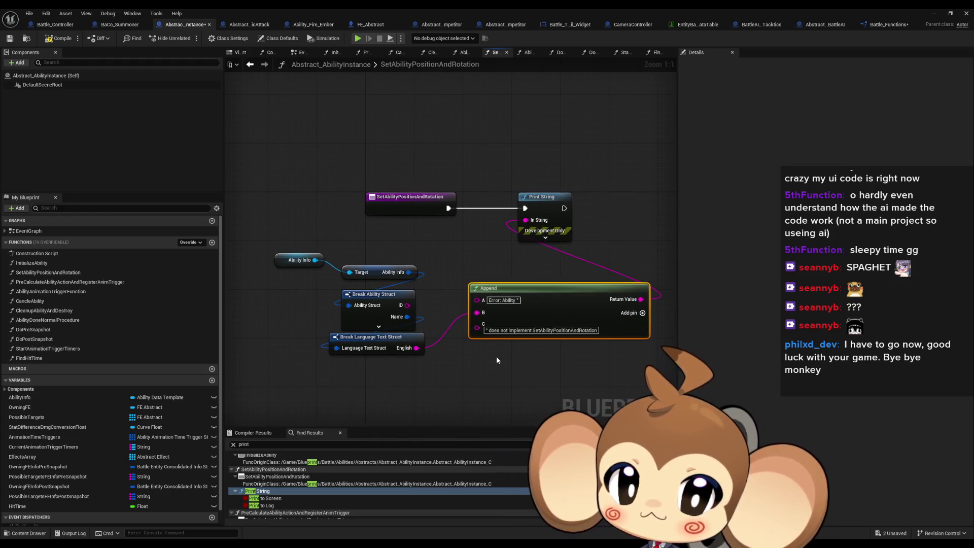
{"action": "left_click", "coordinate": [496, 356]}
{"action": "scroll", "coordinate": [320, 486], "scroll_direction": "down", "scroll_amount": 3}
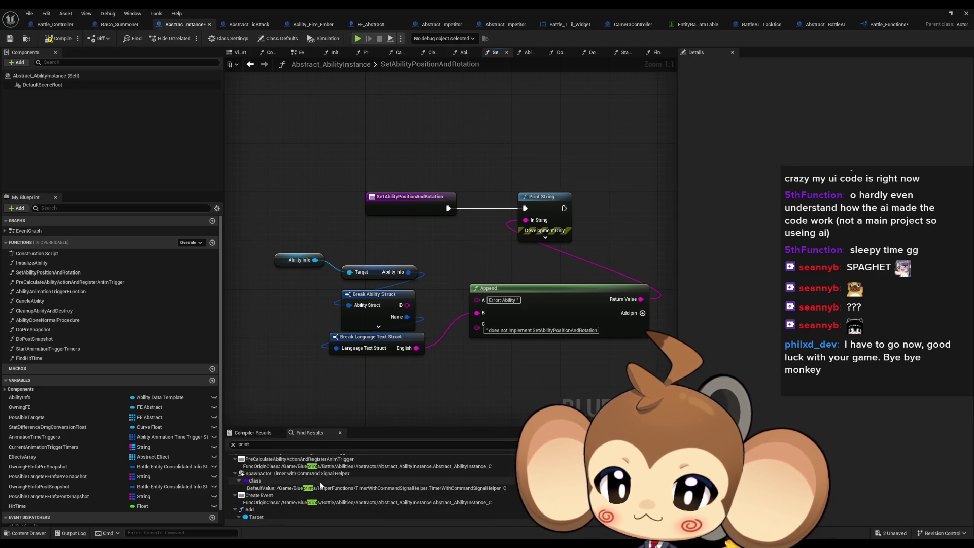
{"action": "scroll", "coordinate": [319, 485], "scroll_direction": "down", "scroll_amount": 5}
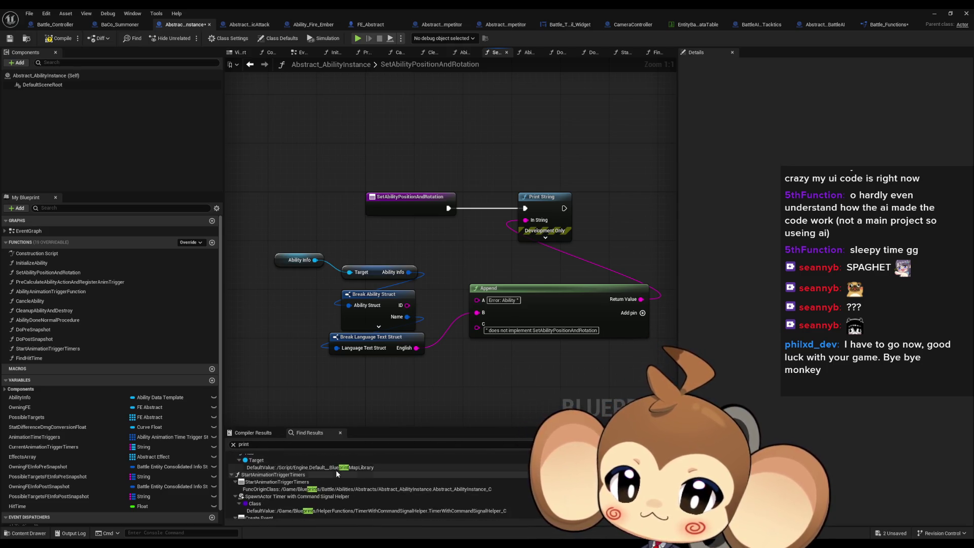
{"action": "scroll", "coordinate": [335, 470], "scroll_direction": "down", "scroll_amount": 5}
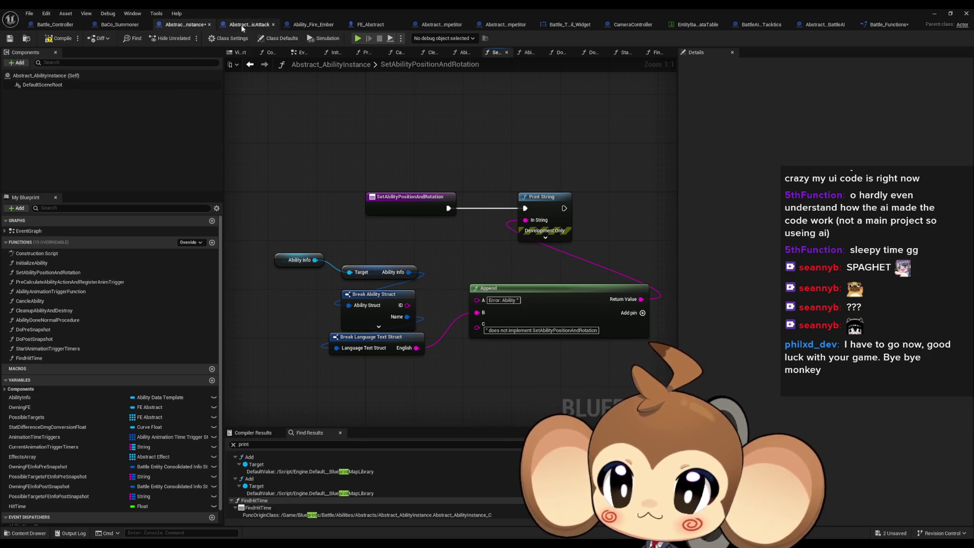
Search Abstract_SingleMagicAttack for 'print' and delete its debug Print String node.
{"action": "left_click", "coordinate": [241, 28]}
{"action": "type", "text": "print"}
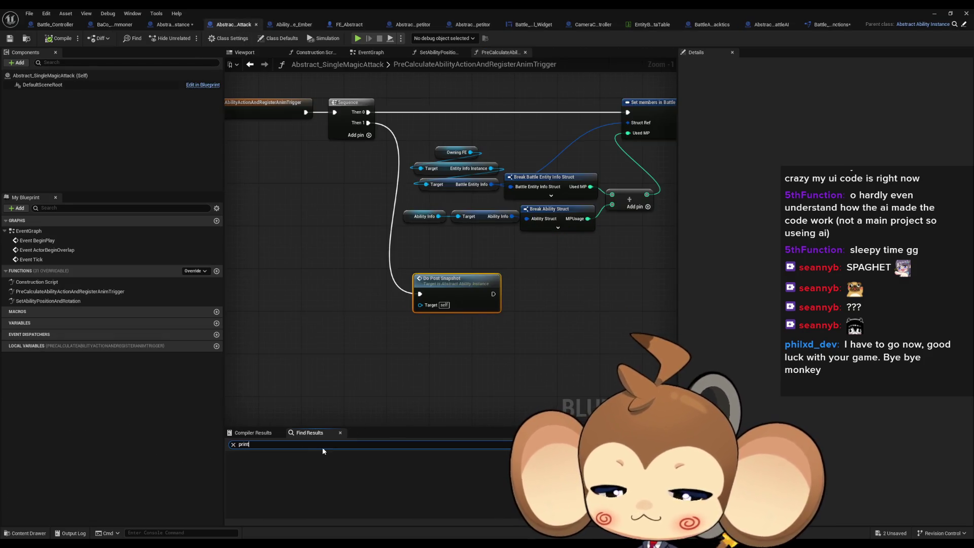
{"action": "key", "text": "Return"}
{"action": "scroll", "coordinate": [342, 483], "scroll_direction": "down", "scroll_amount": 3}
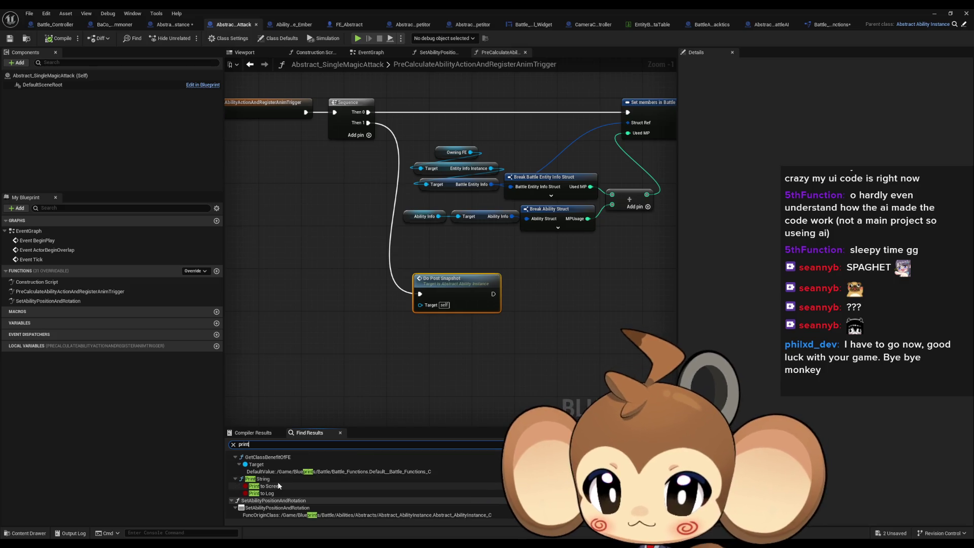
{"action": "left_click", "coordinate": [278, 479]}
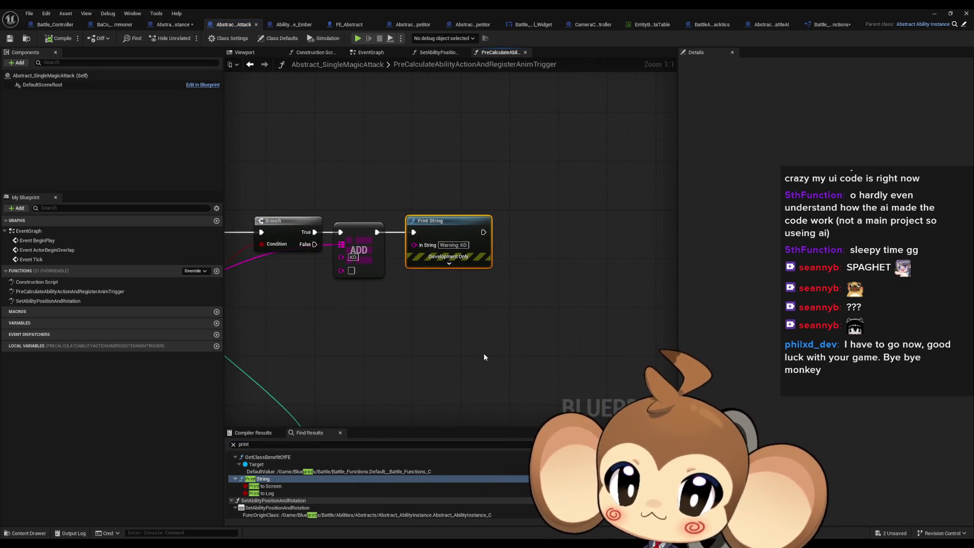
{"action": "key", "text": "Delete"}
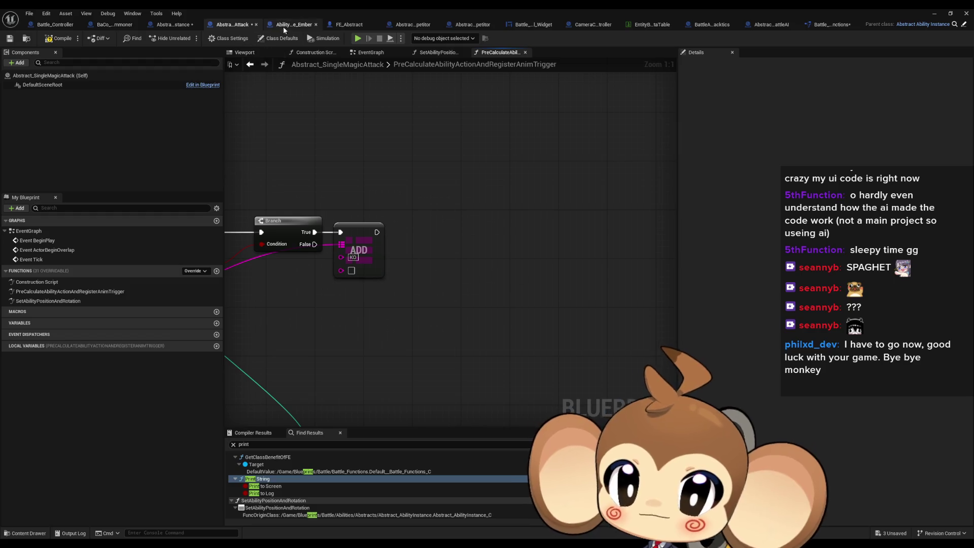
Search Ability_Fire_Ember and FE_Abstract for print nodes, ending on Battle_ThumbNail_Widget's event graph.
{"action": "left_click", "coordinate": [172, 23]}
{"action": "left_click", "coordinate": [312, 24]}
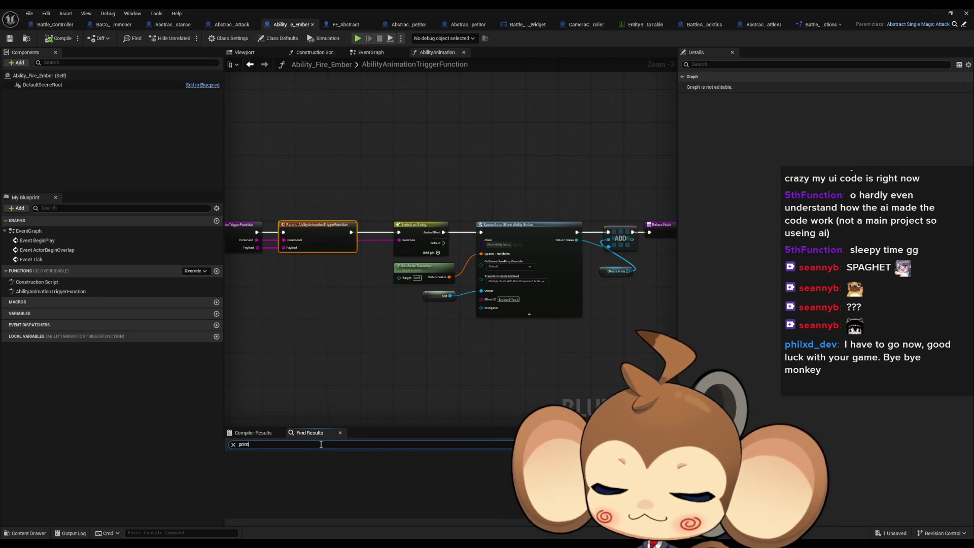
{"action": "key", "text": "Return"}
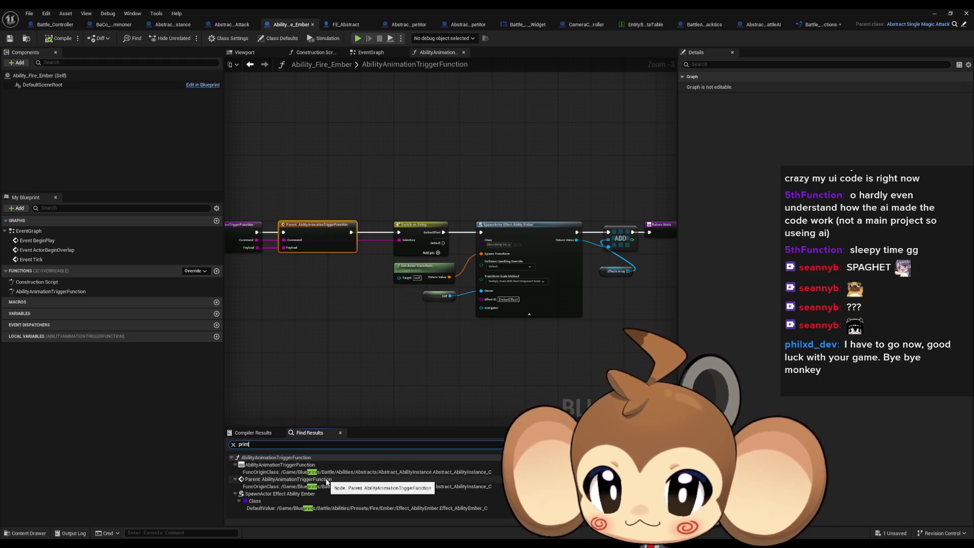
{"action": "left_click", "coordinate": [355, 296]}
{"action": "left_click", "coordinate": [346, 25]}
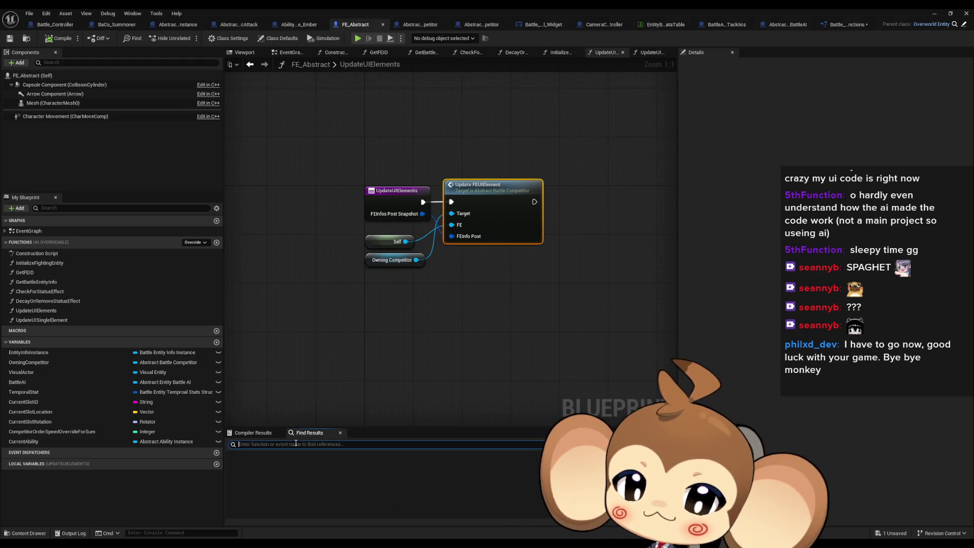
{"action": "type", "text": "print"}
{"action": "key", "text": "Return"}
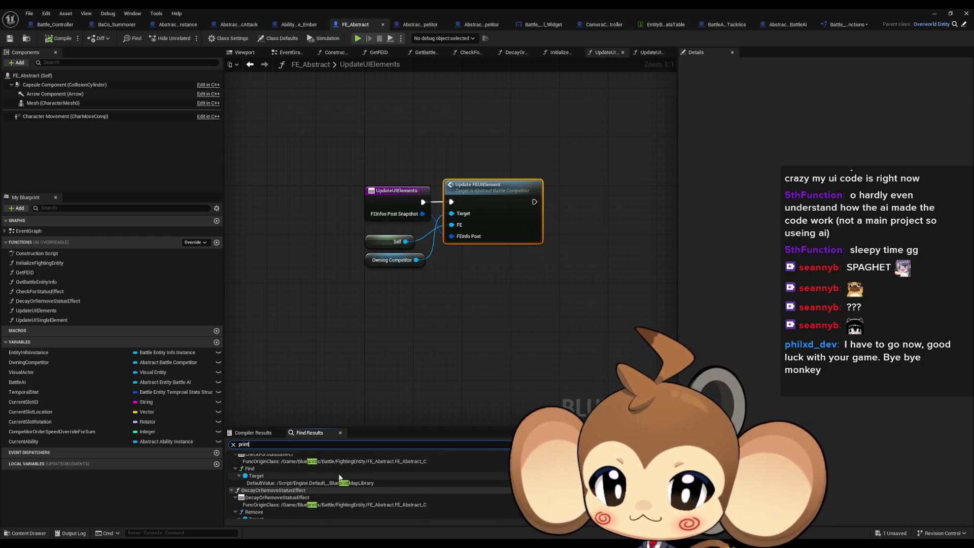
{"action": "left_click", "coordinate": [482, 264]}
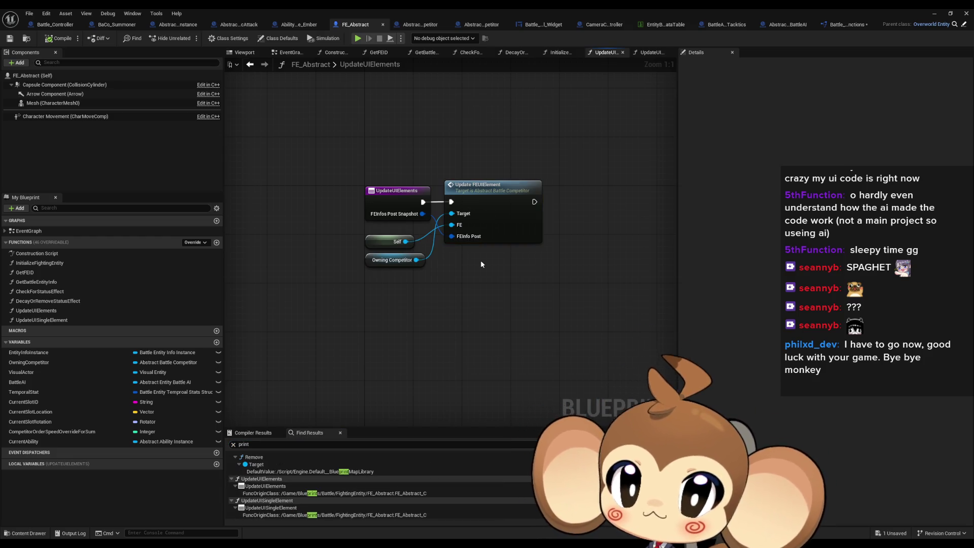
{"action": "left_click", "coordinate": [538, 24]}
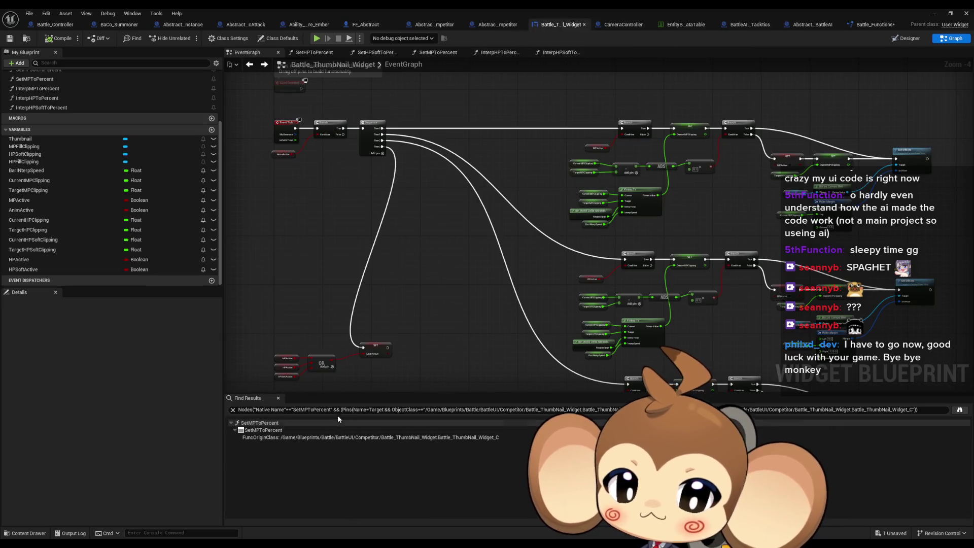
Find the Print String in InterpMPToPercent, delete it and wire InterpMPToPercent straight into its SET node.
{"action": "left_click", "coordinate": [340, 410]}
{"action": "type", "text": "print"}
{"action": "key", "text": "Return"}
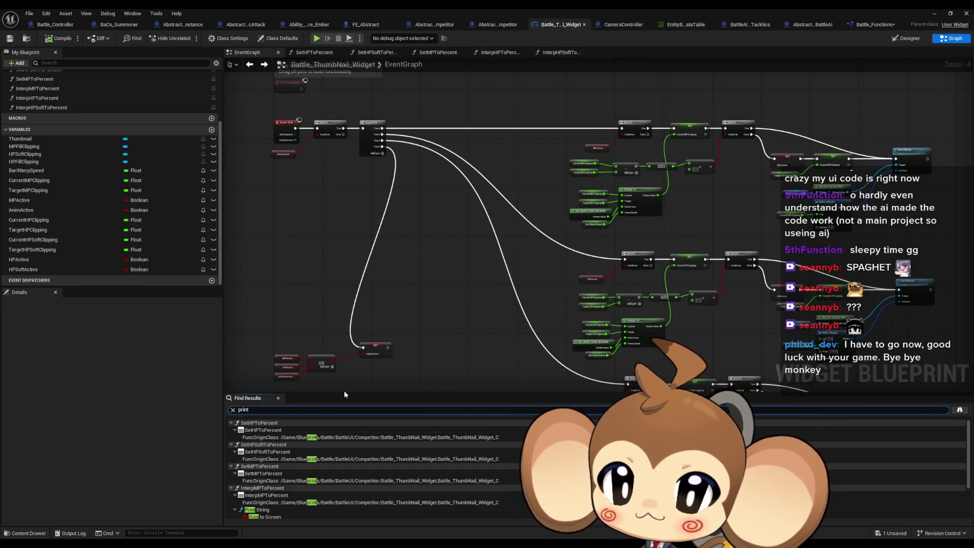
{"action": "left_click", "coordinate": [259, 510]}
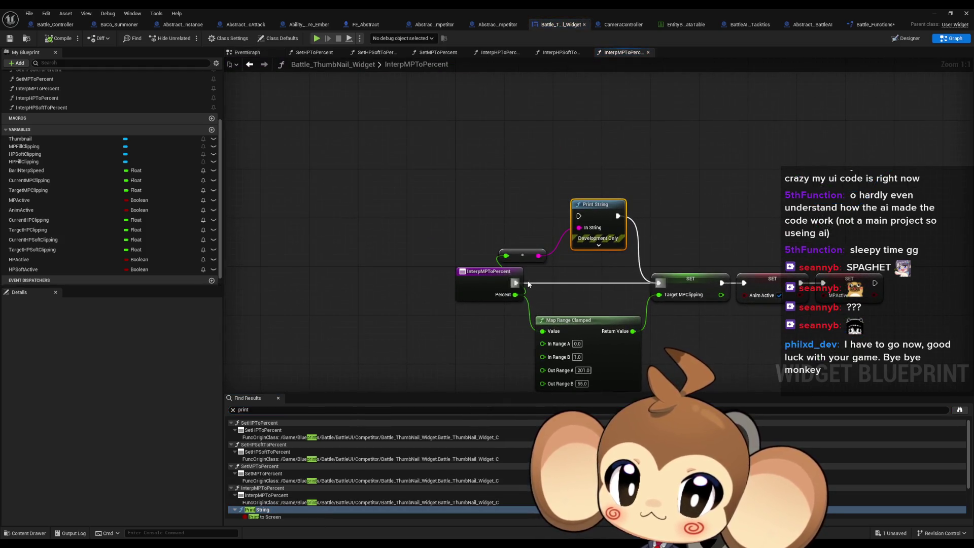
{"action": "left_click_drag", "start_coordinate": [528, 284], "coordinate": [515, 282]}
{"action": "left_click_drag", "start_coordinate": [513, 206], "coordinate": [576, 261]}
{"action": "key", "text": "Delete"}
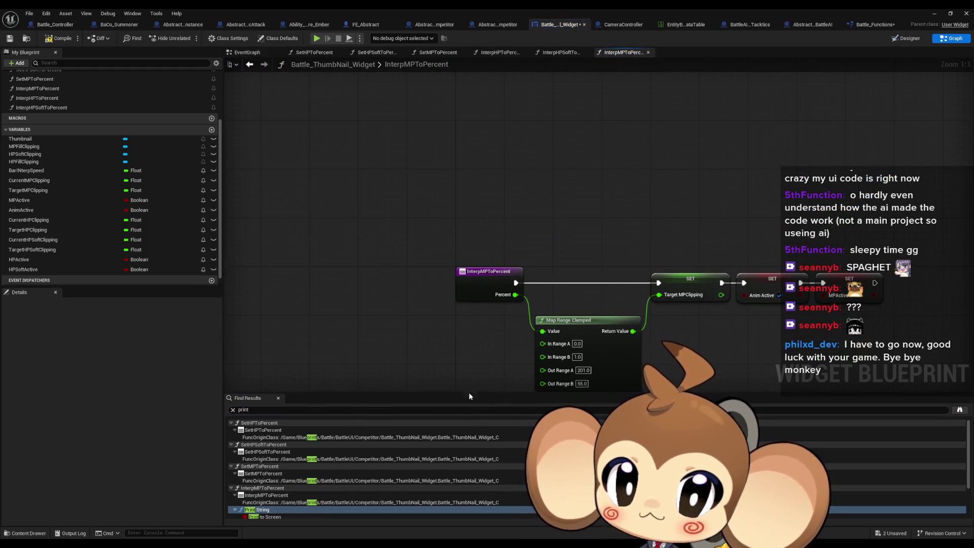
{"action": "scroll", "coordinate": [469, 421], "scroll_direction": "down", "scroll_amount": 2}
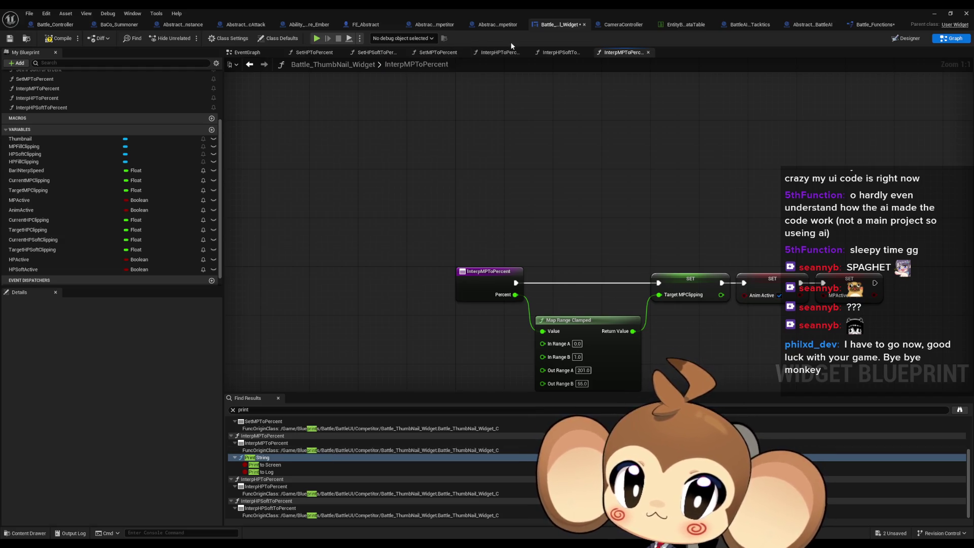
Search Abstract_BattleUICompetitor for print nodes, close CameraController and switch to Battle_Functions.
{"action": "left_click", "coordinate": [496, 25]}
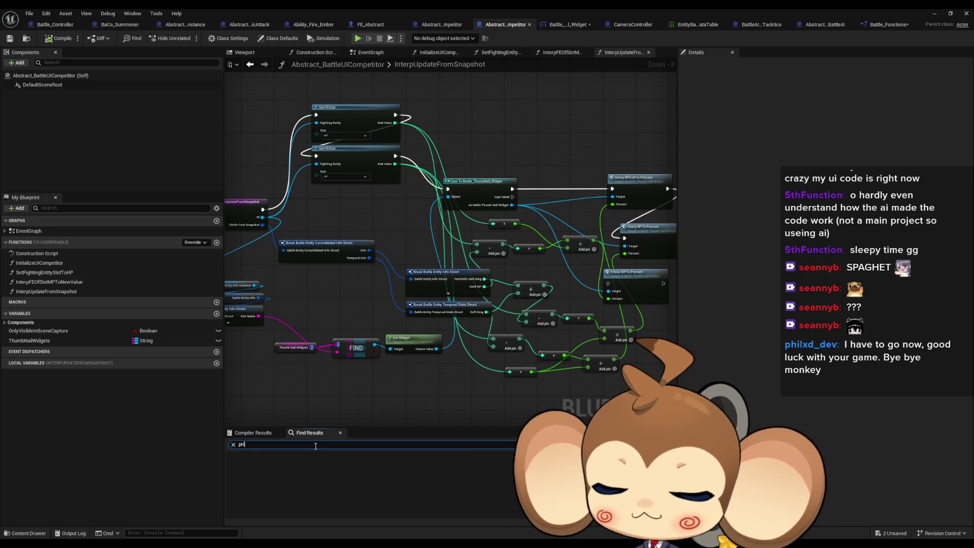
{"action": "type", "text": "nt"}
{"action": "key", "text": "Return"}
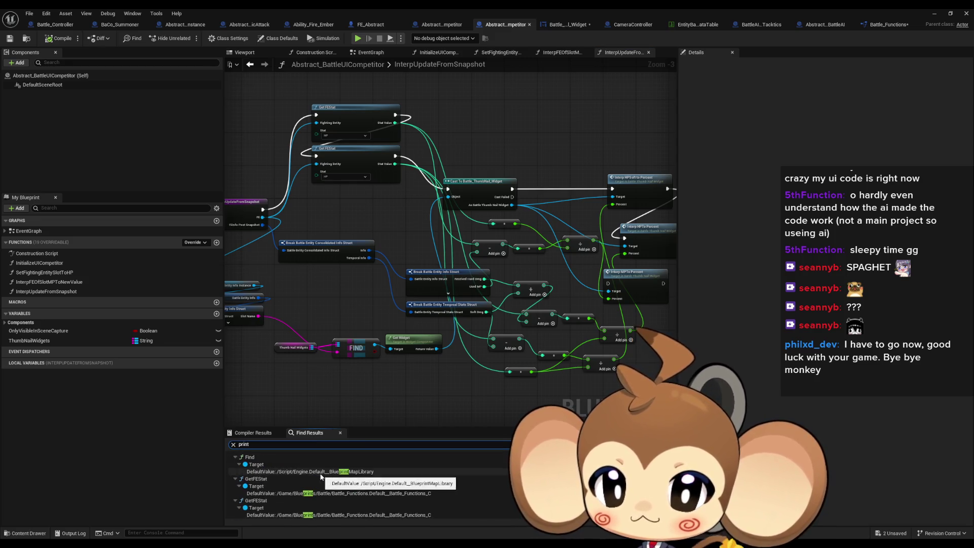
{"action": "left_click", "coordinate": [559, 26]}
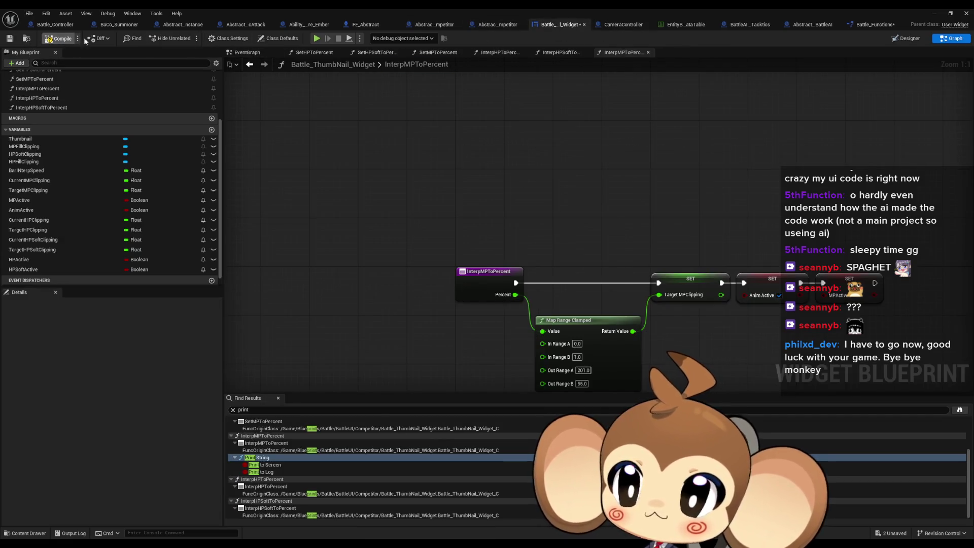
{"action": "left_click", "coordinate": [646, 24]}
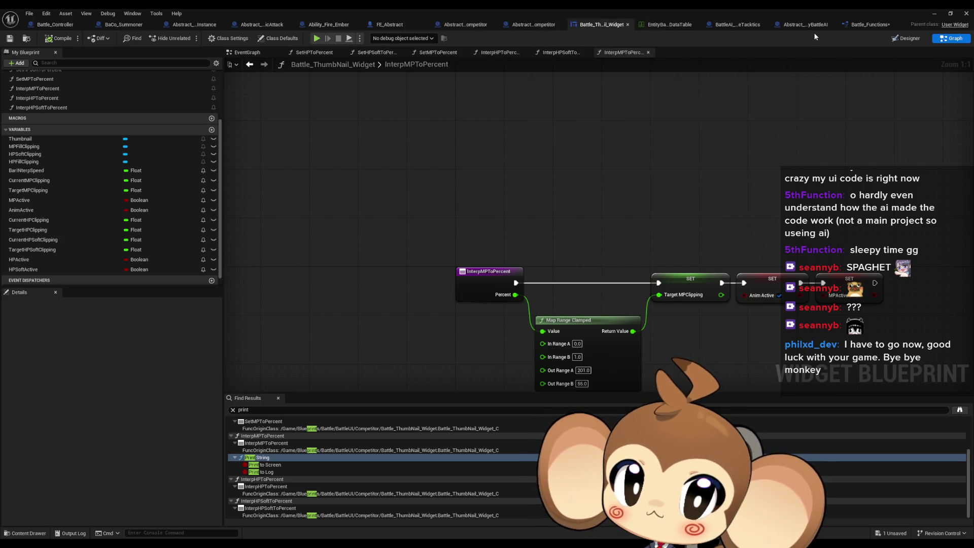
{"action": "left_click", "coordinate": [864, 28]}
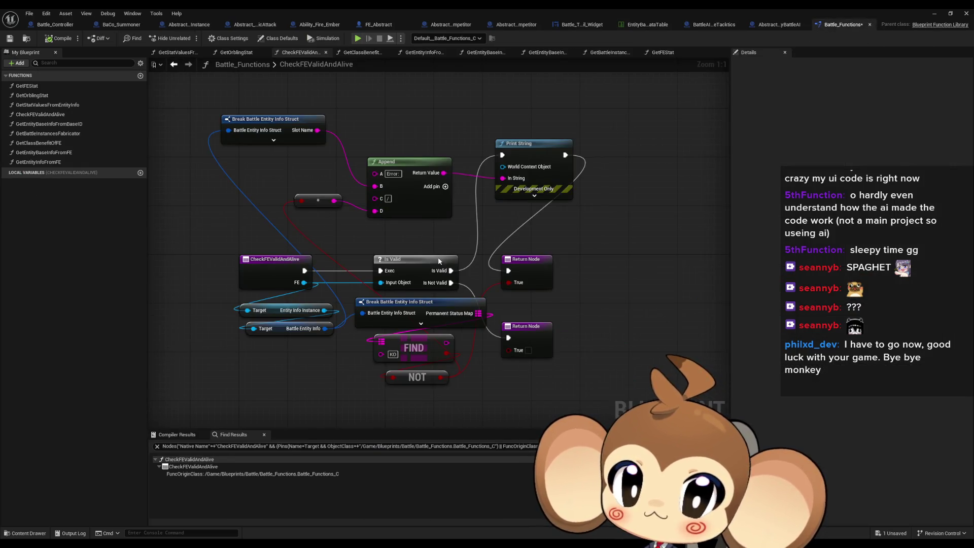
In CheckFEValidAndAlive, delete the Append, Print String and unused Break Battle Entity Info Struct nodes.
{"action": "left_click_drag", "start_coordinate": [451, 270], "coordinate": [508, 270]}
{"action": "left_click_drag", "start_coordinate": [581, 226], "coordinate": [361, 130]}
{"action": "key", "text": "Delete"}
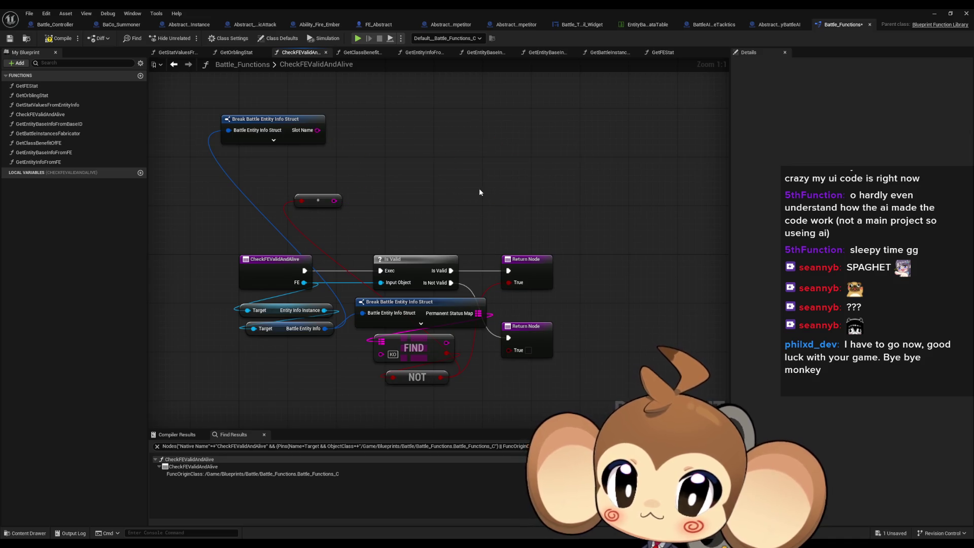
{"action": "left_click_drag", "start_coordinate": [271, 106], "coordinate": [323, 175]}
{"action": "key", "text": "Delete"}
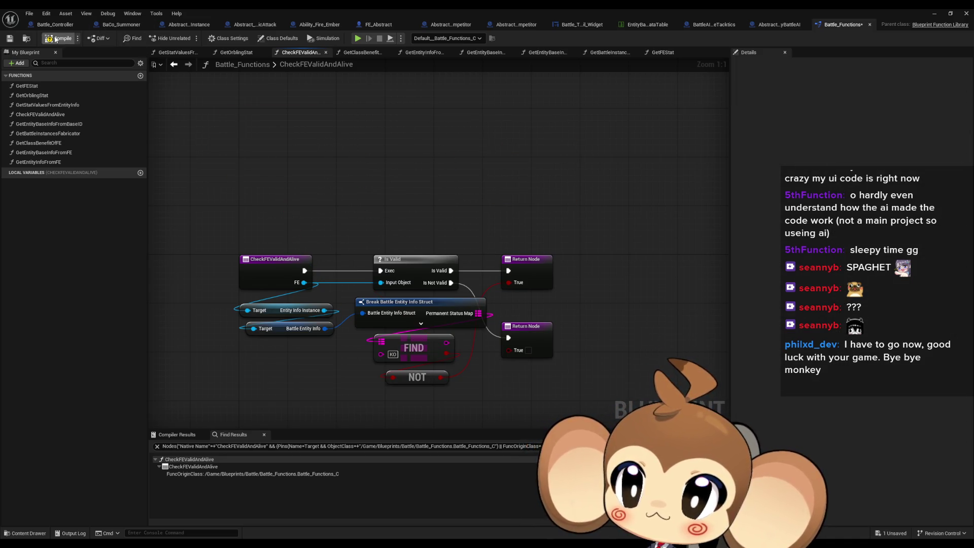
Check the Abstract_EntityBattleAI and BattleAI_CustomizableTacktics graphs, then return to the level editor.
{"action": "left_click", "coordinate": [776, 26]}
{"action": "scroll", "coordinate": [554, 267], "scroll_direction": "down", "scroll_amount": 4}
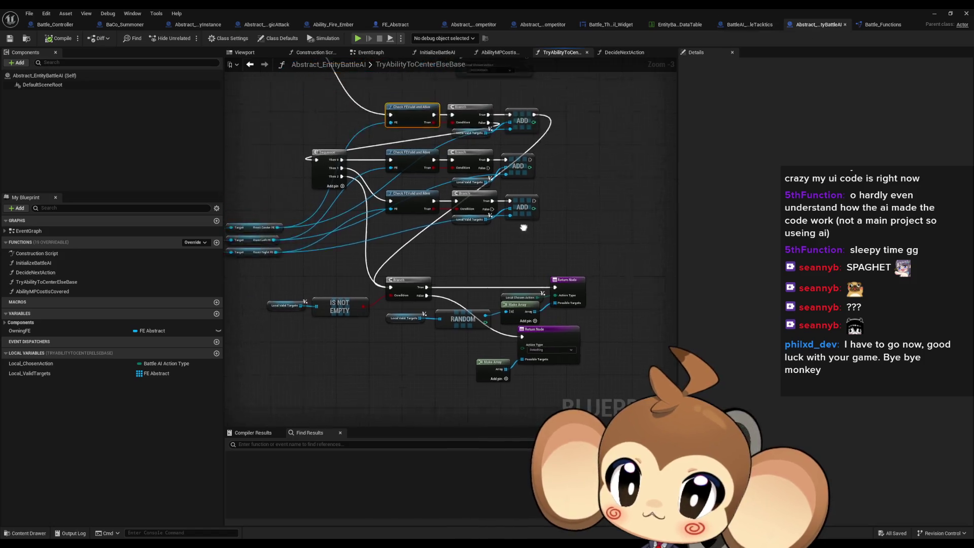
{"action": "left_click", "coordinate": [742, 28]}
{"action": "left_click_drag", "start_coordinate": [617, 191], "coordinate": [486, 221]}
{"action": "left_click", "coordinate": [934, 14]}
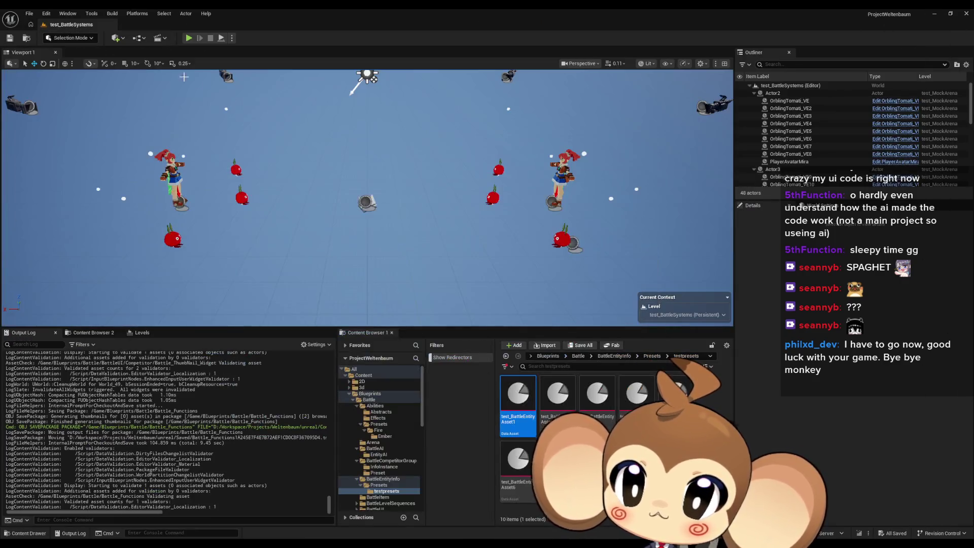
Play and stop a battle test, then return to BattleAI_CustomizableTacktics' DecideNextAction graph.
{"action": "left_click", "coordinate": [188, 38]}
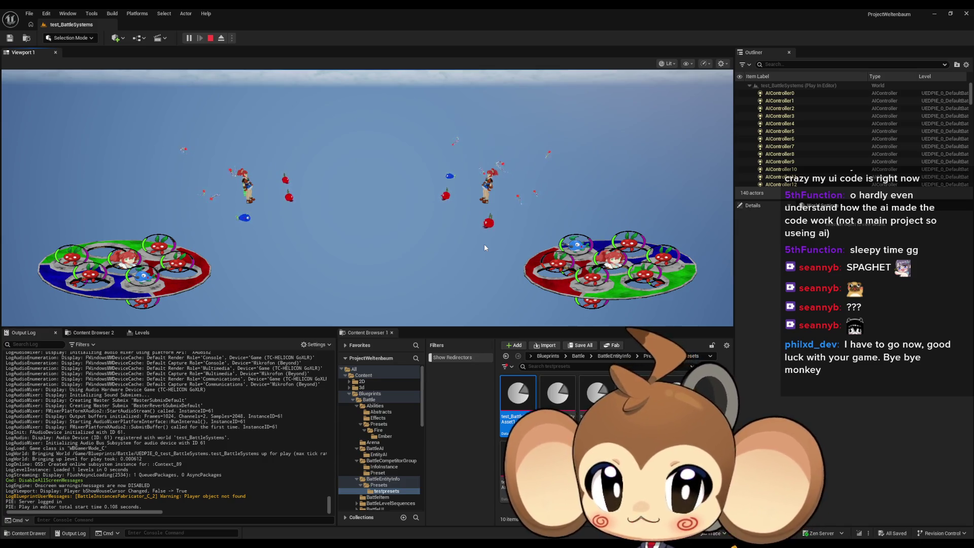
{"action": "left_click", "coordinate": [212, 41]}
{"action": "left_click", "coordinate": [353, 510]}
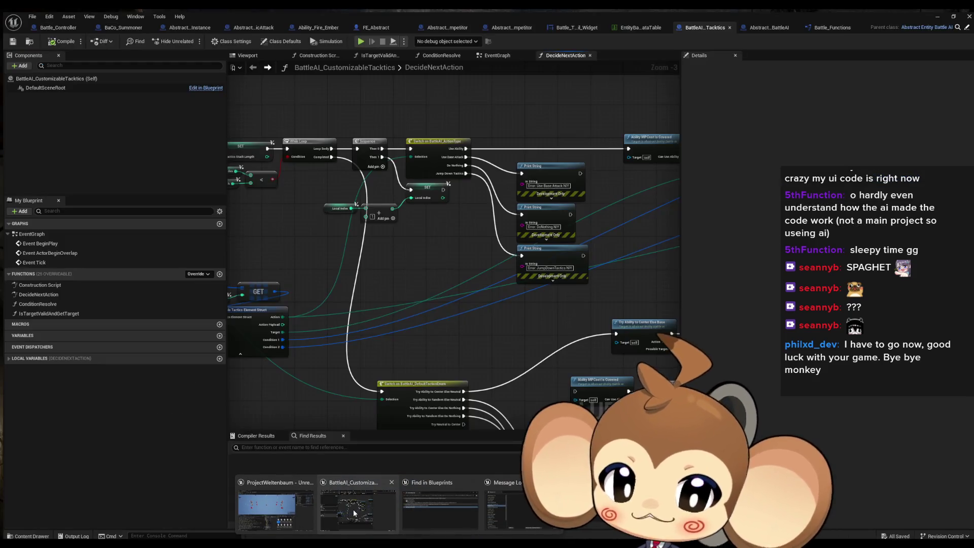
In Battle_Controller, open the RoundPhase4 FirstOrblingsAbilities and AbilityAnimationDoneGate graphs and select the FEIn Ability Animation nodes.
{"action": "scroll", "coordinate": [362, 346], "scroll_direction": "down", "scroll_amount": 1}
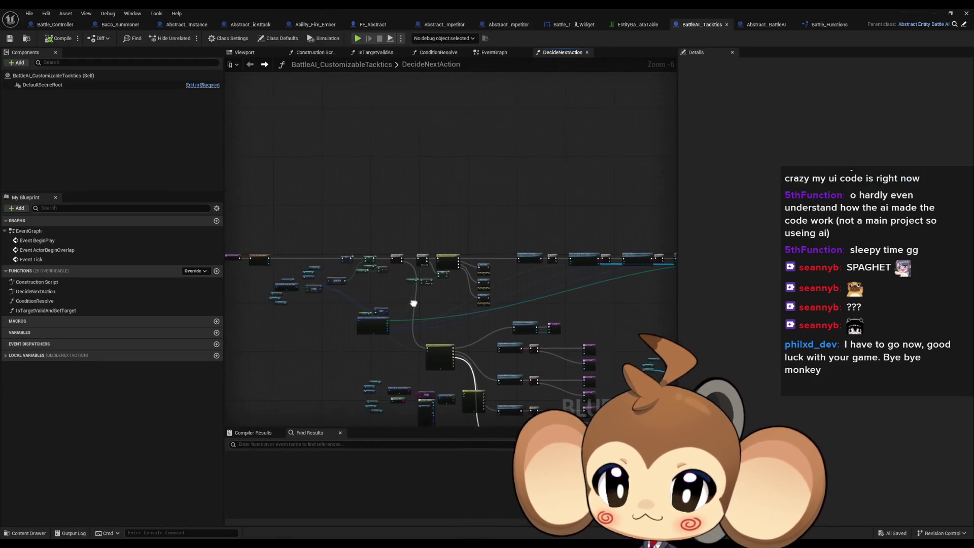
{"action": "left_click", "coordinate": [54, 26]}
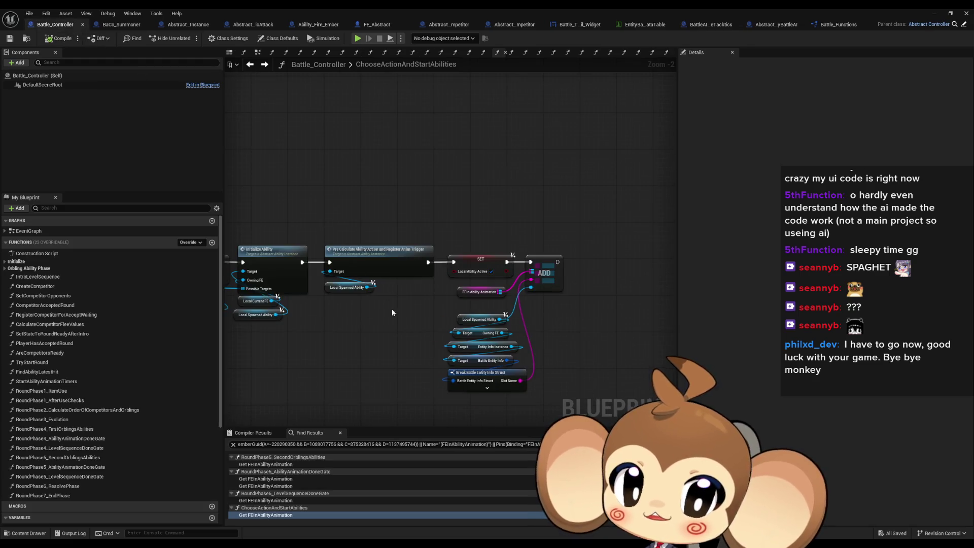
{"action": "scroll", "coordinate": [441, 282], "scroll_direction": "down", "scroll_amount": 2}
{"action": "scroll", "coordinate": [441, 282], "scroll_direction": "up", "scroll_amount": 2}
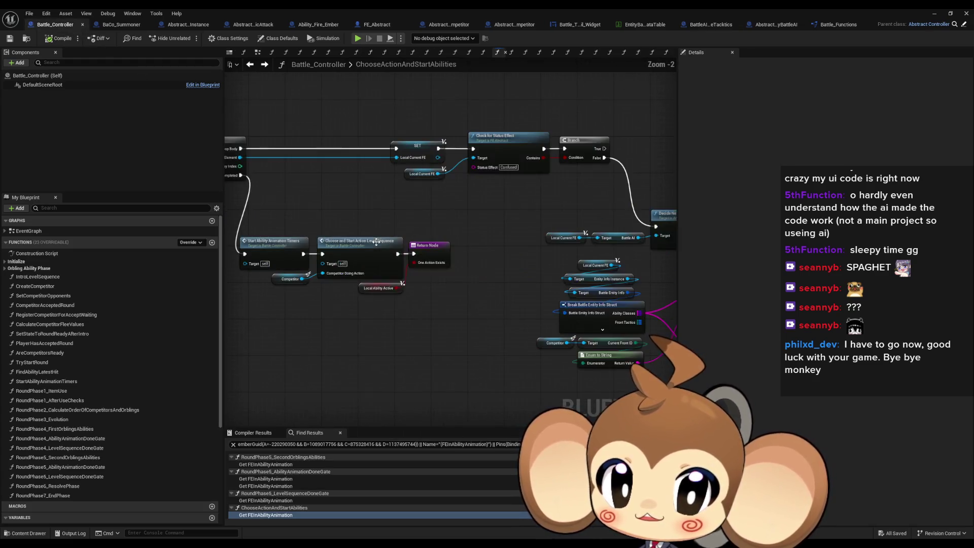
{"action": "scroll", "coordinate": [364, 212], "scroll_direction": "up", "scroll_amount": 2}
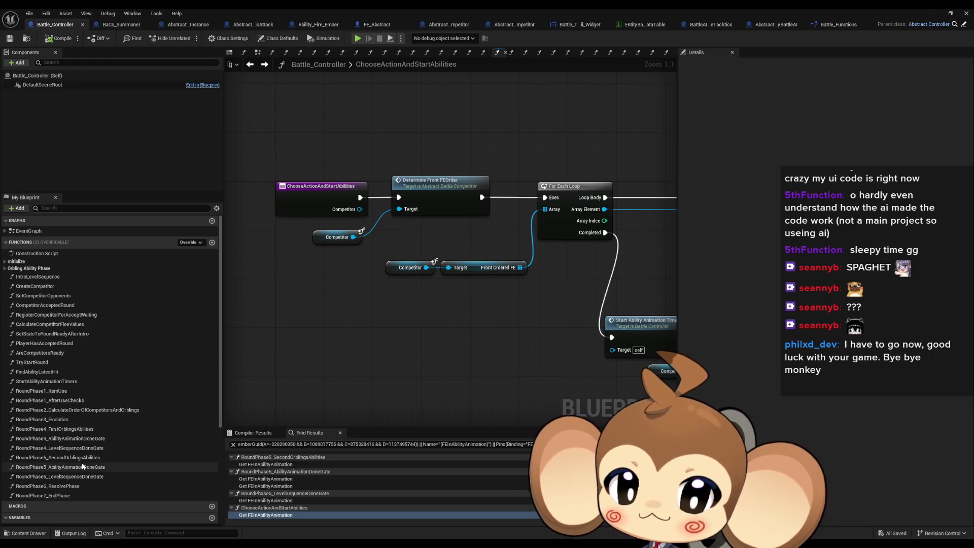
{"action": "double_click", "coordinate": [81, 430]}
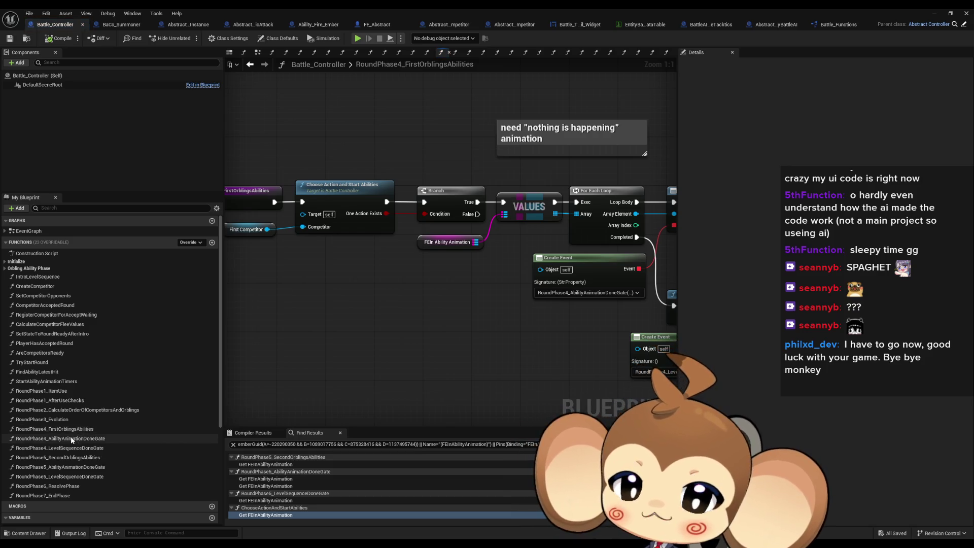
{"action": "double_click", "coordinate": [94, 439]}
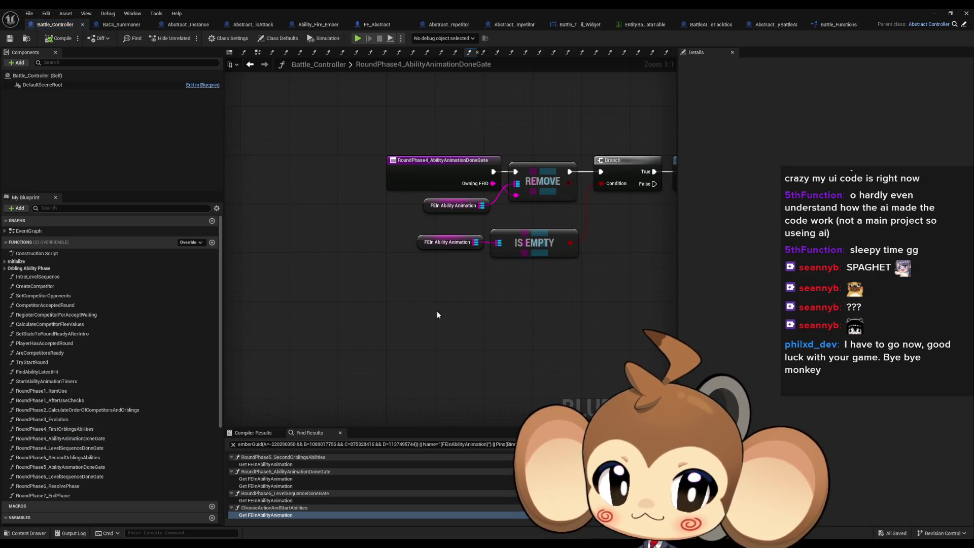
{"action": "left_click_drag", "start_coordinate": [433, 337], "coordinate": [409, 337]}
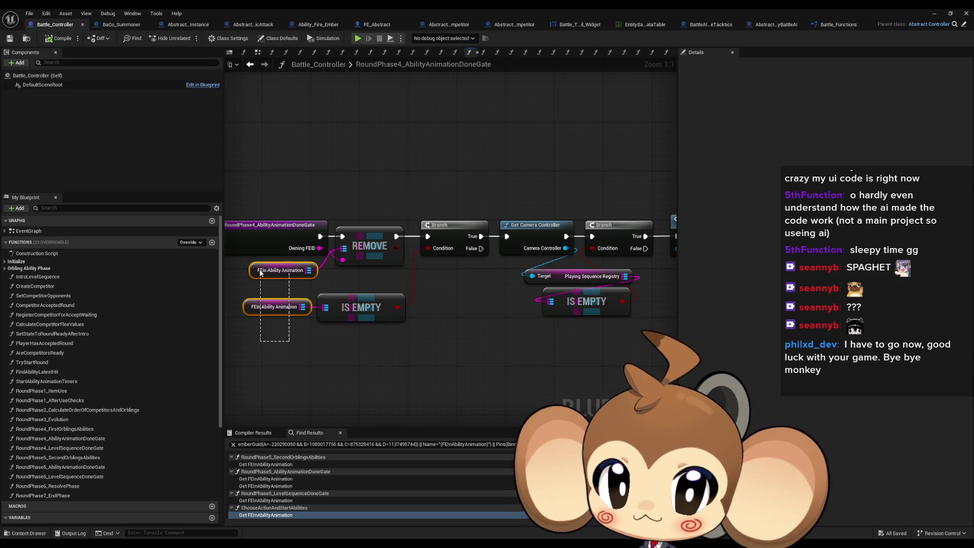
{"action": "left_click_drag", "start_coordinate": [260, 273], "coordinate": [259, 271]}
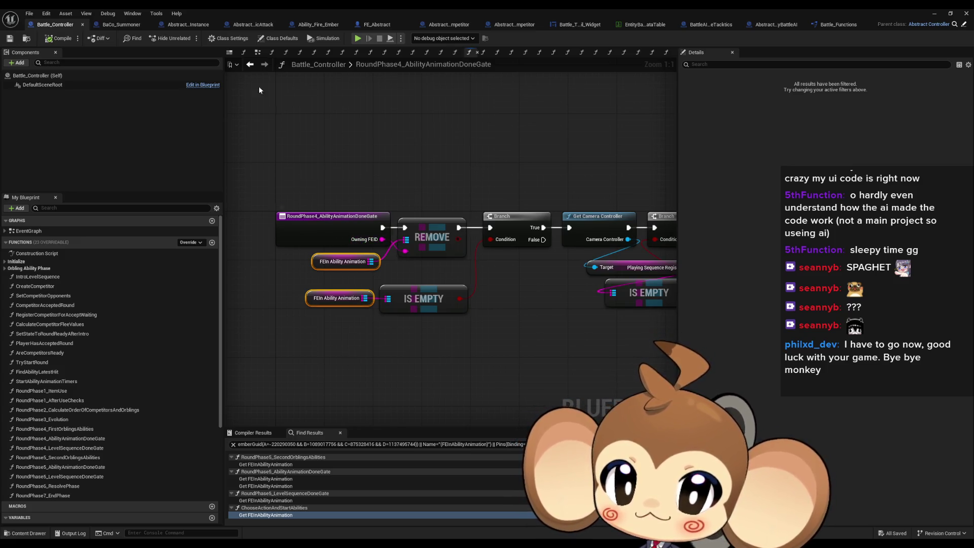
Step back through viewed graphs to RoundPhase4_FirstOrblingsAbilities and bring up FEIn Ability Animation's actions.
{"action": "left_click", "coordinate": [250, 64]}
{"action": "left_click", "coordinate": [250, 65]}
{"action": "left_click", "coordinate": [250, 64]}
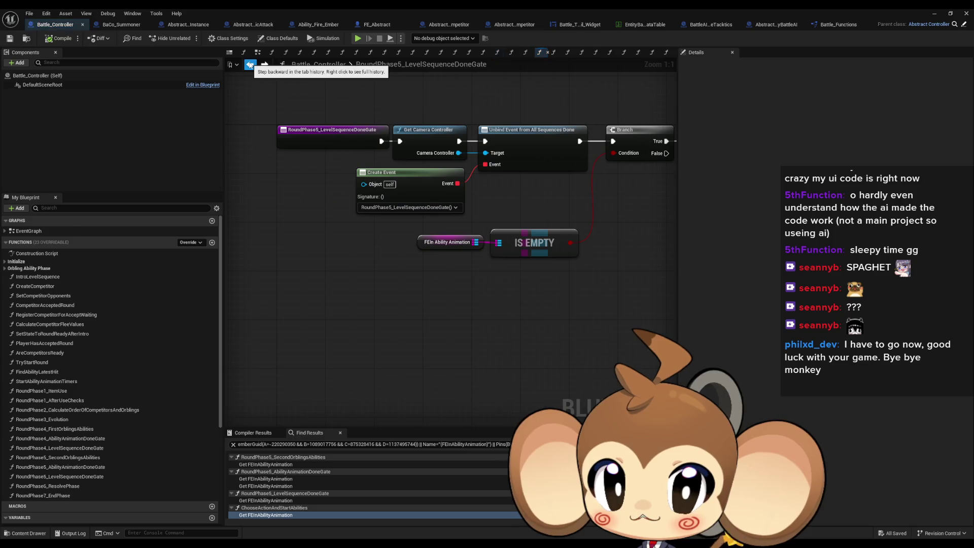
{"action": "left_click", "coordinate": [250, 64]}
{"action": "left_click", "coordinate": [250, 65]}
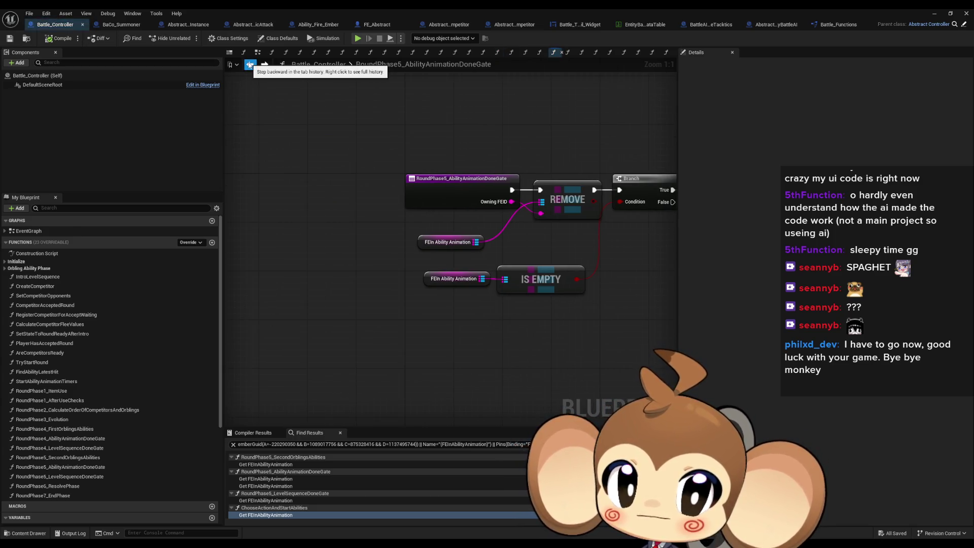
{"action": "left_click", "coordinate": [250, 64]}
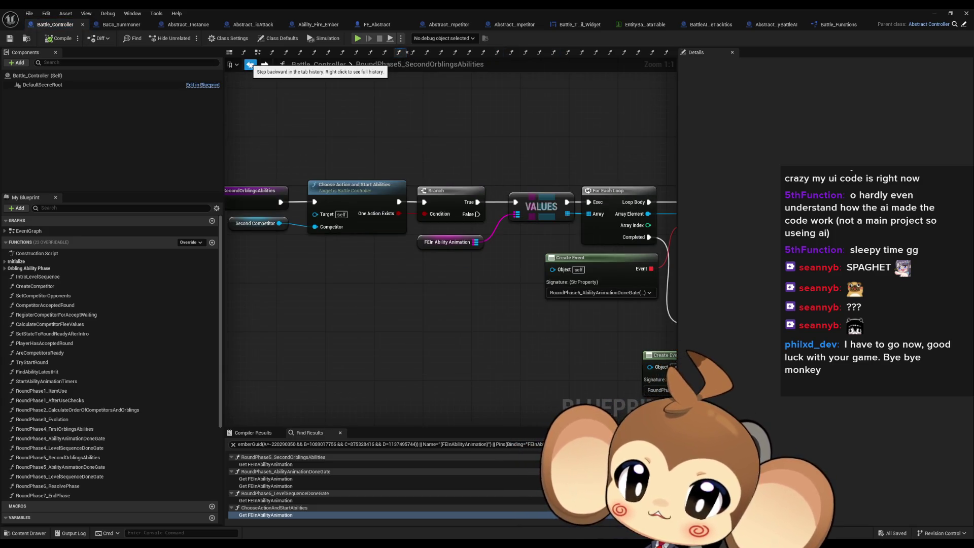
{"action": "left_click", "coordinate": [250, 65]}
{"action": "left_click", "coordinate": [250, 65]}
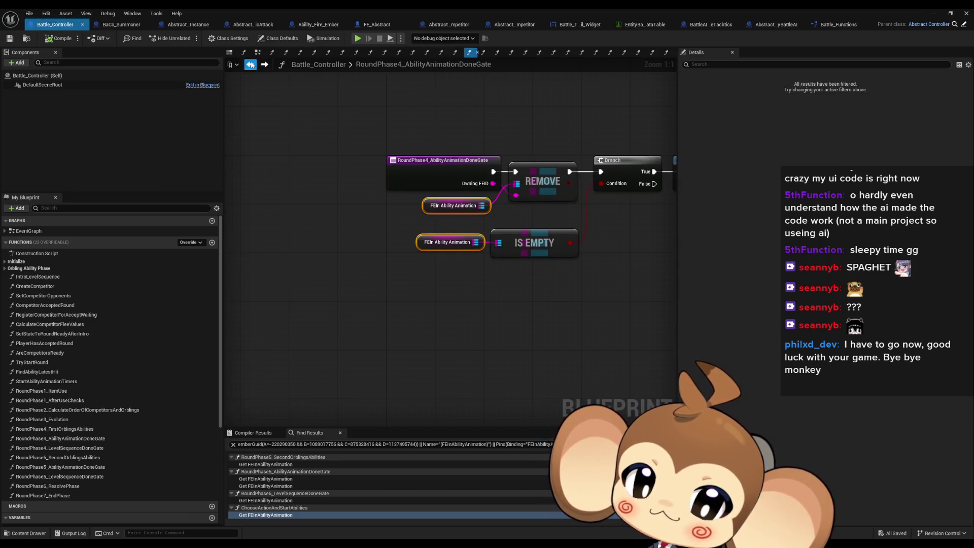
{"action": "left_click", "coordinate": [250, 65]}
{"action": "left_click", "coordinate": [250, 64]}
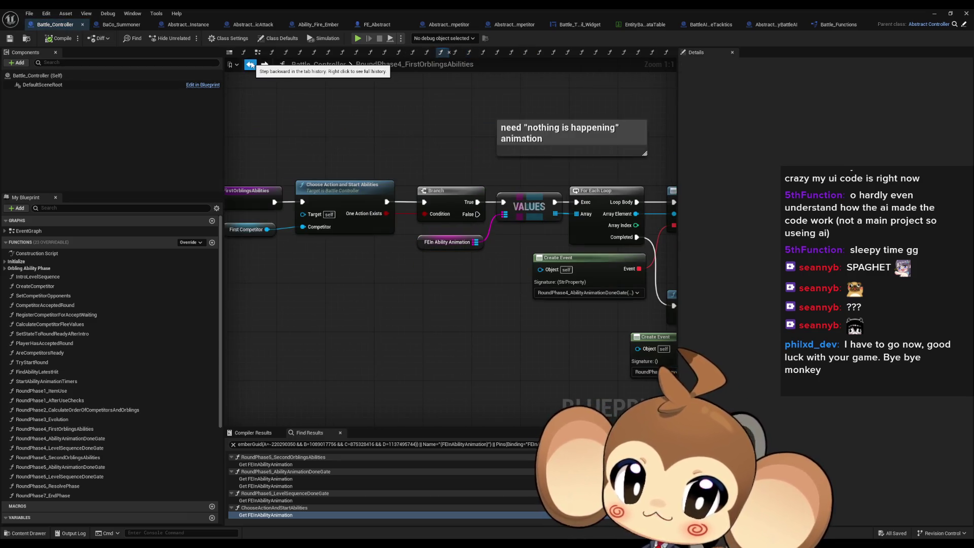
{"action": "scroll", "coordinate": [347, 267], "scroll_direction": "down", "scroll_amount": 3}
{"action": "right_click", "coordinate": [412, 252]}
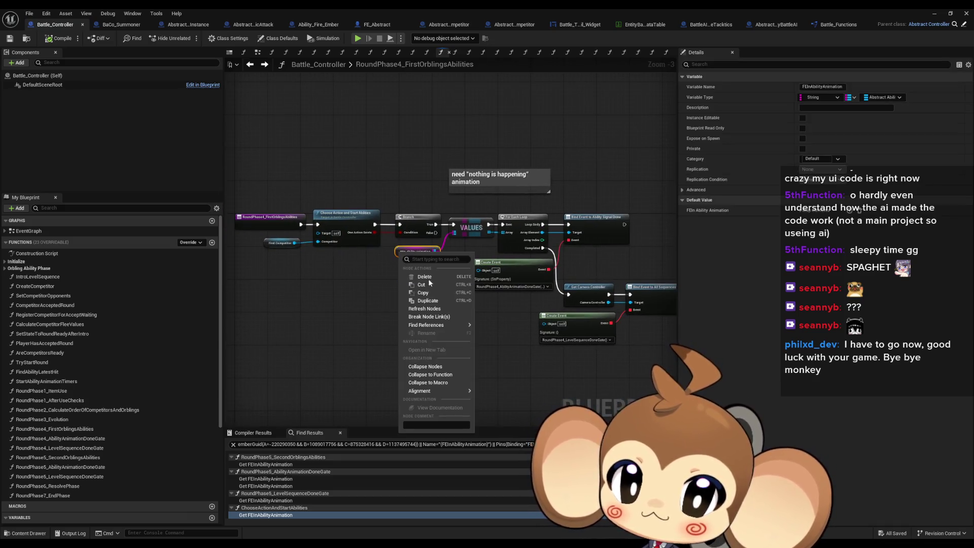
Find references to FEIn Ability Animation and follow them through to ChooseActionAndStartAbilities.
{"action": "mouse_move", "coordinate": [423, 327]}
{"action": "left_click", "coordinate": [494, 344]}
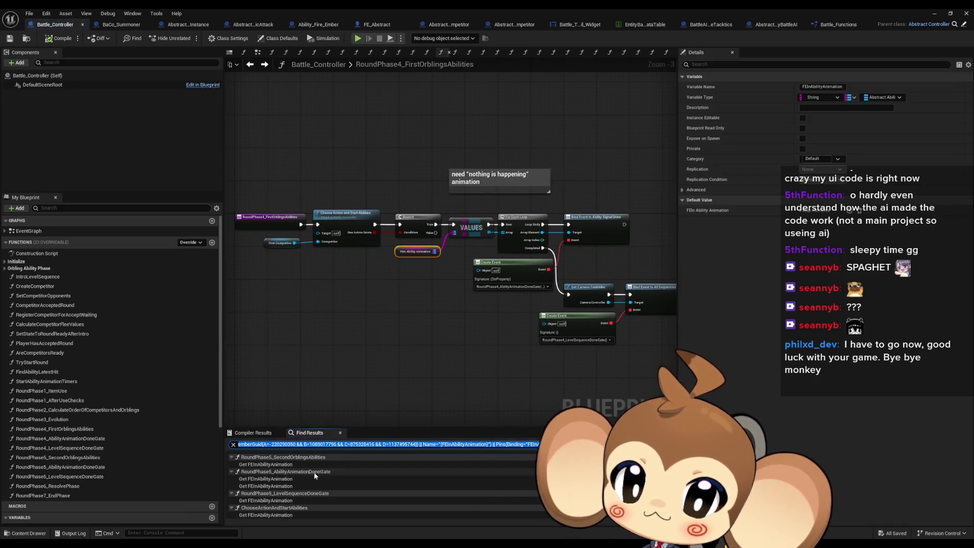
{"action": "double_click", "coordinate": [265, 464]}
{"action": "double_click", "coordinate": [260, 479]}
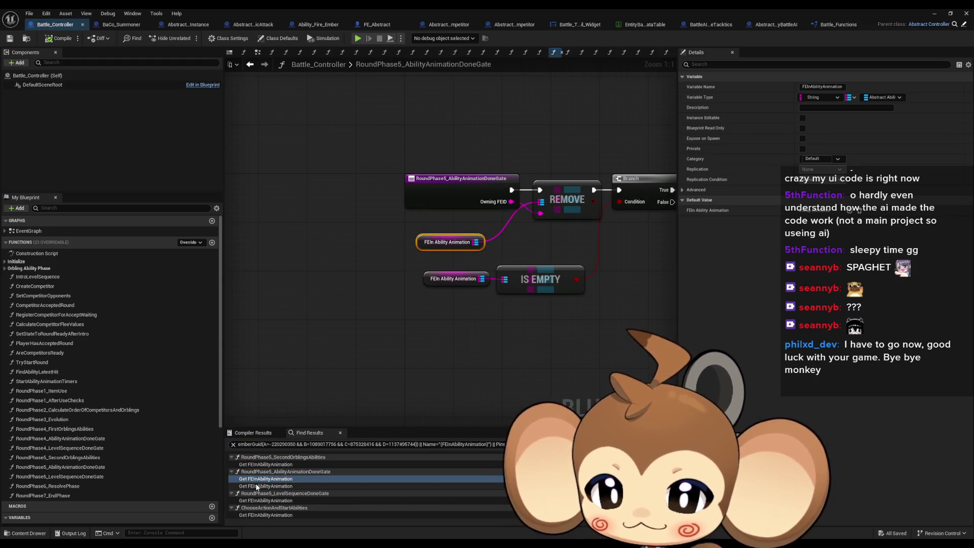
{"action": "double_click", "coordinate": [262, 486]}
{"action": "double_click", "coordinate": [262, 500]}
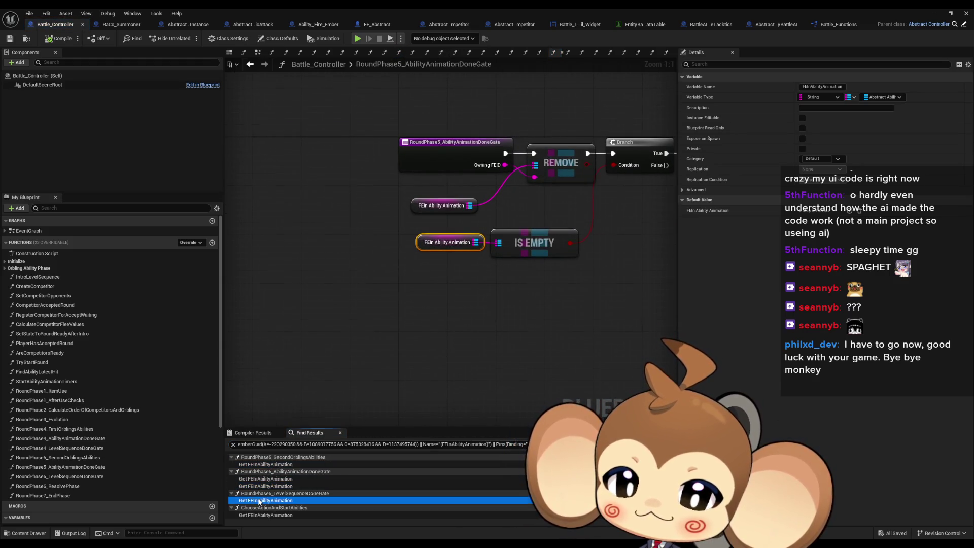
{"action": "double_click", "coordinate": [261, 514]}
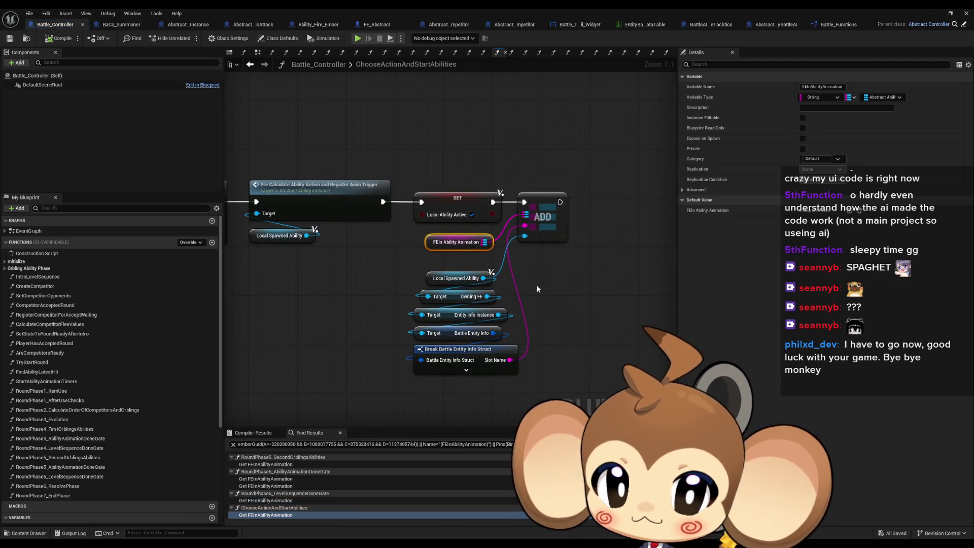
Expose ID and hide SlotName on the Break Battle Entity Info Struct, wiring ID into ADD.
{"action": "left_click", "coordinate": [457, 350]}
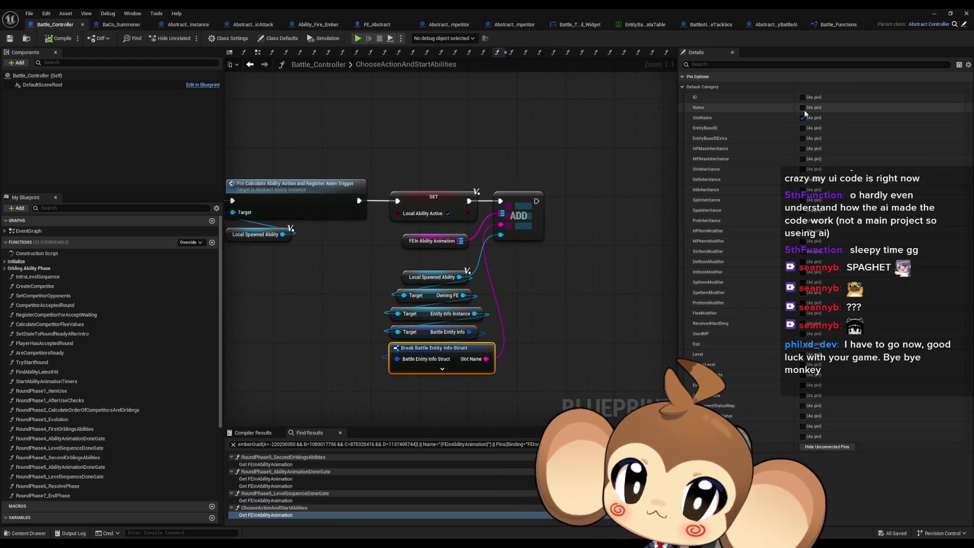
{"action": "left_click", "coordinate": [803, 97]}
{"action": "left_click", "coordinate": [801, 117]}
{"action": "left_click_drag", "start_coordinate": [502, 224], "coordinate": [501, 225]}
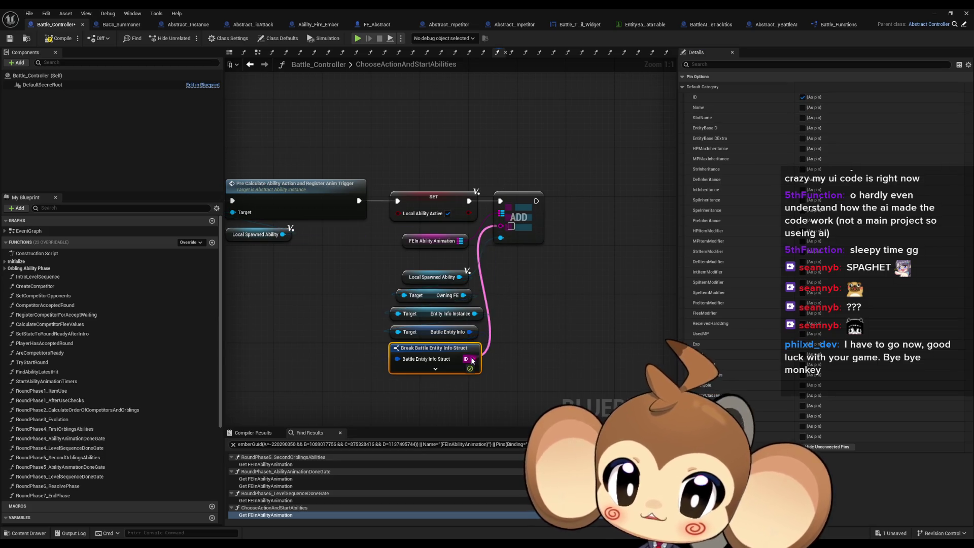
{"action": "left_click", "coordinate": [936, 14]}
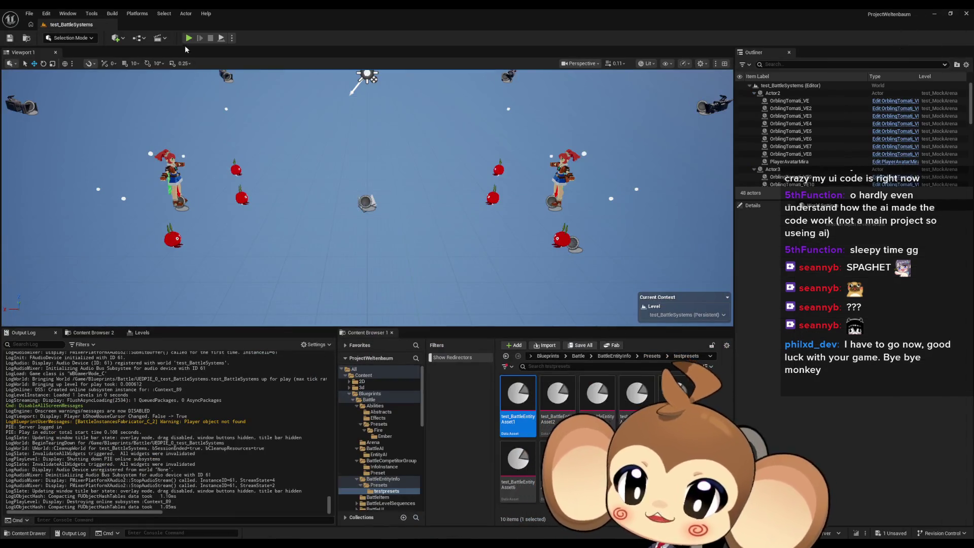
Play the test_BattleSystems battle through in the editor.
{"action": "left_click", "coordinate": [187, 39]}
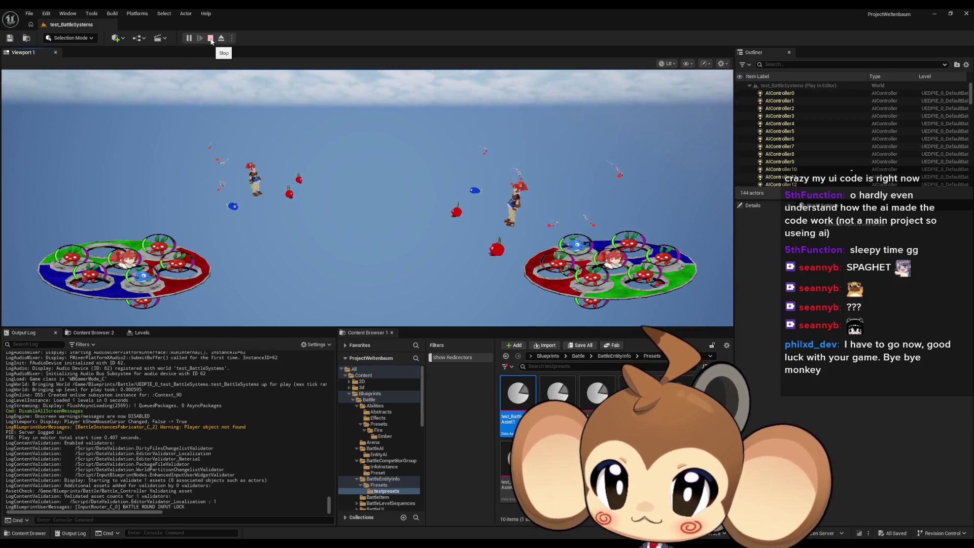
Browse Battle_Controller, BaCo_Summoner, Abstract_AbilityInstance, Abstract_SingleMagicAttack and Ability_Fire_Ember blueprints.
{"action": "mouse_move", "coordinate": [413, 534]}
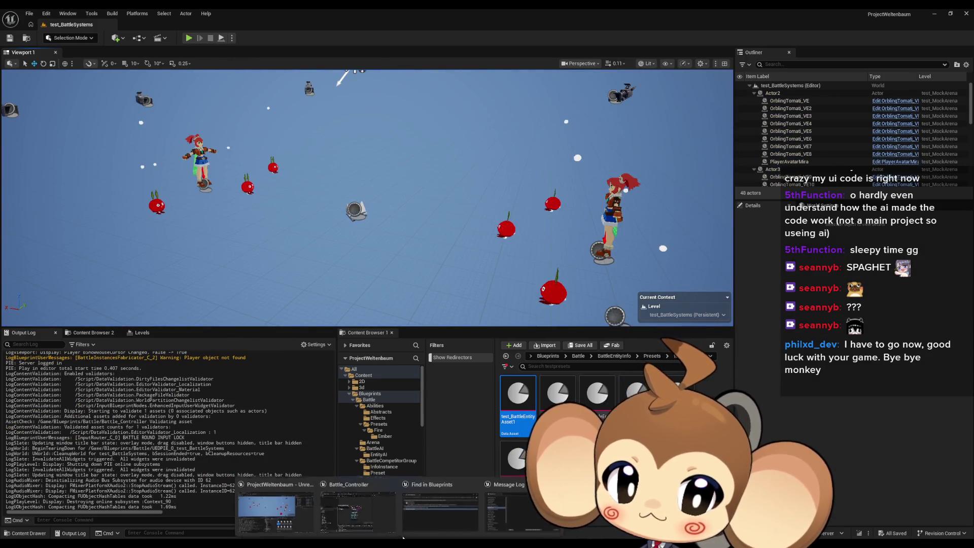
{"action": "left_click", "coordinate": [357, 511]}
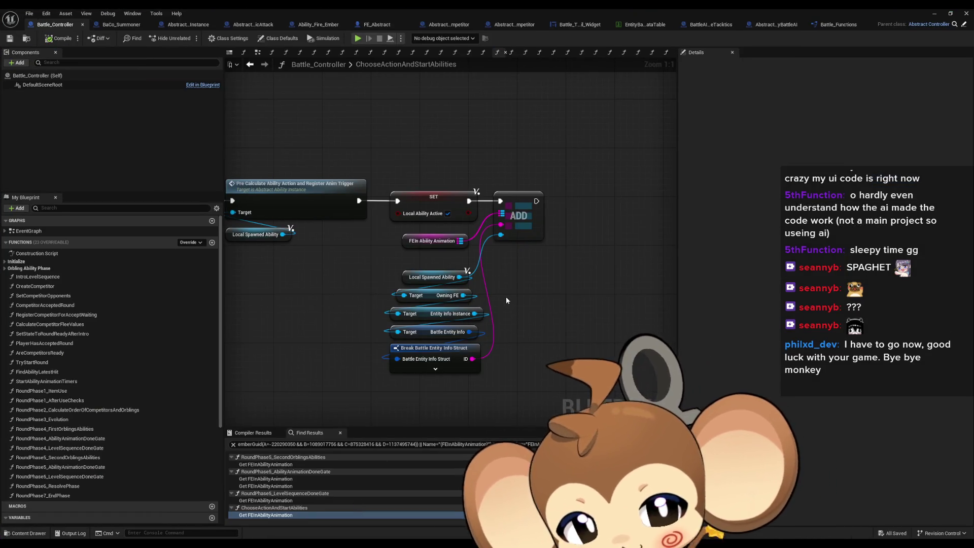
{"action": "scroll", "coordinate": [519, 285], "scroll_direction": "down", "scroll_amount": 2}
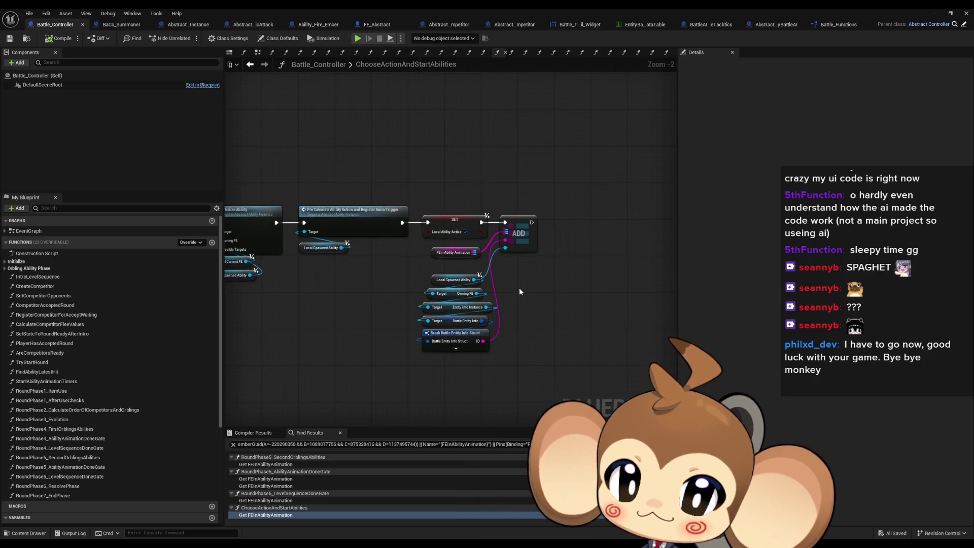
{"action": "scroll", "coordinate": [519, 287], "scroll_direction": "down", "scroll_amount": 3}
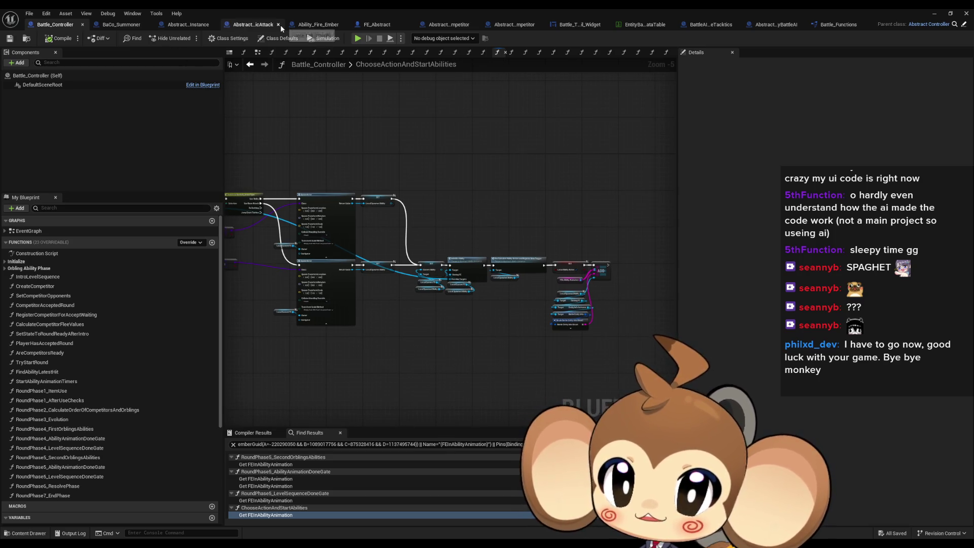
{"action": "left_click", "coordinate": [129, 29]}
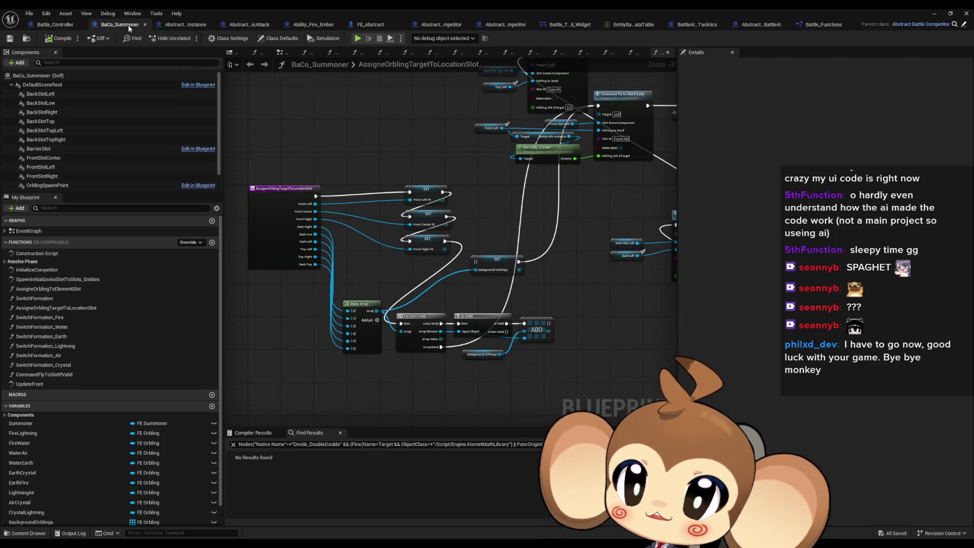
{"action": "scroll", "coordinate": [355, 185], "scroll_direction": "down", "scroll_amount": 2}
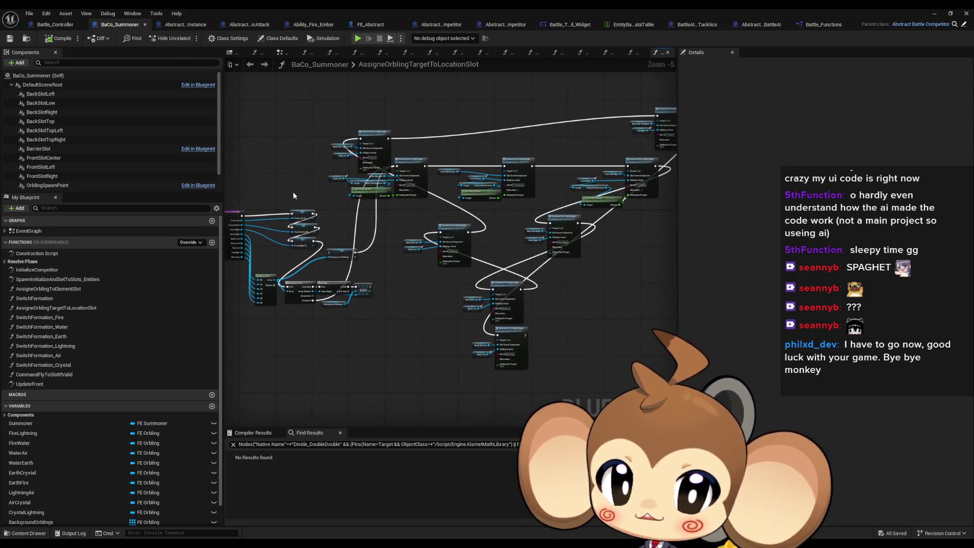
{"action": "left_click", "coordinate": [193, 25]}
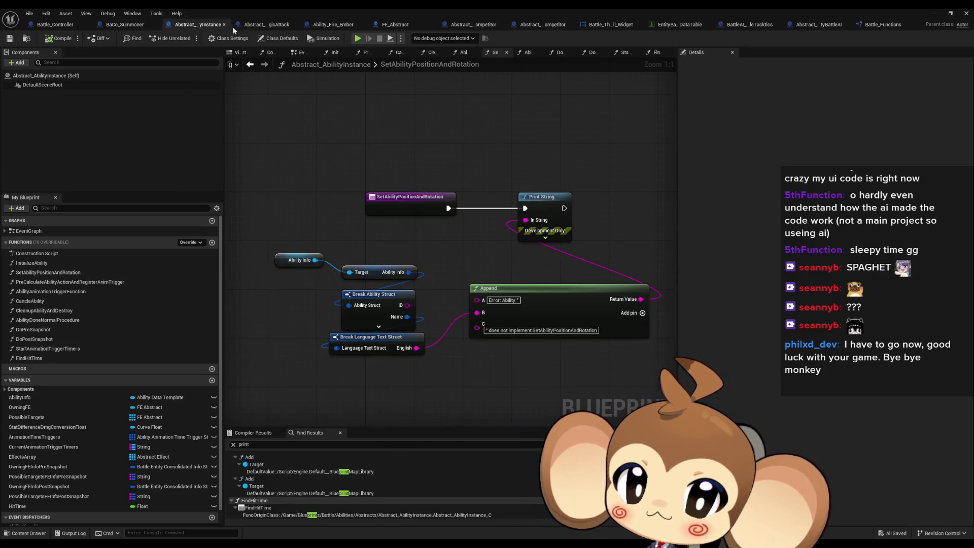
{"action": "left_click", "coordinate": [267, 24]}
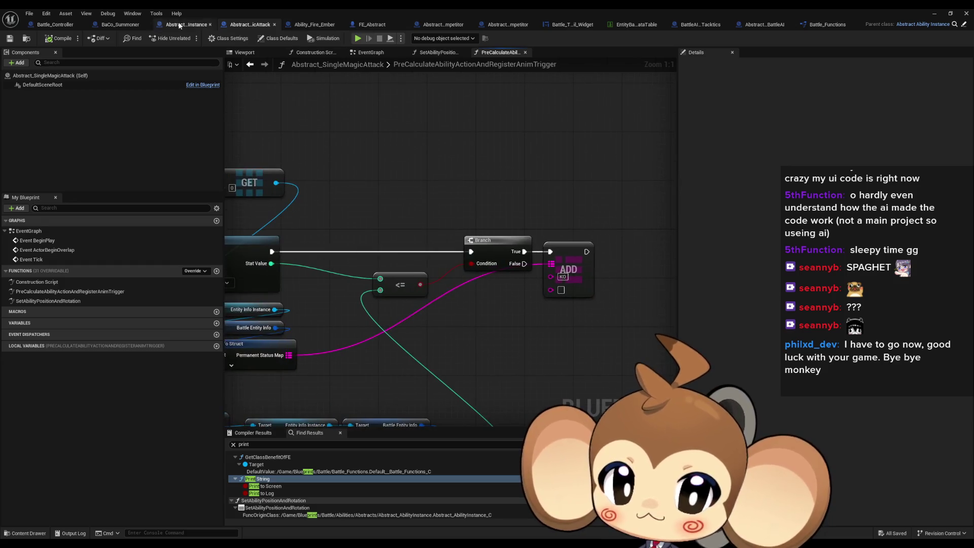
{"action": "left_click", "coordinate": [313, 26]}
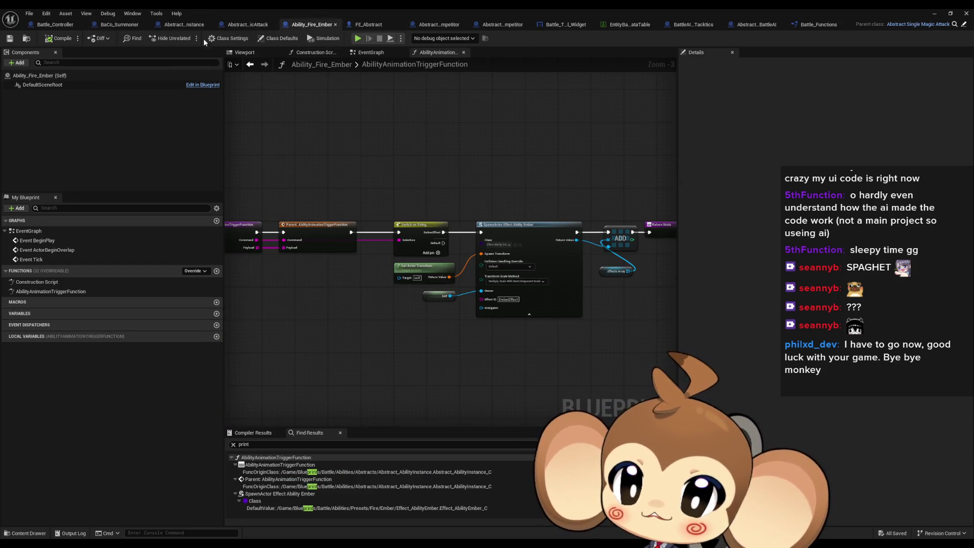
{"action": "left_click", "coordinate": [248, 24]}
{"action": "left_click", "coordinate": [176, 27]}
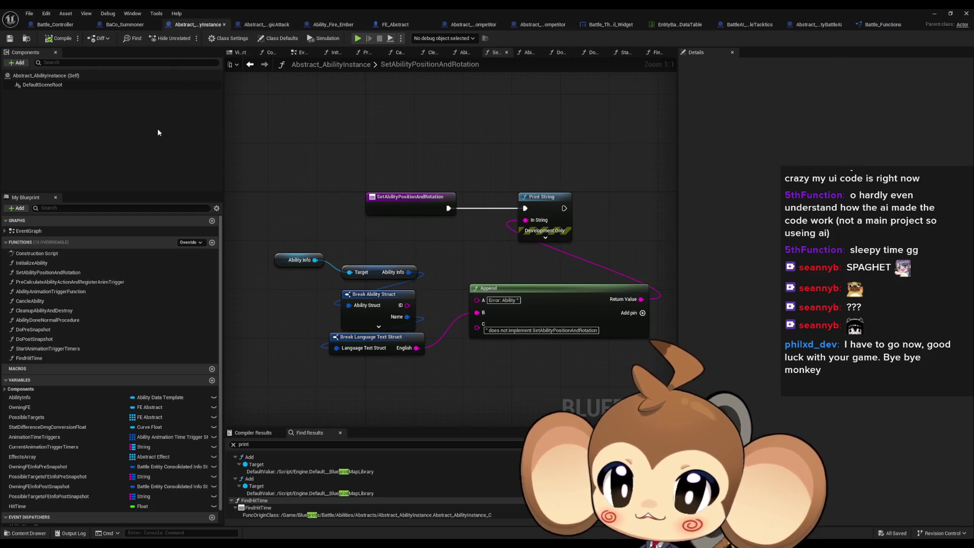
Inspect the AbilityAnimationTriggerFunction and PreCalculateAbilityActionAndRegisterAnimTrigger graphs and Abstract_SingleMagicAttack's nodes.
{"action": "double_click", "coordinate": [68, 291]}
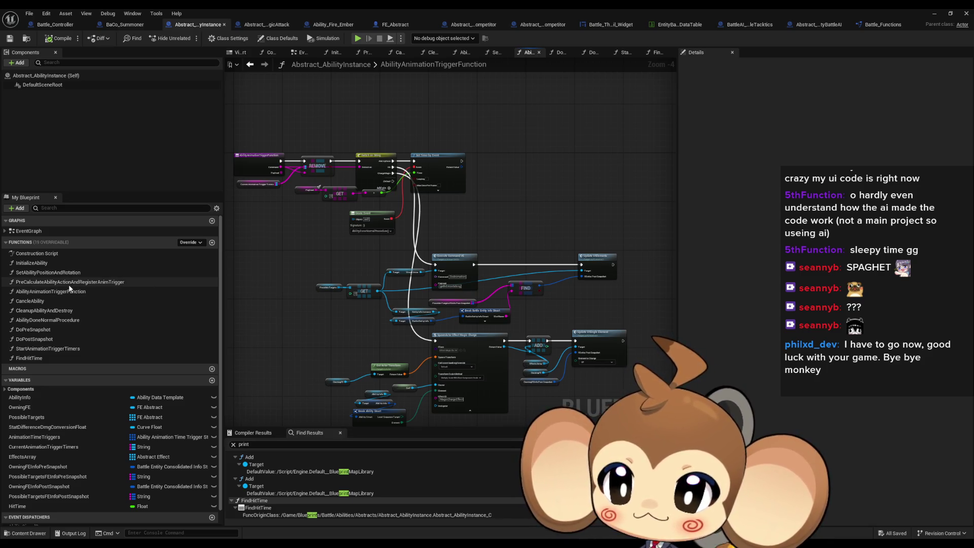
{"action": "double_click", "coordinate": [66, 282]}
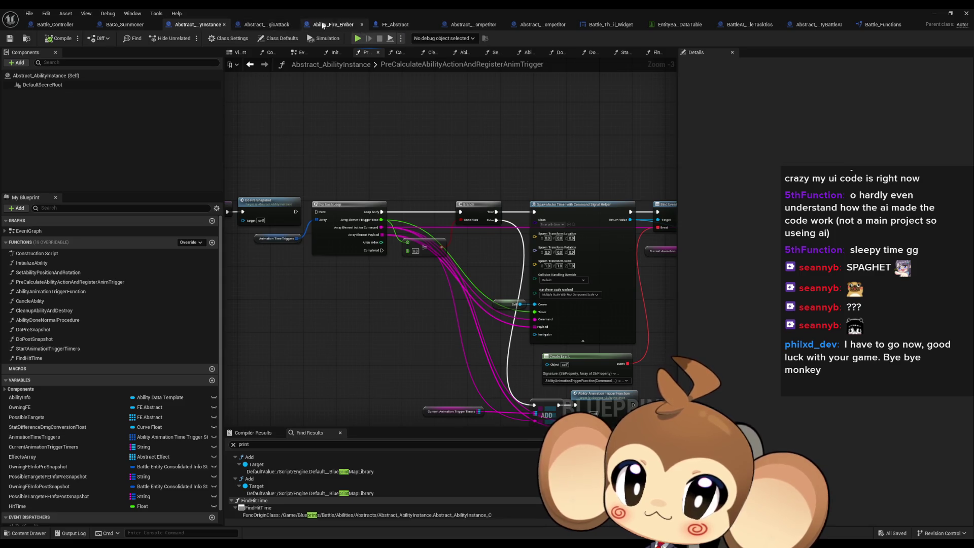
{"action": "left_click", "coordinate": [267, 24]}
{"action": "scroll", "coordinate": [446, 261], "scroll_direction": "down", "scroll_amount": 4}
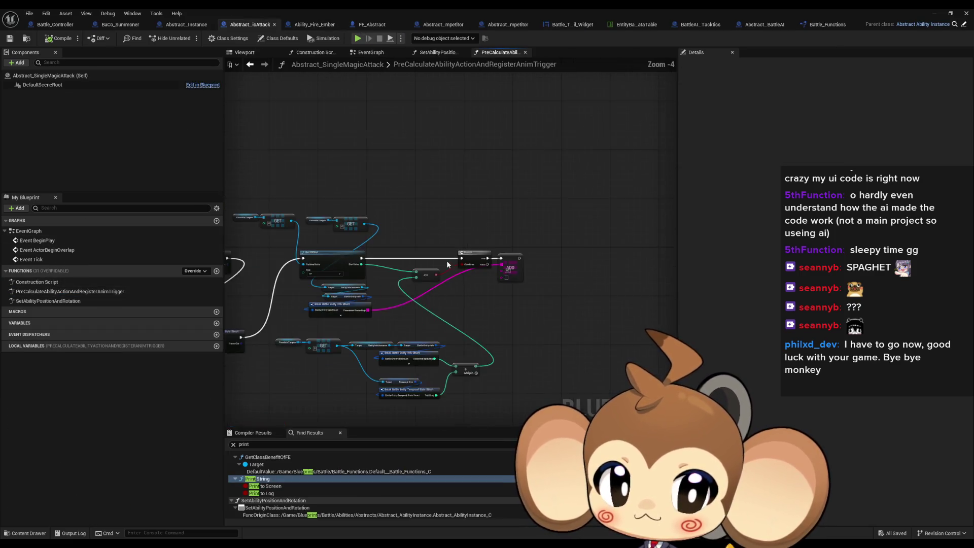
{"action": "left_click_drag", "start_coordinate": [577, 248], "coordinate": [445, 229]}
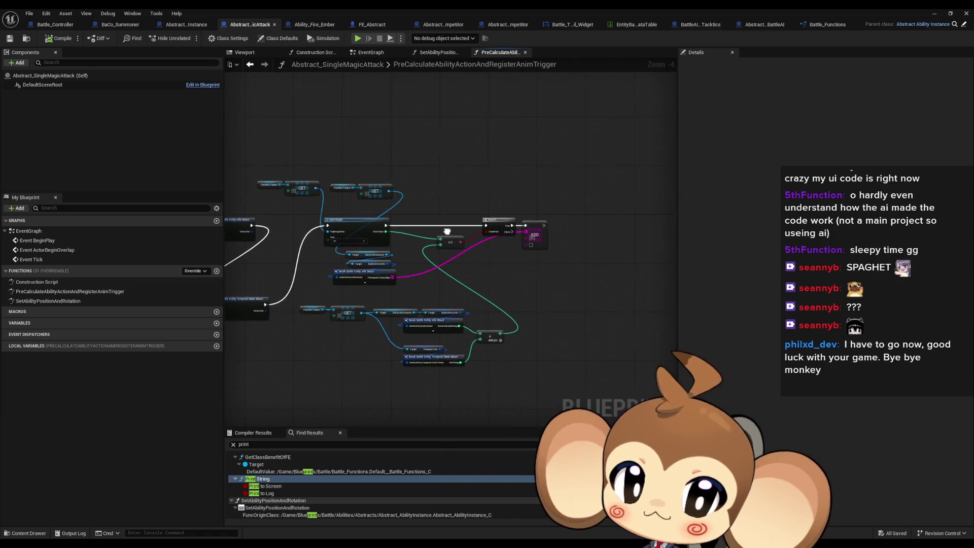
{"action": "double_click", "coordinate": [115, 291]}
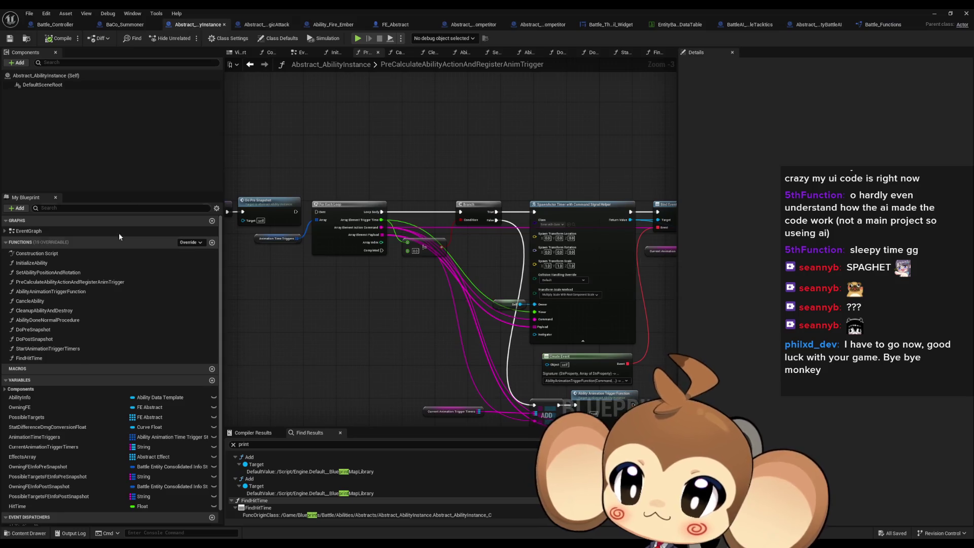
From Battle_Controller's StartAbilityAnimationTimers graph, open the StartAnimationTriggerTimers function definition.
{"action": "left_click", "coordinate": [54, 25]}
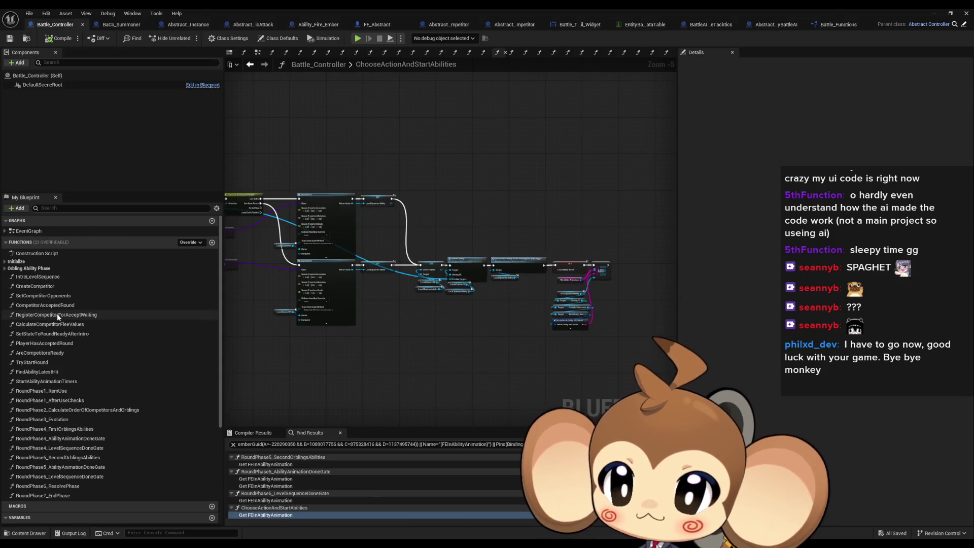
{"action": "scroll", "coordinate": [396, 308], "scroll_direction": "up", "scroll_amount": 3}
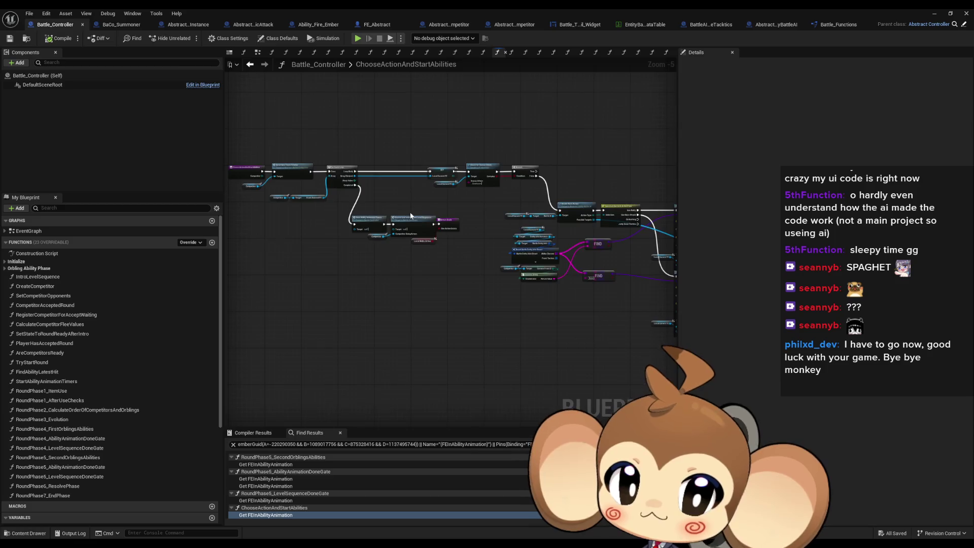
{"action": "double_click", "coordinate": [323, 224]}
{"action": "scroll", "coordinate": [346, 298], "scroll_direction": "up", "scroll_amount": 3}
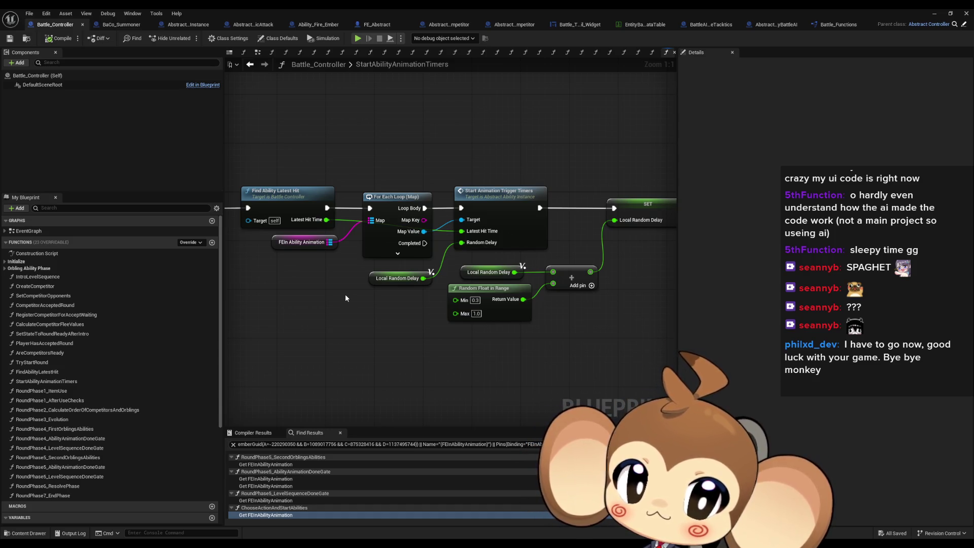
{"action": "left_click_drag", "start_coordinate": [345, 297], "coordinate": [256, 311]}
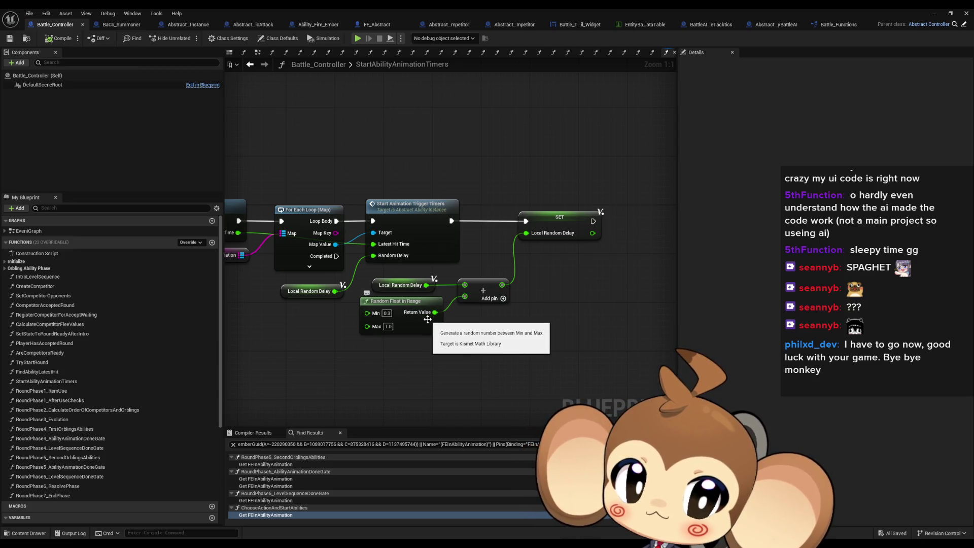
{"action": "left_click", "coordinate": [439, 224]}
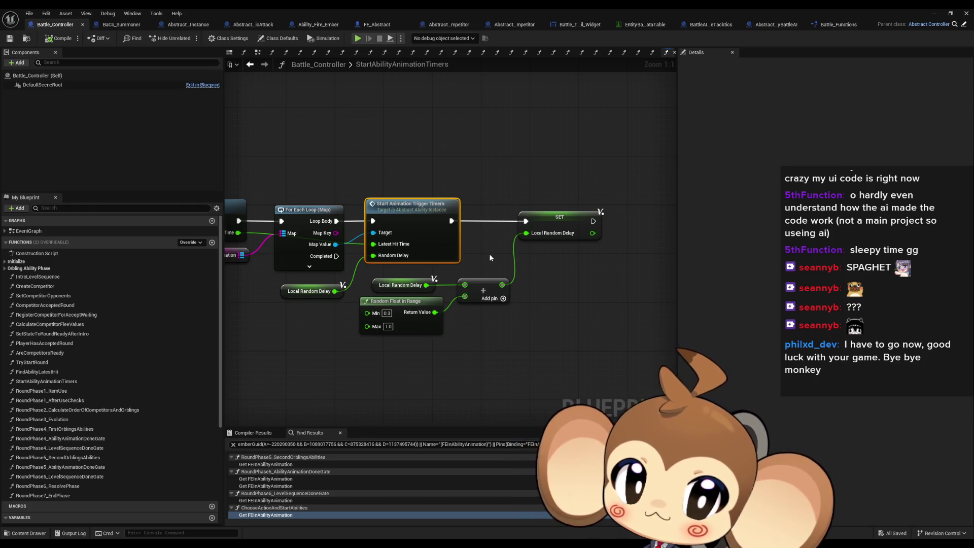
{"action": "double_click", "coordinate": [419, 223]}
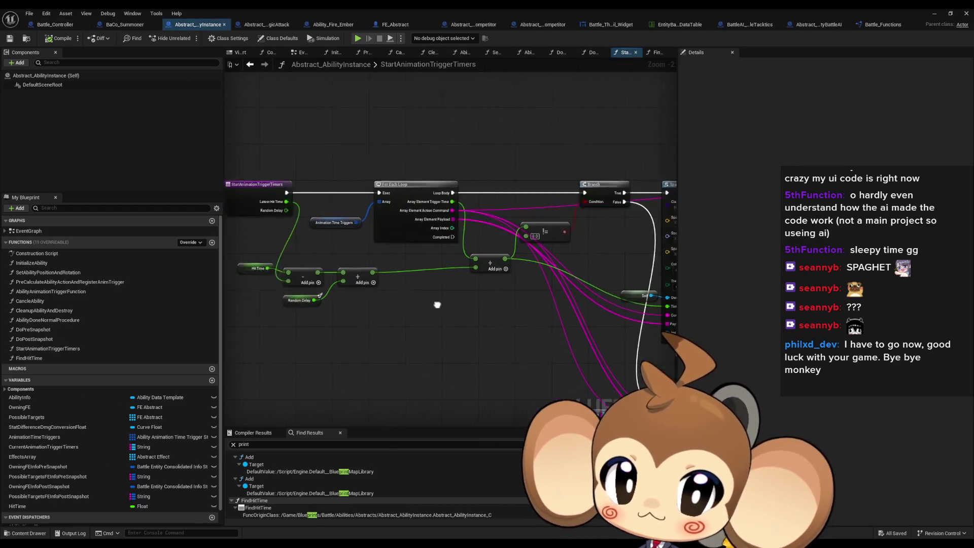
Add a Print String with text 'AAA' after the function entry and paste a copy above the loop.
{"action": "mouse_move", "coordinate": [644, 318]}
{"action": "left_mouse_down"}
{"action": "mouse_move", "coordinate": [437, 306]}
{"action": "mouse_move", "coordinate": [491, 369]}
{"action": "left_mouse_up"}
{"action": "left_click_drag", "start_coordinate": [342, 257], "coordinate": [369, 191]}
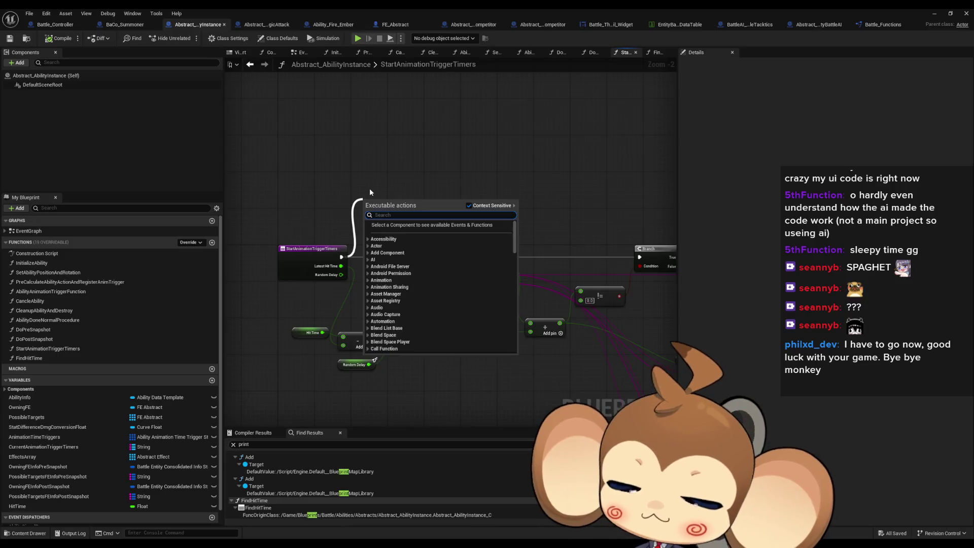
{"action": "type", "text": "print"}
{"action": "key", "text": "Return"}
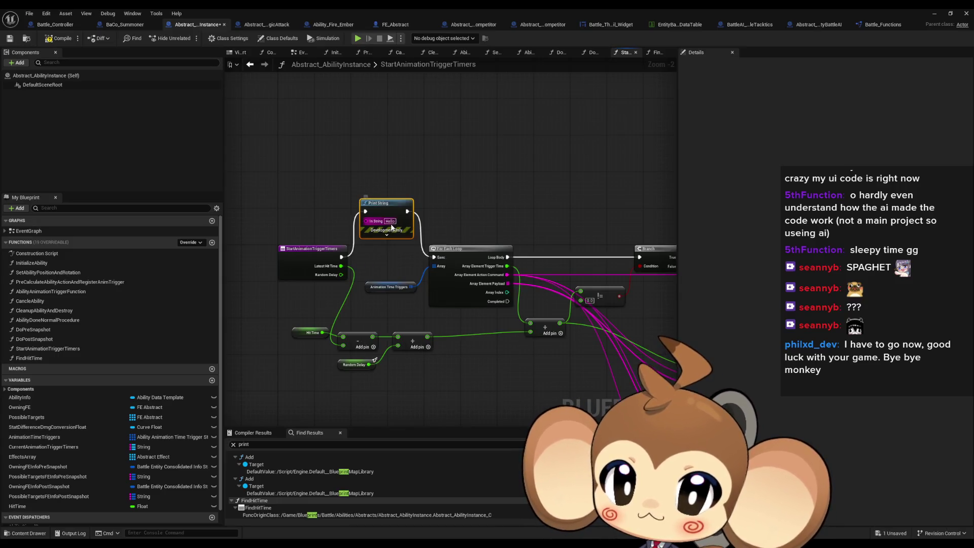
{"action": "type", "text": "AAAAA"}
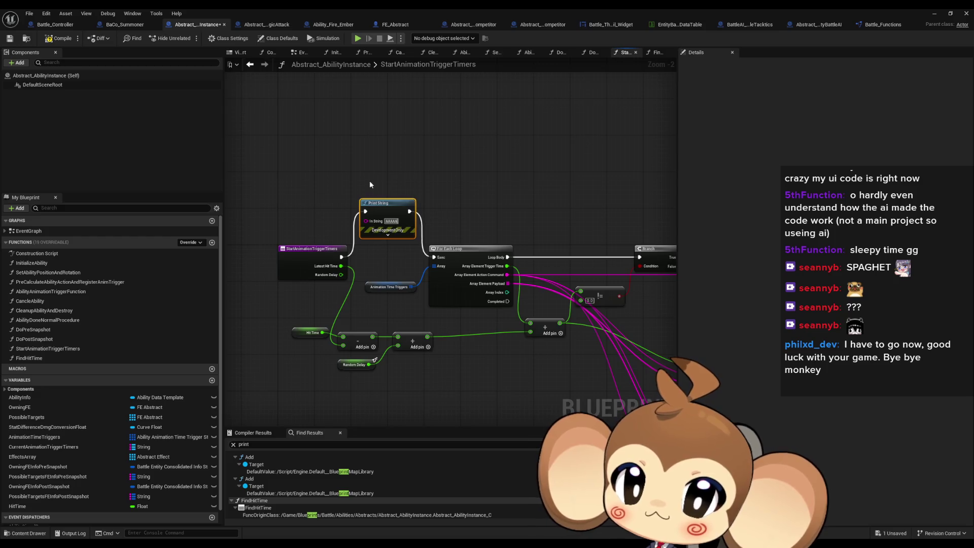
{"action": "key", "text": "ctrl+v"}
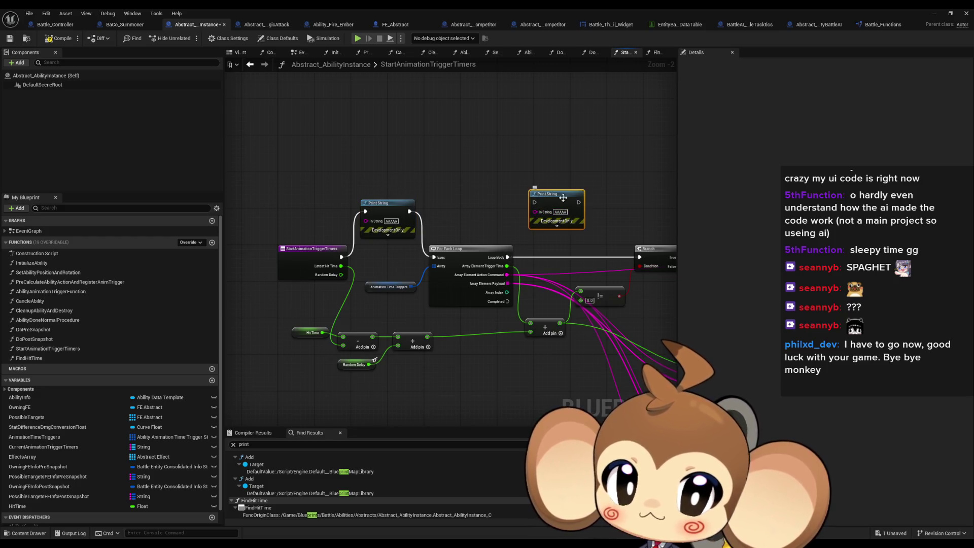
{"action": "left_click_drag", "start_coordinate": [563, 198], "coordinate": [595, 170]}
Feed the copy an Append of trigger time and action command, placed between Loop Body and Branch.
{"action": "left_click_drag", "start_coordinate": [503, 198], "coordinate": [467, 209]}
{"action": "type", "text": "a"}
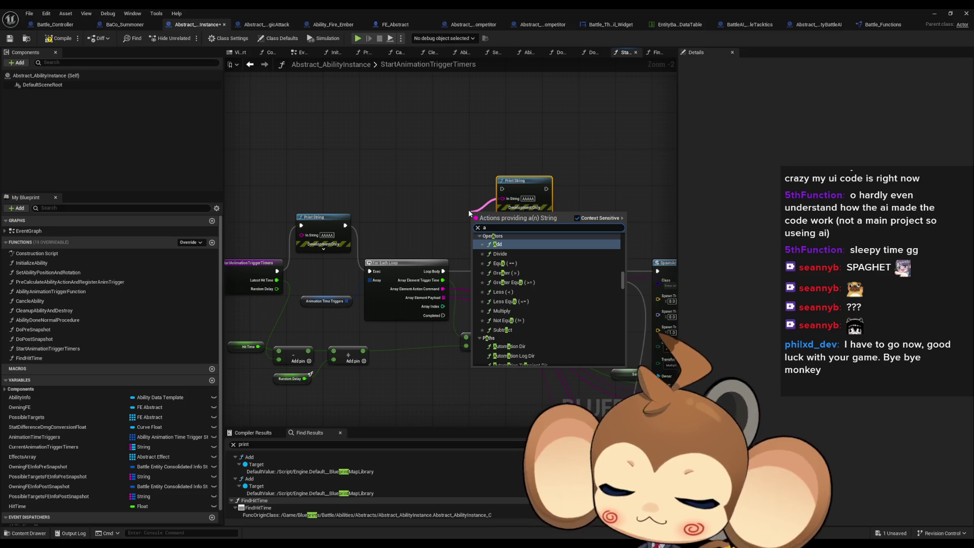
{"action": "type", "text": "ppend"}
{"action": "key", "text": "Return"}
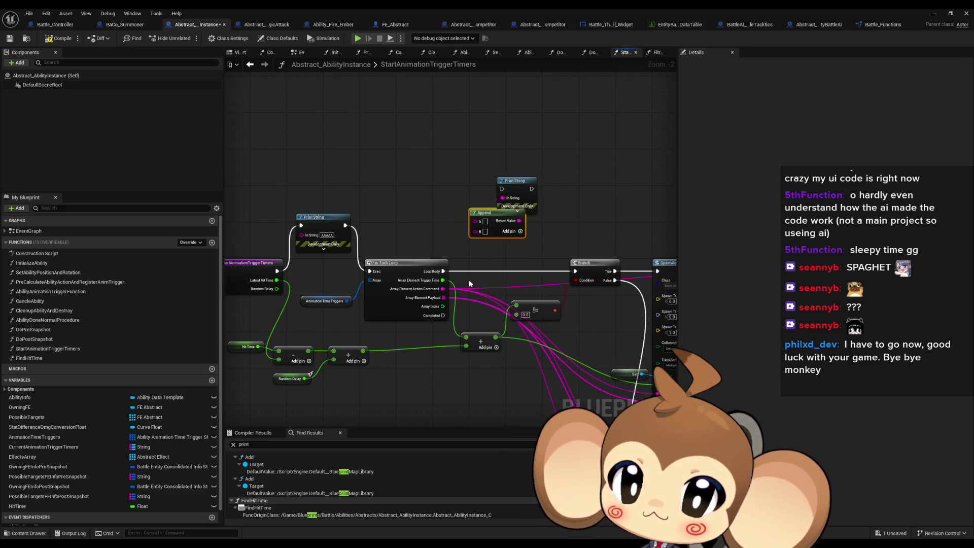
{"action": "left_click_drag", "start_coordinate": [508, 334], "coordinate": [412, 312]}
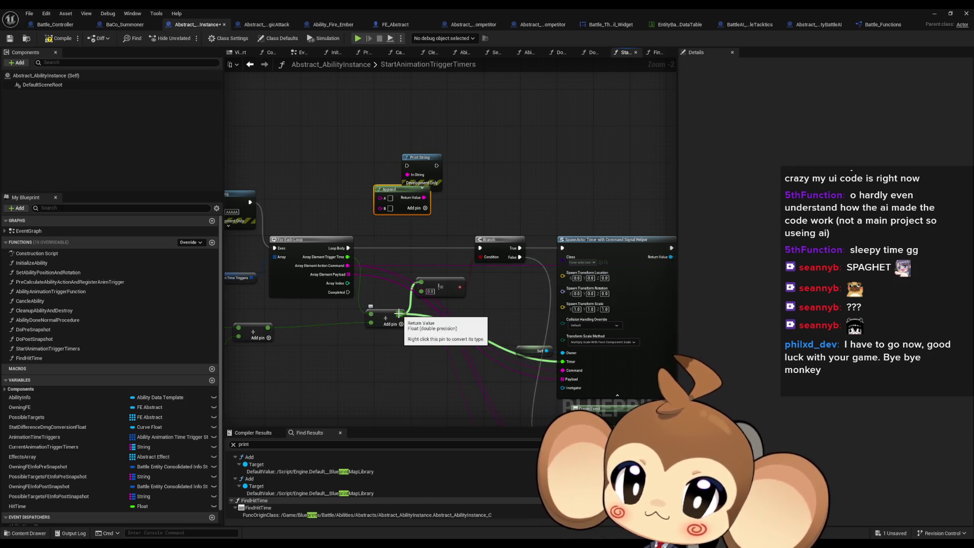
{"action": "mouse_move", "coordinate": [400, 314]}
{"action": "left_mouse_down"}
{"action": "mouse_move", "coordinate": [383, 200]}
{"action": "mouse_move", "coordinate": [375, 211]}
{"action": "mouse_move", "coordinate": [383, 199]}
{"action": "left_mouse_up"}
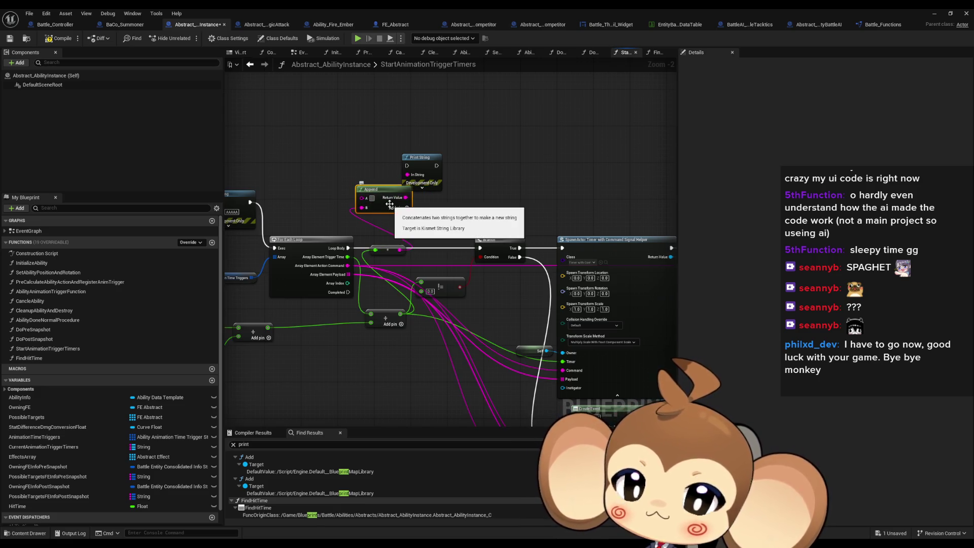
{"action": "left_click_drag", "start_coordinate": [346, 264], "coordinate": [361, 198]}
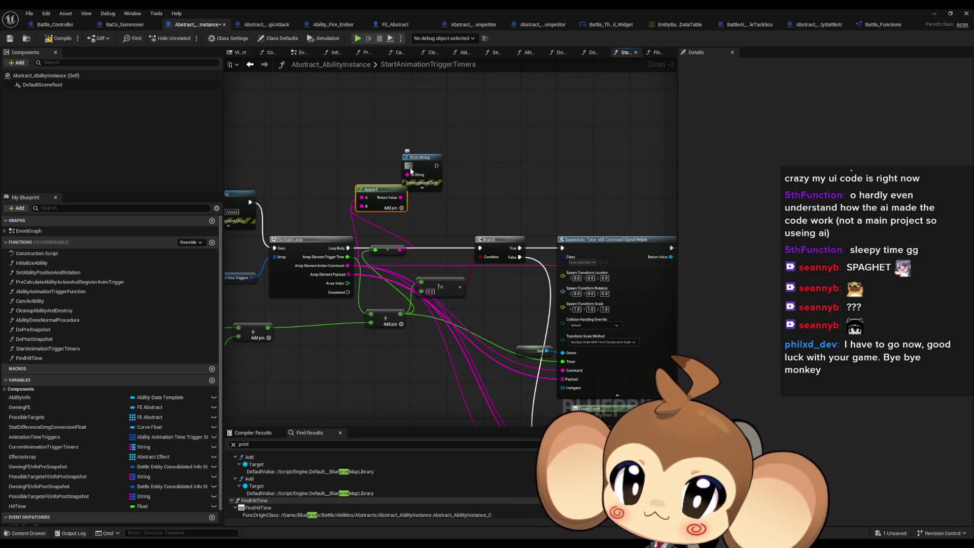
{"action": "left_click_drag", "start_coordinate": [406, 166], "coordinate": [348, 248]}
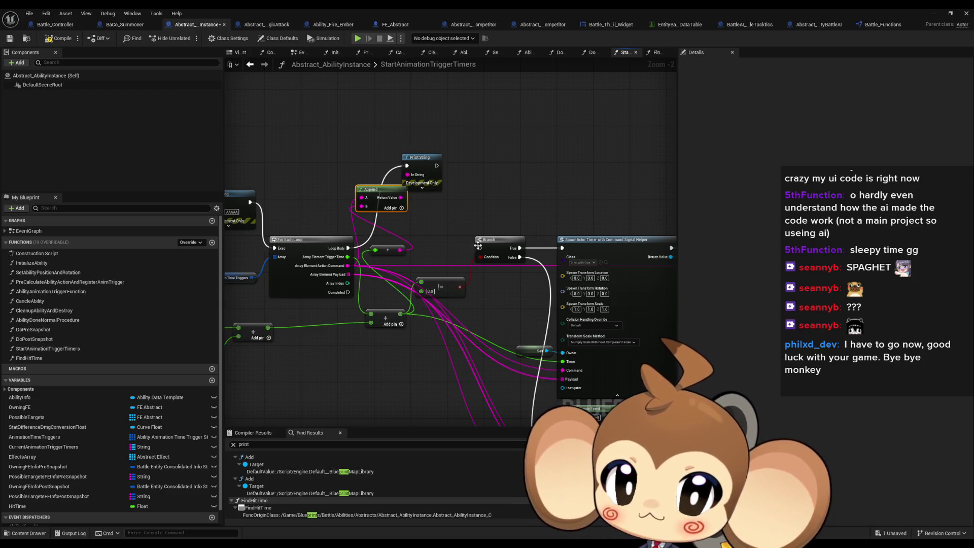
{"action": "mouse_move", "coordinate": [478, 246]}
{"action": "left_mouse_down"}
{"action": "mouse_move", "coordinate": [440, 167]}
{"action": "mouse_move", "coordinate": [618, 167]}
{"action": "mouse_move", "coordinate": [604, 166]}
{"action": "left_mouse_up"}
{"action": "left_click", "coordinate": [935, 14]}
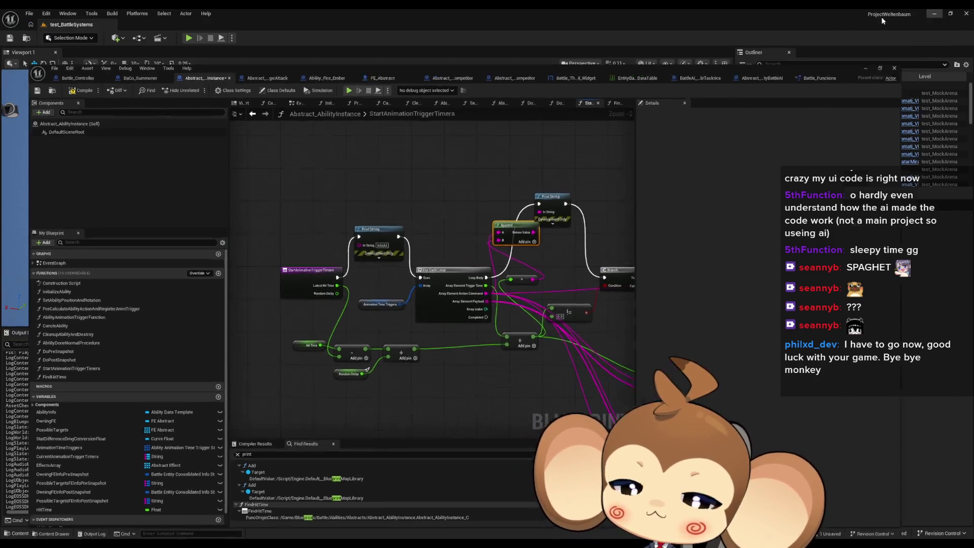
Run the battle test twice, reviewing the ChargeMagic and Hit timing prints in the Output Log, then stop.
{"action": "left_click", "coordinate": [188, 38]}
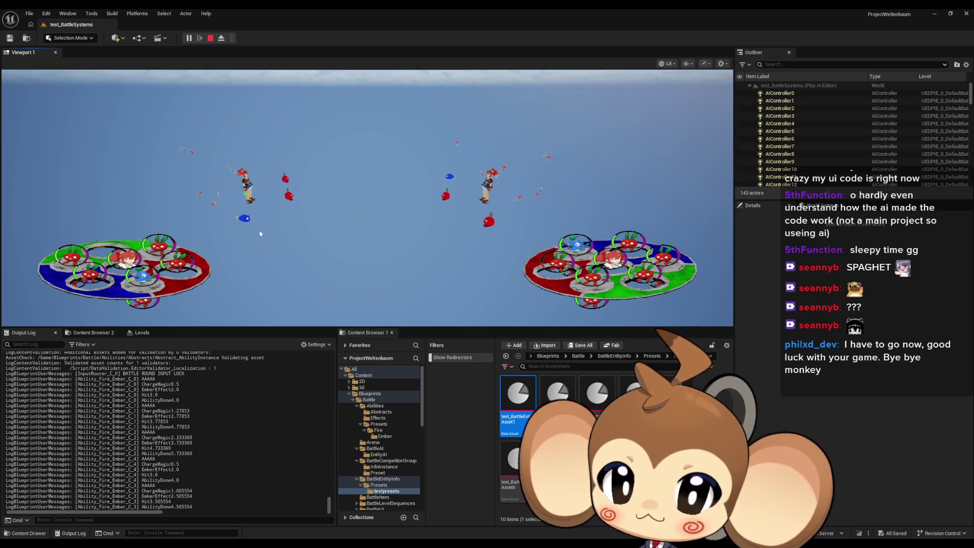
{"action": "mouse_move", "coordinate": [145, 378]}
{"action": "left_mouse_down"}
{"action": "mouse_move", "coordinate": [153, 464]}
{"action": "mouse_move", "coordinate": [156, 430]}
{"action": "mouse_move", "coordinate": [168, 450]}
{"action": "left_mouse_up"}
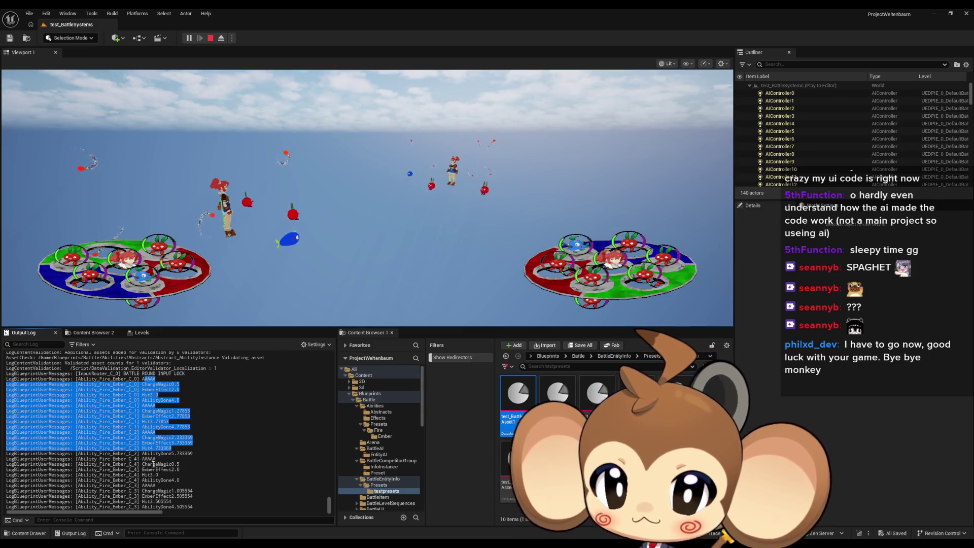
{"action": "left_click_drag", "start_coordinate": [150, 475], "coordinate": [157, 475]}
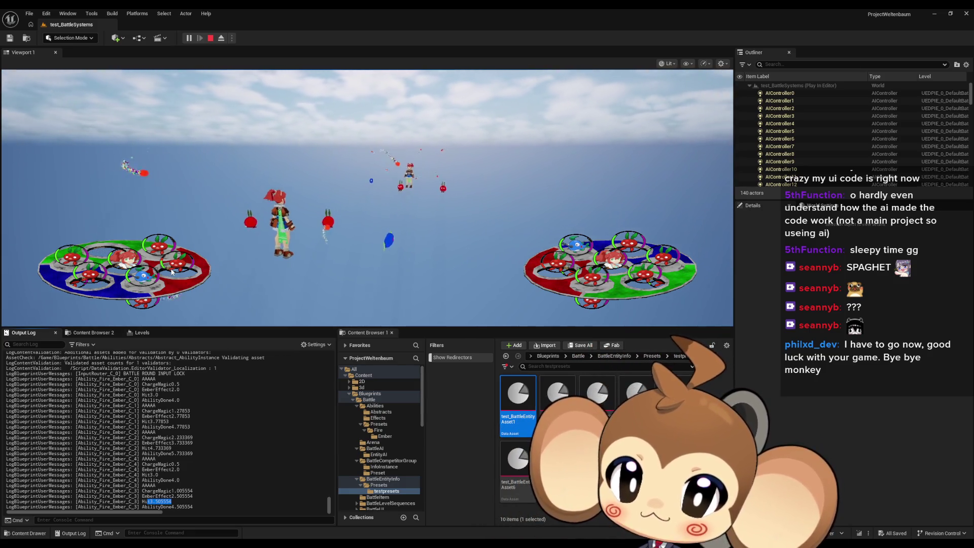
{"action": "left_click", "coordinate": [209, 38]}
{"action": "left_click", "coordinate": [188, 38]}
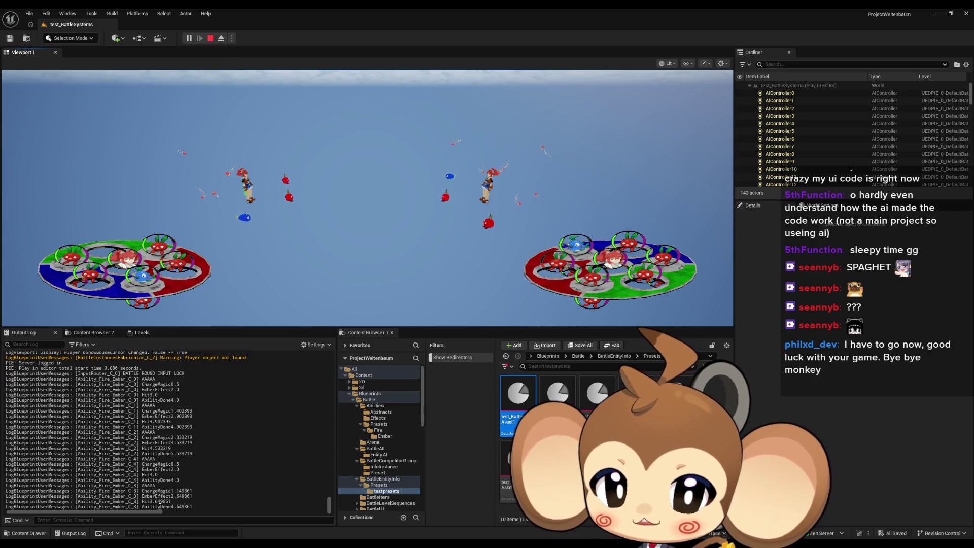
{"action": "left_click_drag", "start_coordinate": [156, 501], "coordinate": [168, 501]}
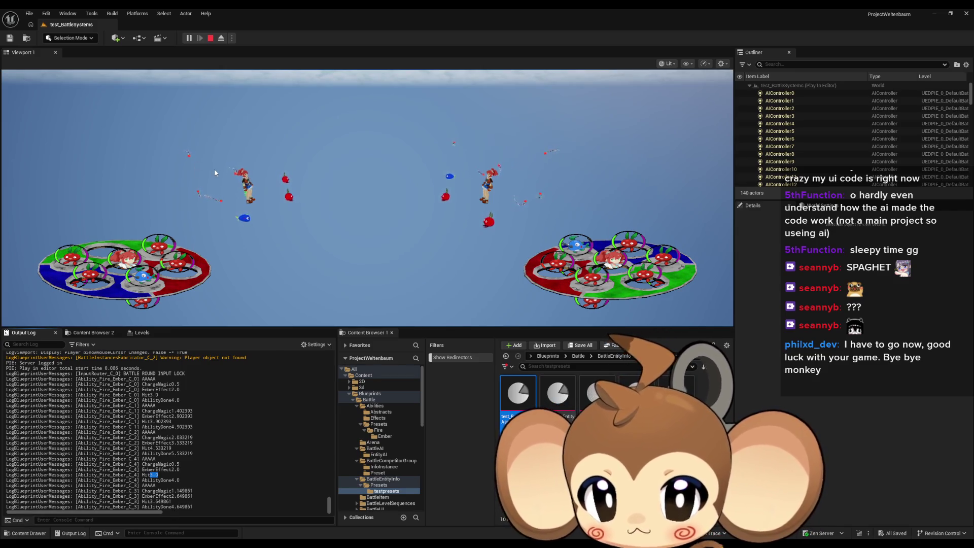
{"action": "left_click", "coordinate": [210, 38]}
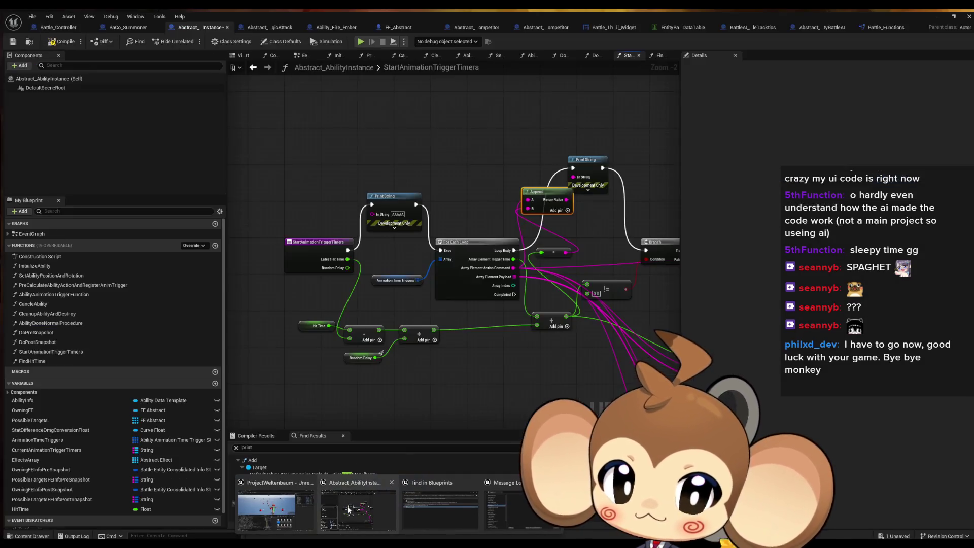
Add a PossibleTargetsFEInfoPostSnapshot getter with Values and Get nodes for its first entry.
{"action": "left_click", "coordinate": [348, 508]}
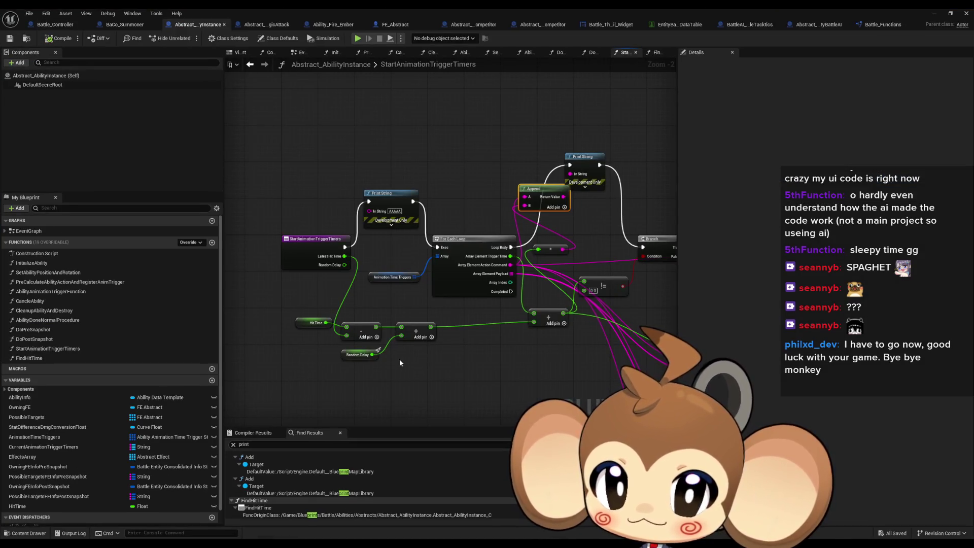
{"action": "left_click_drag", "start_coordinate": [407, 271], "coordinate": [330, 282]}
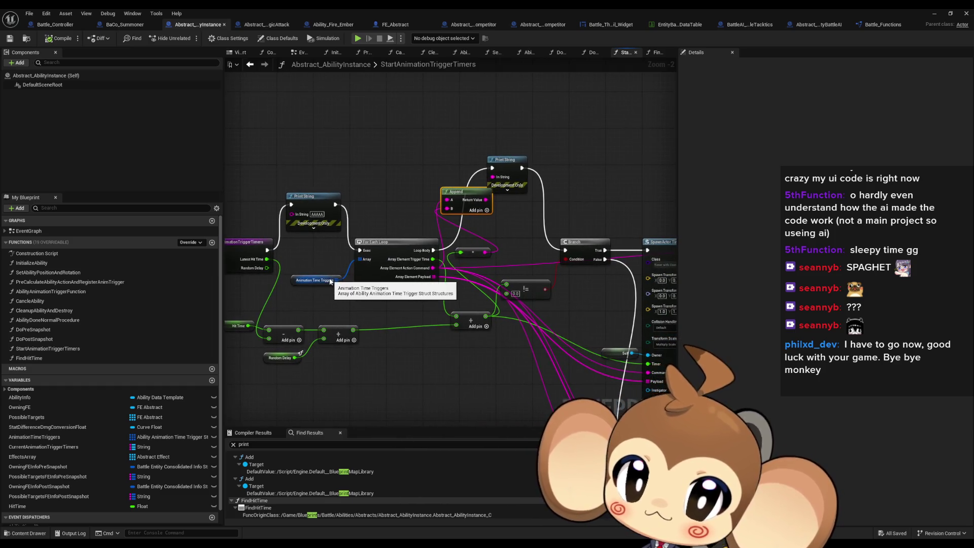
{"action": "mouse_move", "coordinate": [454, 212]}
{"action": "left_mouse_down"}
{"action": "mouse_move", "coordinate": [429, 227]}
{"action": "mouse_move", "coordinate": [480, 232]}
{"action": "left_mouse_up"}
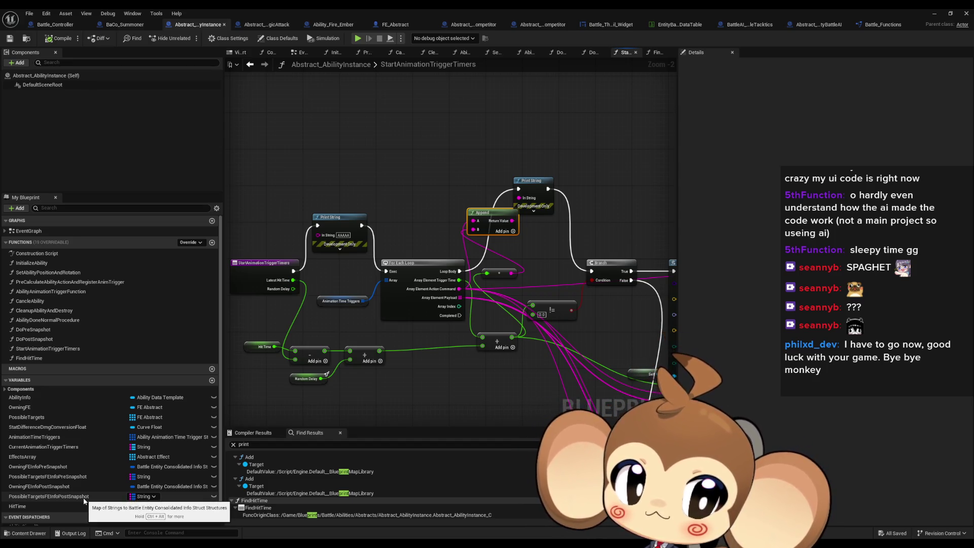
{"action": "mouse_move", "coordinate": [84, 497]}
{"action": "left_mouse_down"}
{"action": "mouse_move", "coordinate": [331, 144]}
{"action": "mouse_move", "coordinate": [320, 124]}
{"action": "left_mouse_up"}
{"action": "left_click", "coordinate": [355, 136]}
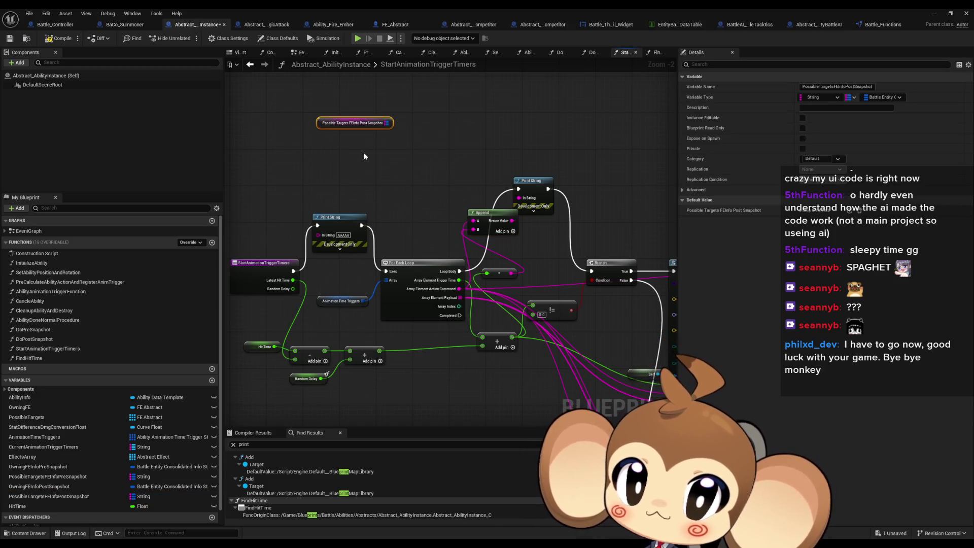
{"action": "left_click_drag", "start_coordinate": [387, 123], "coordinate": [415, 123]}
{"action": "type", "text": "values"}
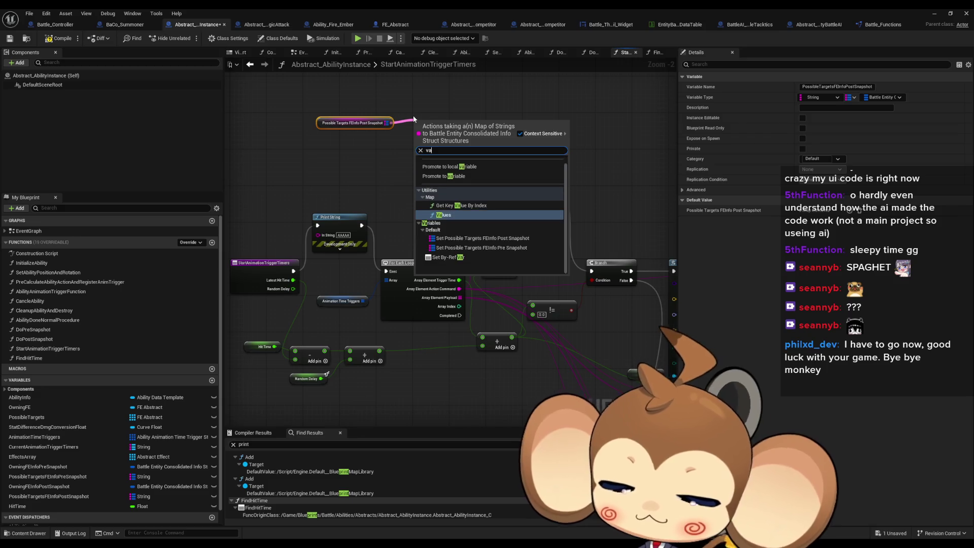
{"action": "key", "text": "Return"}
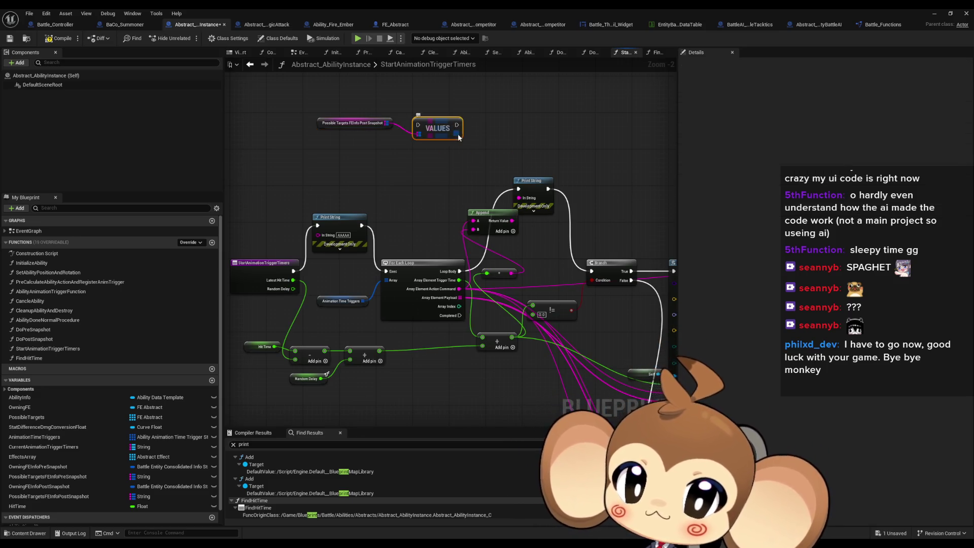
{"action": "left_click_drag", "start_coordinate": [457, 134], "coordinate": [492, 138]}
{"action": "type", "text": "get"}
{"action": "left_click", "coordinate": [528, 200]}
Break the entry's consolidated info struct, hiding TemporalInfo, and break its Battle Entity Info.
{"action": "scroll", "coordinate": [592, 211], "scroll_direction": "down", "scroll_amount": 1}
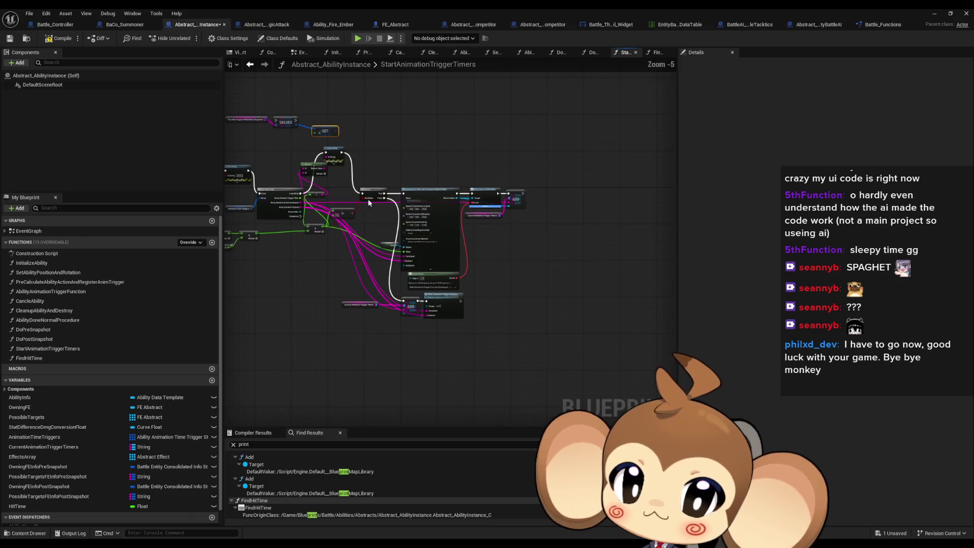
{"action": "scroll", "coordinate": [397, 273], "scroll_direction": "up", "scroll_amount": 3}
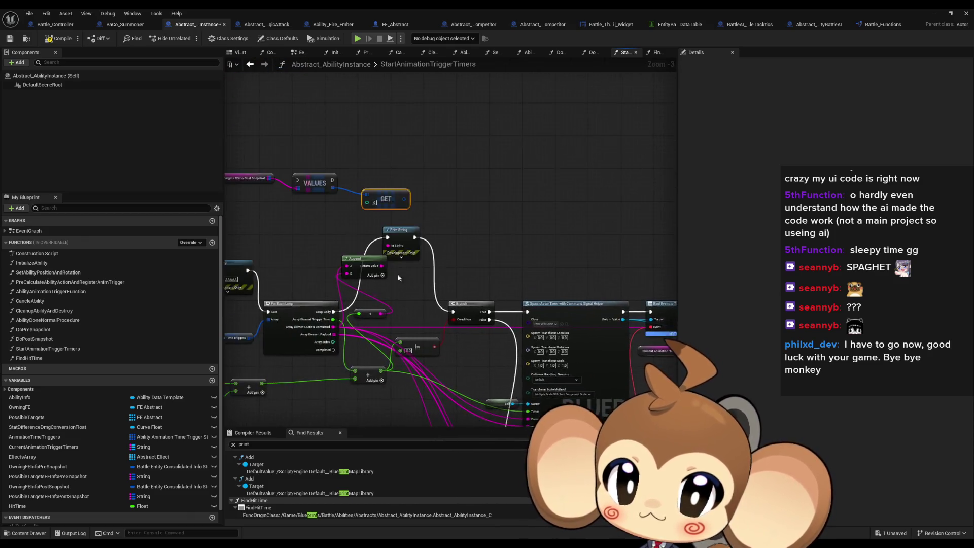
{"action": "left_click_drag", "start_coordinate": [393, 179], "coordinate": [427, 178]}
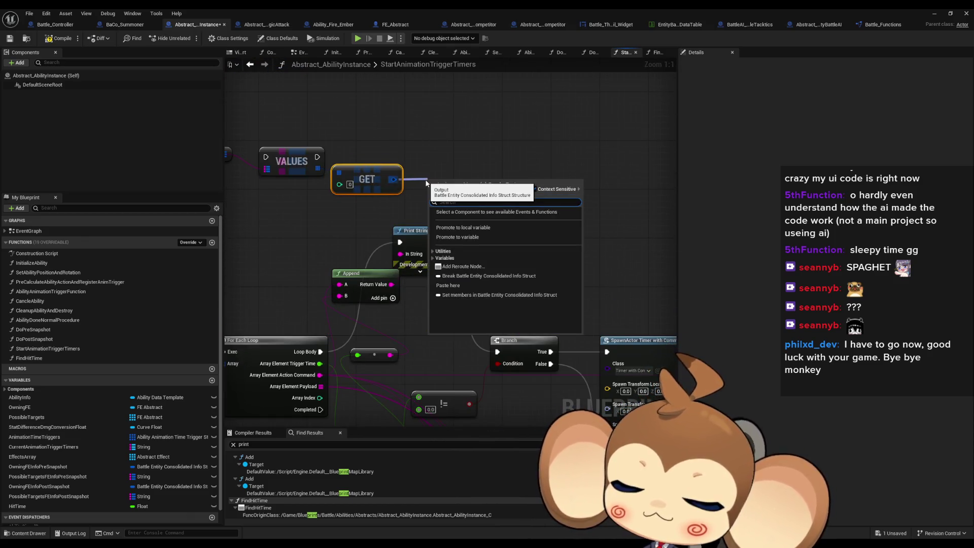
{"action": "type", "text": "break"}
{"action": "left_click", "coordinate": [479, 213]}
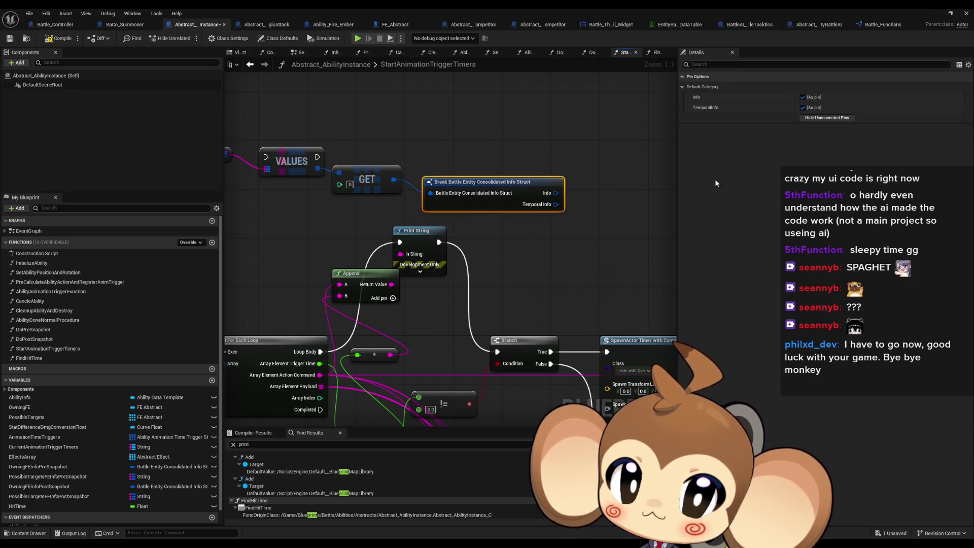
{"action": "left_click", "coordinate": [802, 108]}
{"action": "left_click_drag", "start_coordinate": [535, 193], "coordinate": [561, 202]}
{"action": "type", "text": "br"}
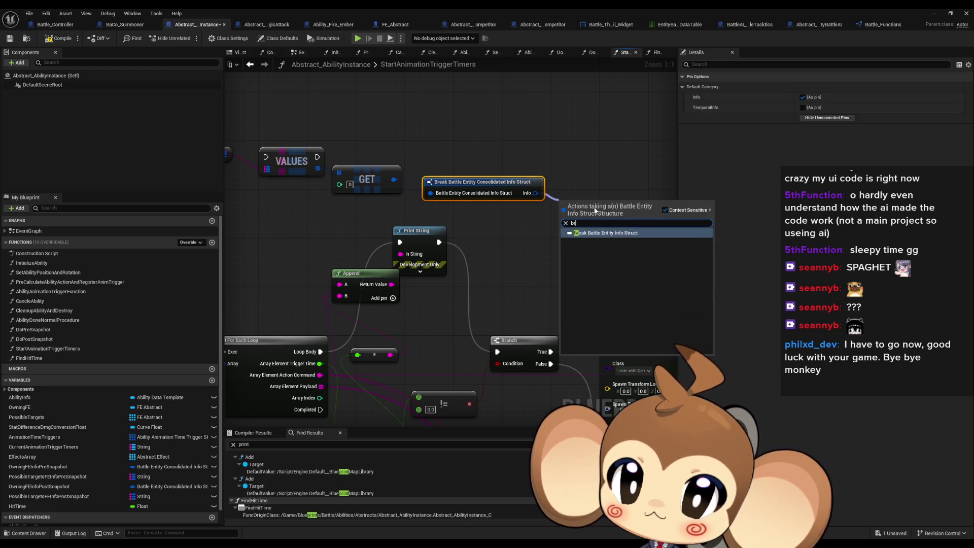
{"action": "key", "text": "Return"}
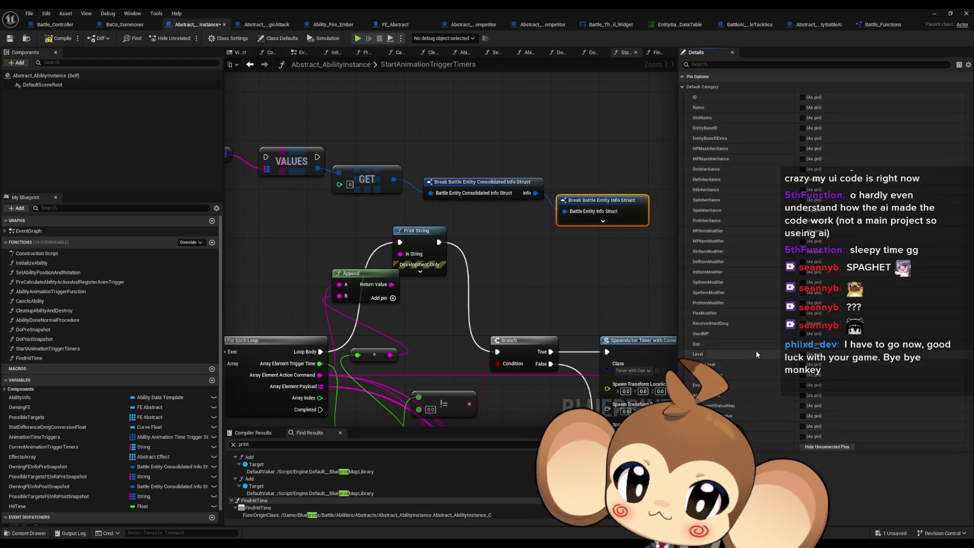
{"action": "left_click_drag", "start_coordinate": [585, 302], "coordinate": [506, 305]}
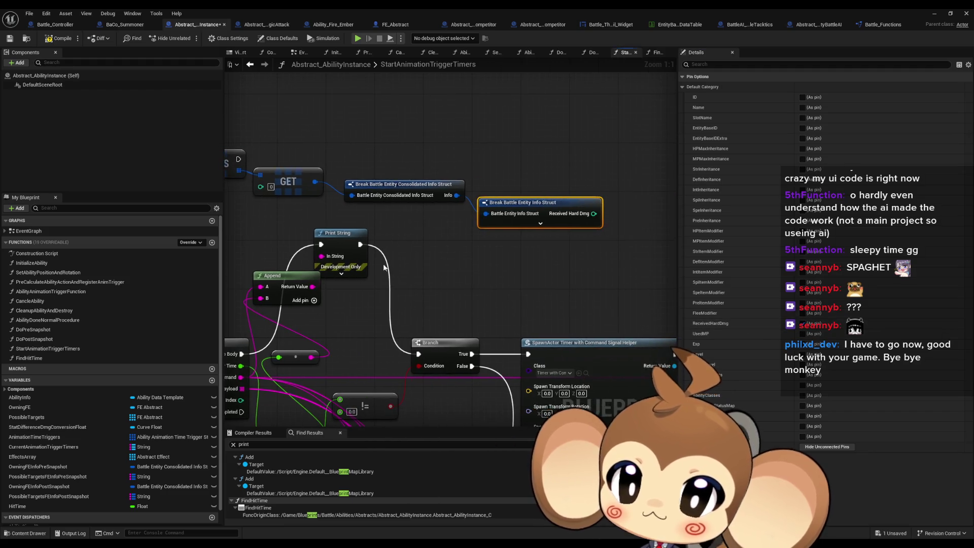
Replace the Hello Print String, tidy the read-out nodes and chain a Print String before the For Each Loop.
{"action": "mouse_move", "coordinate": [360, 245]}
{"action": "left_mouse_down"}
{"action": "mouse_move", "coordinate": [523, 282]}
{"action": "mouse_move", "coordinate": [517, 251]}
{"action": "mouse_move", "coordinate": [601, 254]}
{"action": "mouse_move", "coordinate": [569, 249]}
{"action": "mouse_move", "coordinate": [587, 321]}
{"action": "mouse_move", "coordinate": [530, 213]}
{"action": "left_mouse_up"}
{"action": "type", "text": "print"}
{"action": "key", "text": "Return"}
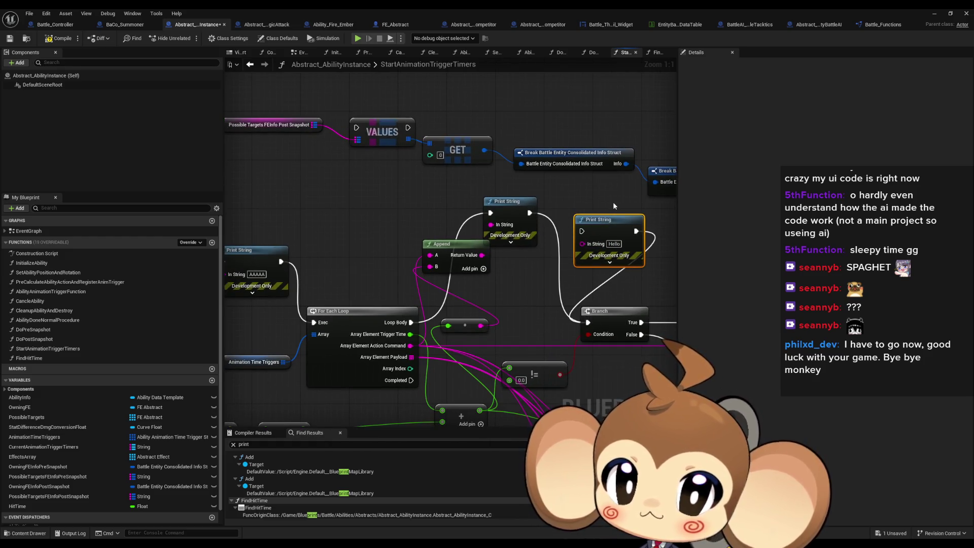
{"action": "key", "text": "Delete"}
{"action": "mouse_move", "coordinate": [612, 202]}
{"action": "left_mouse_down"}
{"action": "mouse_move", "coordinate": [284, 121]}
{"action": "mouse_move", "coordinate": [579, 209]}
{"action": "mouse_move", "coordinate": [303, 173]}
{"action": "left_mouse_up"}
{"action": "left_click_drag", "start_coordinate": [367, 209], "coordinate": [537, 209]}
{"action": "left_click", "coordinate": [537, 209]}
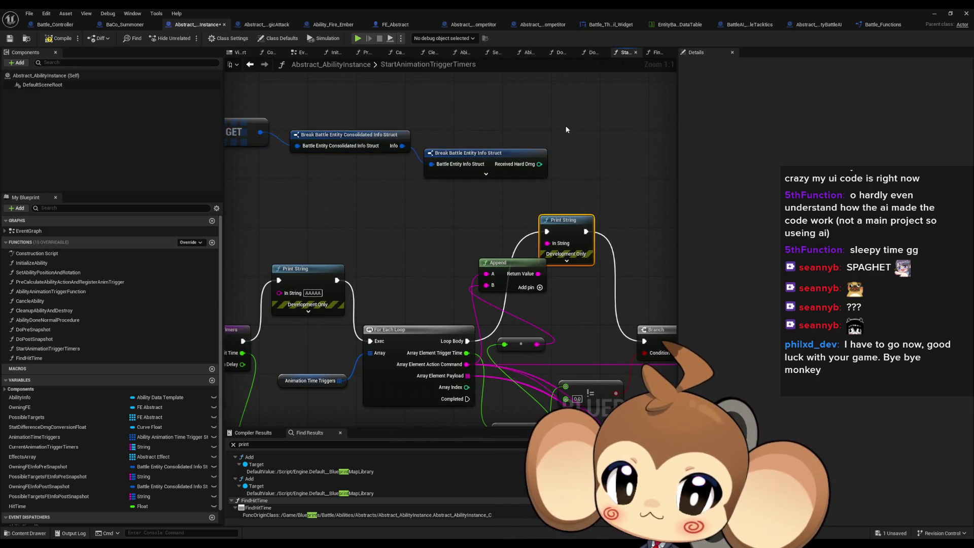
{"action": "key", "text": "ctrl+c"}
{"action": "key", "text": "ctrl+v"}
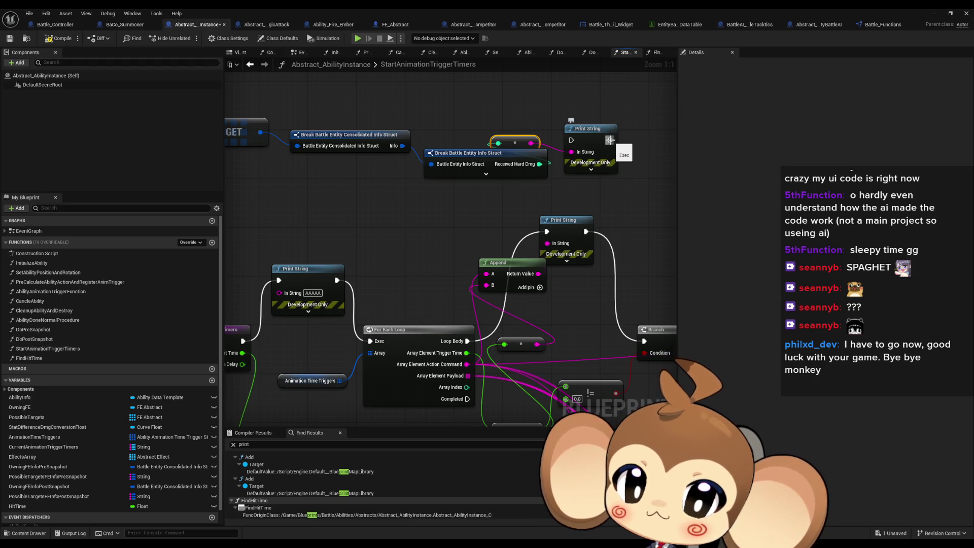
{"action": "mouse_move", "coordinate": [610, 140]}
{"action": "left_mouse_down"}
{"action": "mouse_move", "coordinate": [446, 326]}
{"action": "mouse_move", "coordinate": [370, 341]}
{"action": "left_mouse_up"}
{"action": "mouse_move", "coordinate": [337, 280]}
{"action": "left_mouse_down"}
{"action": "mouse_move", "coordinate": [364, 256]}
{"action": "mouse_move", "coordinate": [326, 152]}
{"action": "mouse_move", "coordinate": [254, 116]}
{"action": "mouse_move", "coordinate": [301, 111]}
{"action": "mouse_move", "coordinate": [247, 110]}
{"action": "left_mouse_up"}
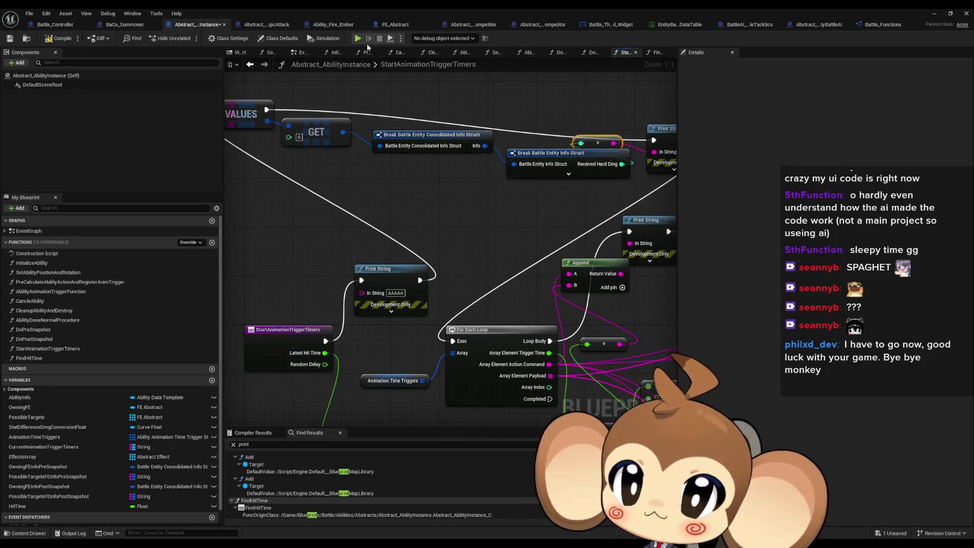
Run a battle test that logs Received Hard Dmg 5, 10 and 15, then stop it.
{"action": "left_click", "coordinate": [359, 38]}
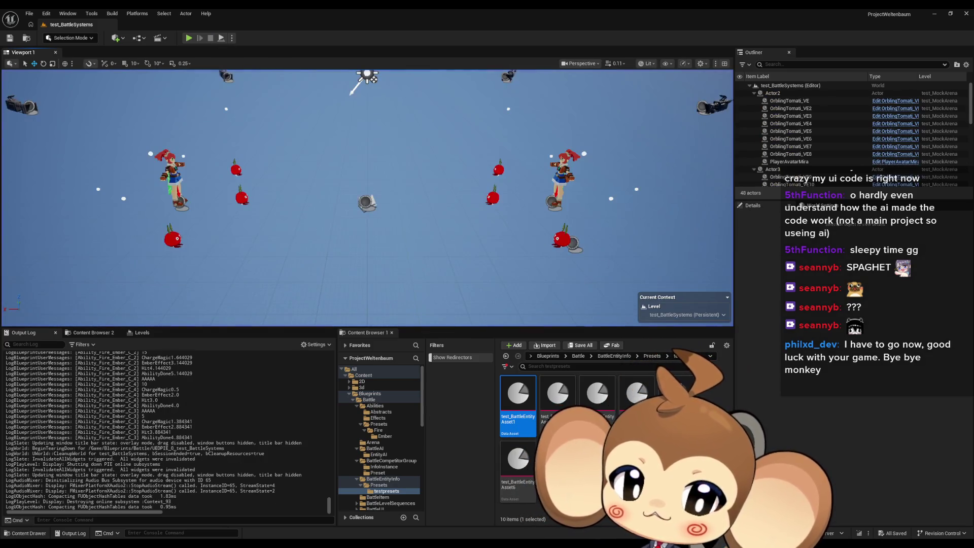
{"action": "left_click", "coordinate": [377, 505]}
{"action": "key", "text": "Escape"}
{"action": "scroll", "coordinate": [370, 264], "scroll_direction": "down", "scroll_amount": 2}
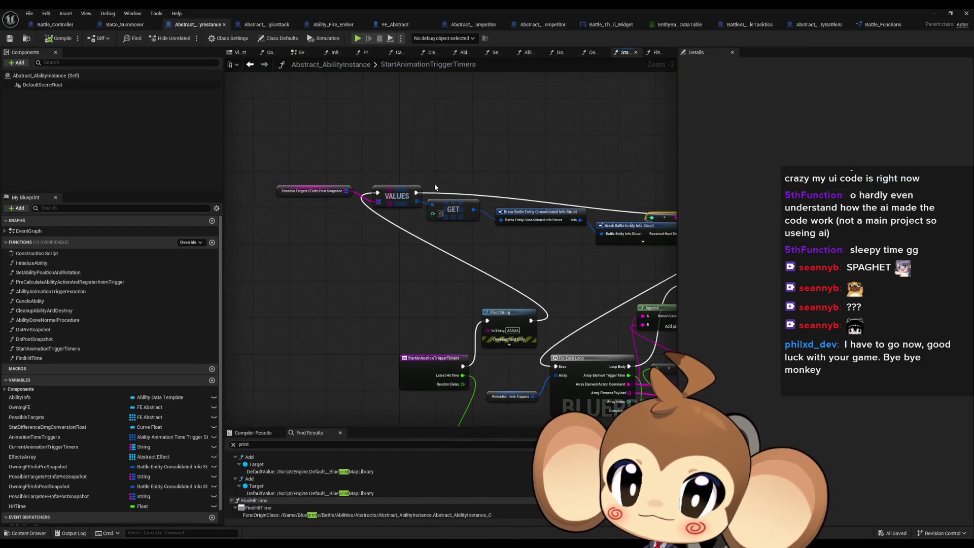
Review the Post Snapshot branch and prints, then return to Battle_Controller's StartAbilityAnimationTimers graph.
{"action": "left_click", "coordinate": [312, 191]}
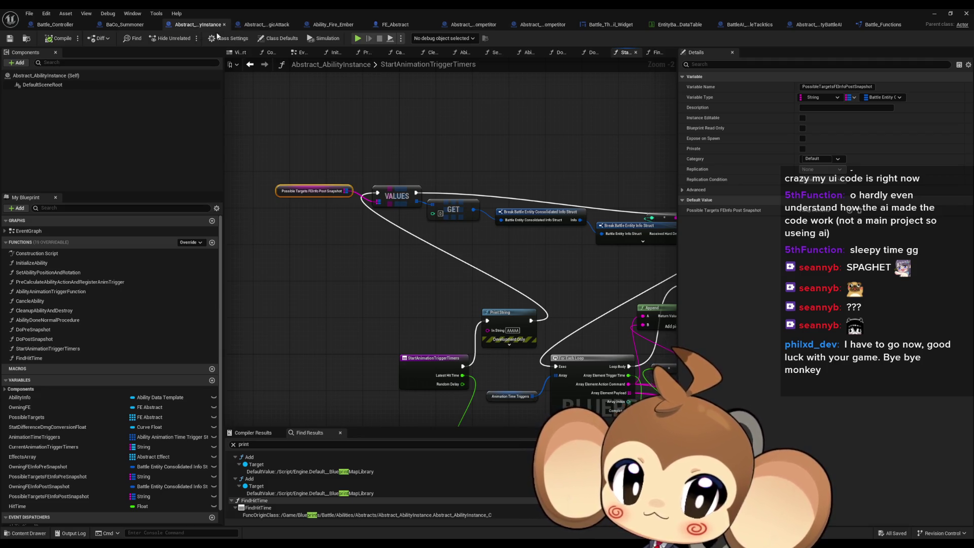
{"action": "mouse_move", "coordinate": [502, 220]}
{"action": "left_mouse_down"}
{"action": "mouse_move", "coordinate": [330, 214]}
{"action": "mouse_move", "coordinate": [460, 171]}
{"action": "left_mouse_up"}
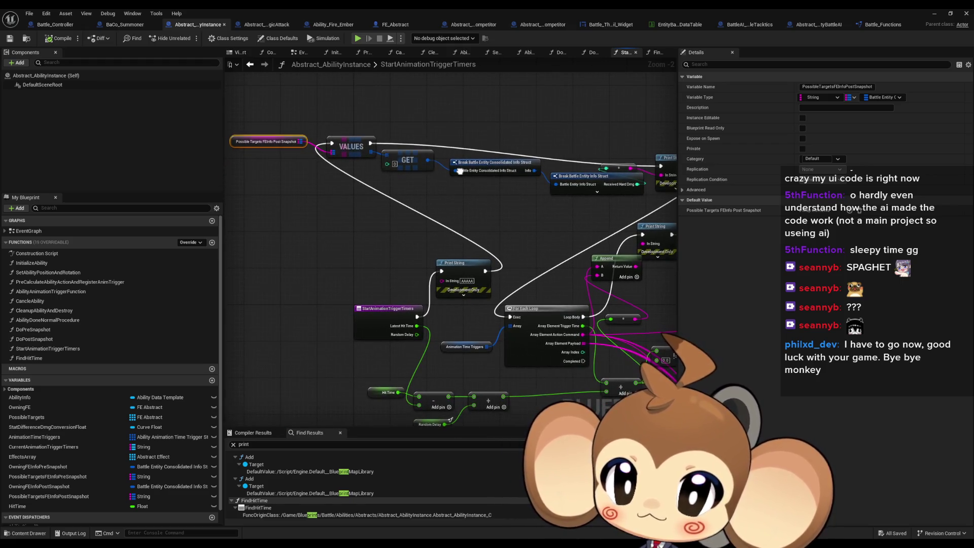
{"action": "left_click", "coordinate": [383, 245]}
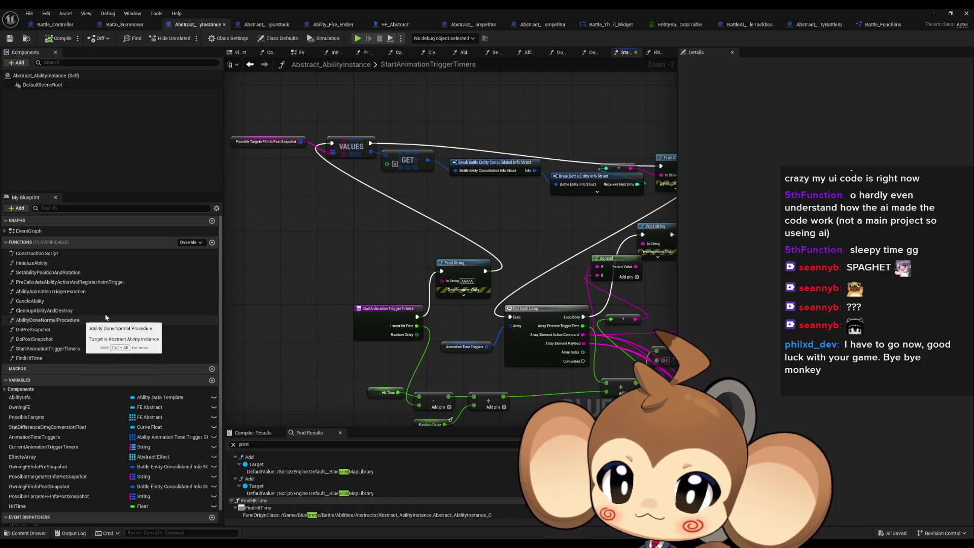
{"action": "left_click", "coordinate": [55, 27]}
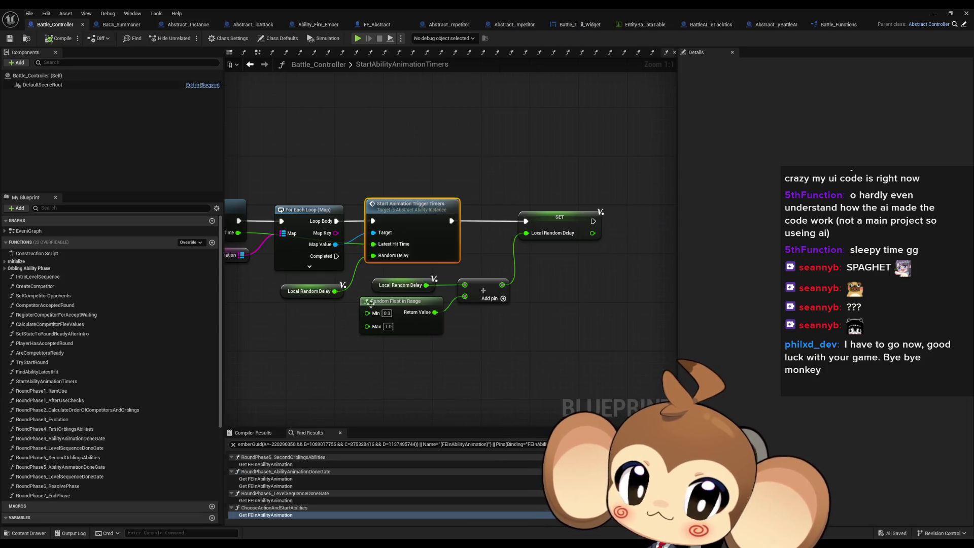
Open the Start Ability Animation Timers function graph and select its FEIn Ability Animation node.
{"action": "scroll", "coordinate": [363, 308], "scroll_direction": "down", "scroll_amount": 7}
{"action": "scroll", "coordinate": [438, 315], "scroll_direction": "up", "scroll_amount": 4}
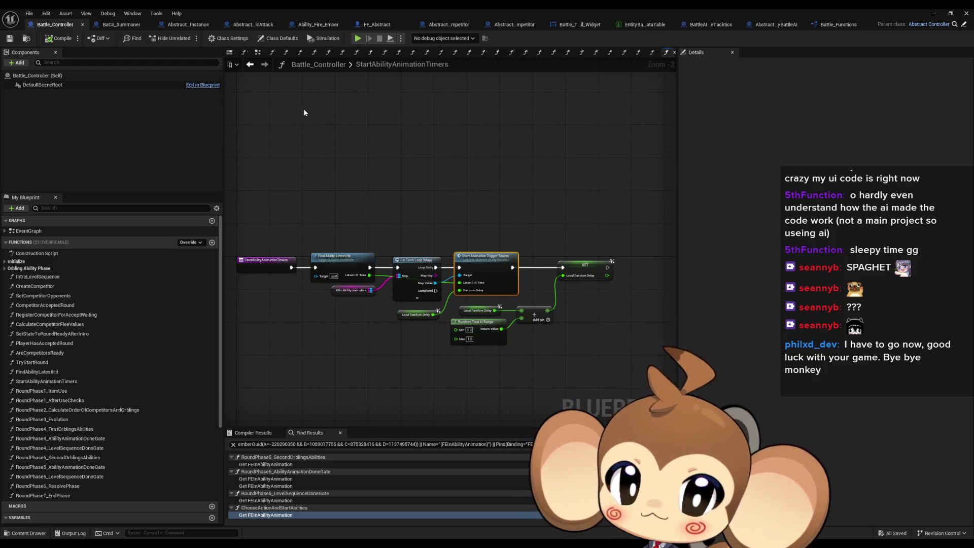
{"action": "left_click", "coordinate": [251, 65]}
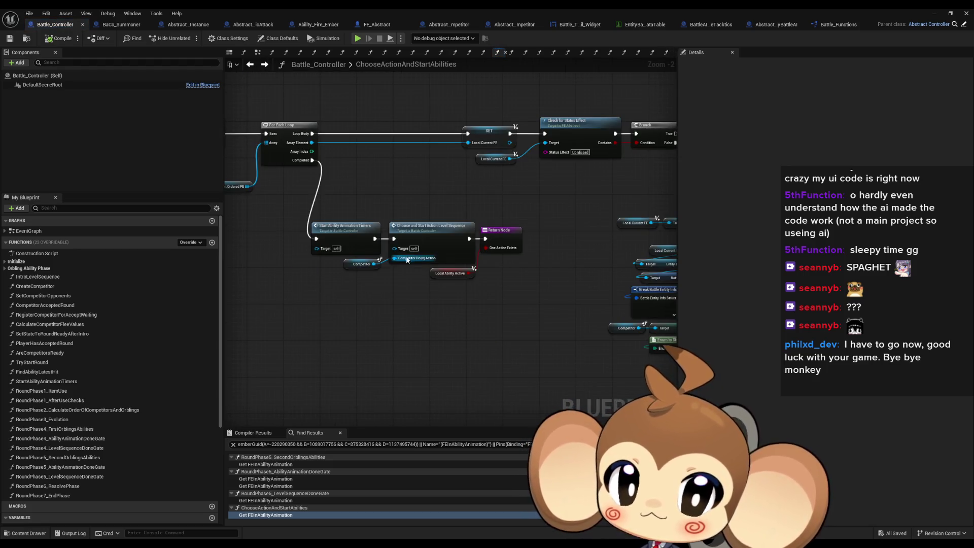
{"action": "double_click", "coordinate": [358, 243]}
{"action": "scroll", "coordinate": [371, 316], "scroll_direction": "up", "scroll_amount": 3}
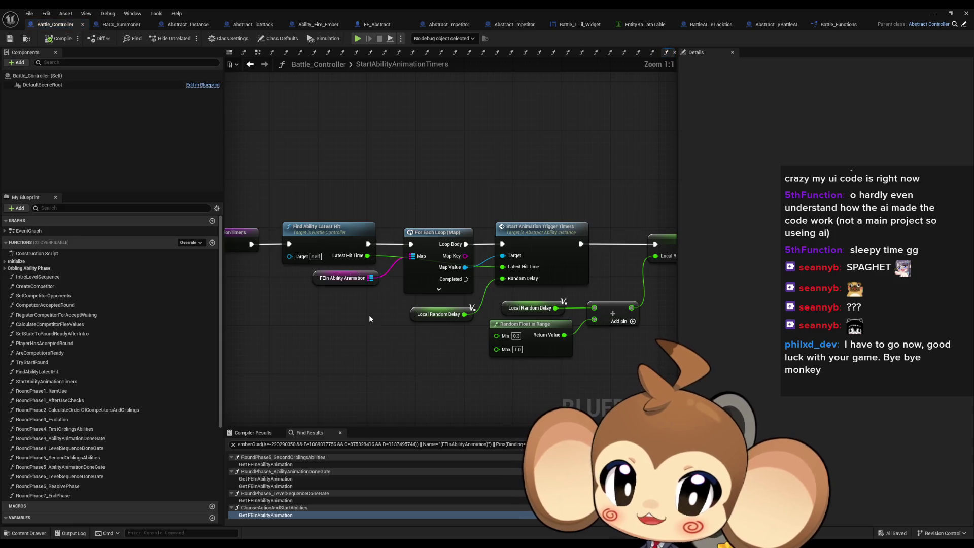
{"action": "left_click_drag", "start_coordinate": [364, 302], "coordinate": [332, 281]}
{"action": "left_click_drag", "start_coordinate": [400, 327], "coordinate": [344, 326]}
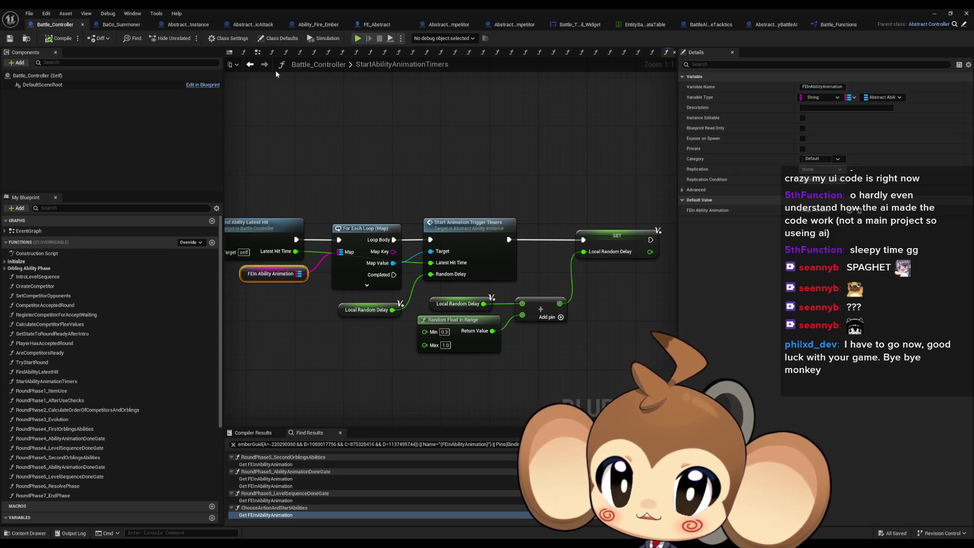
Back in ChooseActionAndStartAbilities, find all references to the FEIn Ability Animation variable.
{"action": "left_click", "coordinate": [250, 65]}
{"action": "mouse_move", "coordinate": [381, 211]}
{"action": "left_mouse_down"}
{"action": "mouse_move", "coordinate": [304, 217]}
{"action": "mouse_move", "coordinate": [467, 239]}
{"action": "left_mouse_up"}
{"action": "scroll", "coordinate": [390, 263], "scroll_direction": "up", "scroll_amount": 5}
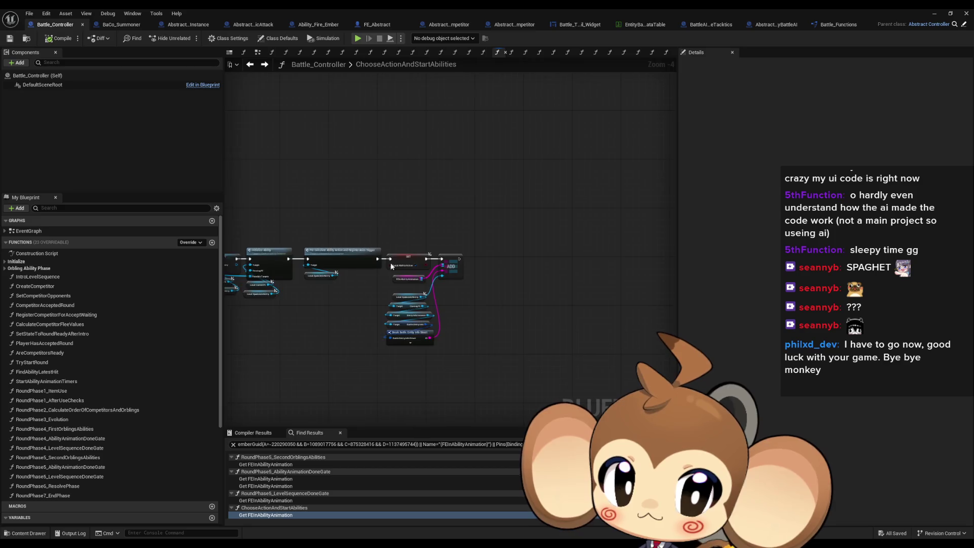
{"action": "right_click", "coordinate": [401, 293]}
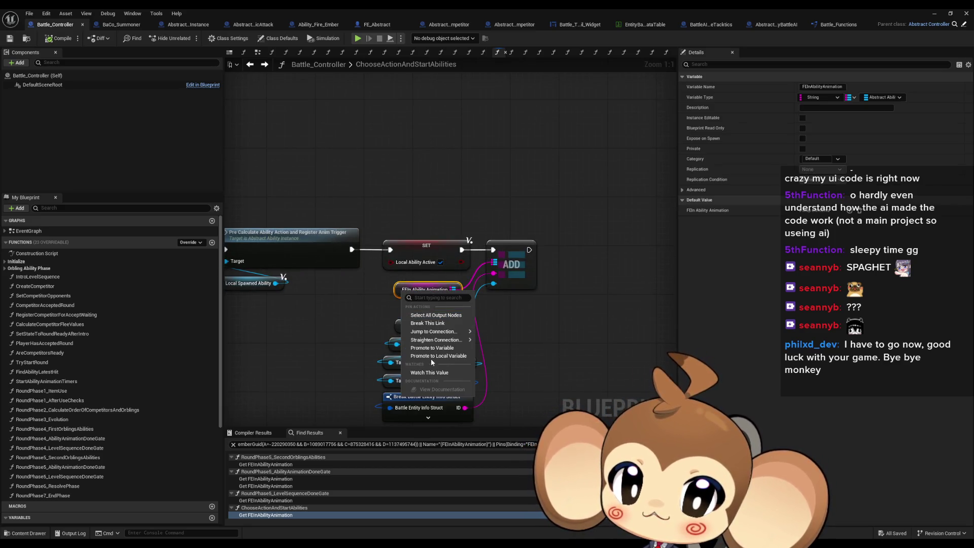
{"action": "right_click", "coordinate": [399, 292]}
{"action": "right_click", "coordinate": [399, 292]}
{"action": "mouse_move", "coordinate": [437, 366]}
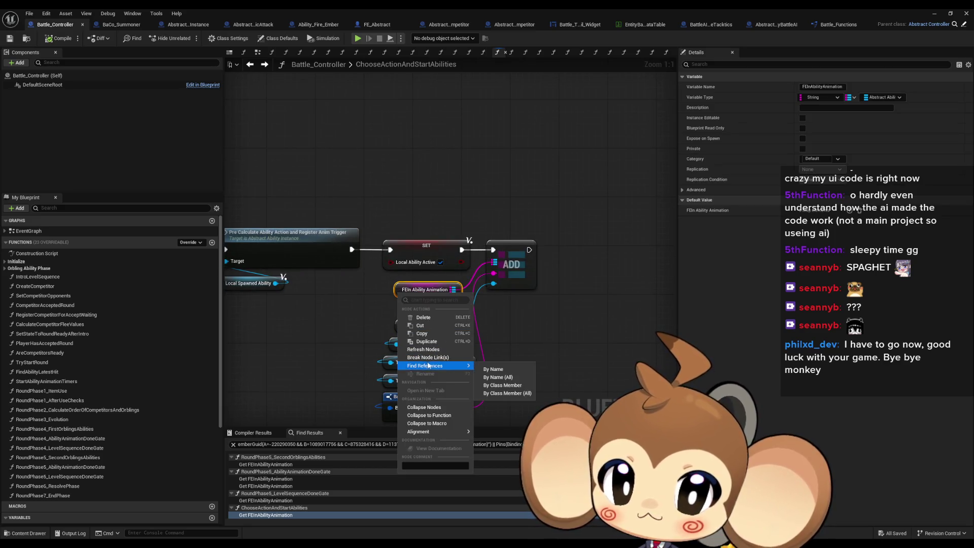
{"action": "left_click", "coordinate": [503, 387]}
Step through references in SecondOrblingsAbilities, AbilityAnimationDoneGate and LevelSequenceDoneGate, ending on ChooseActionAndStartAbilities.
{"action": "left_click", "coordinate": [279, 465]}
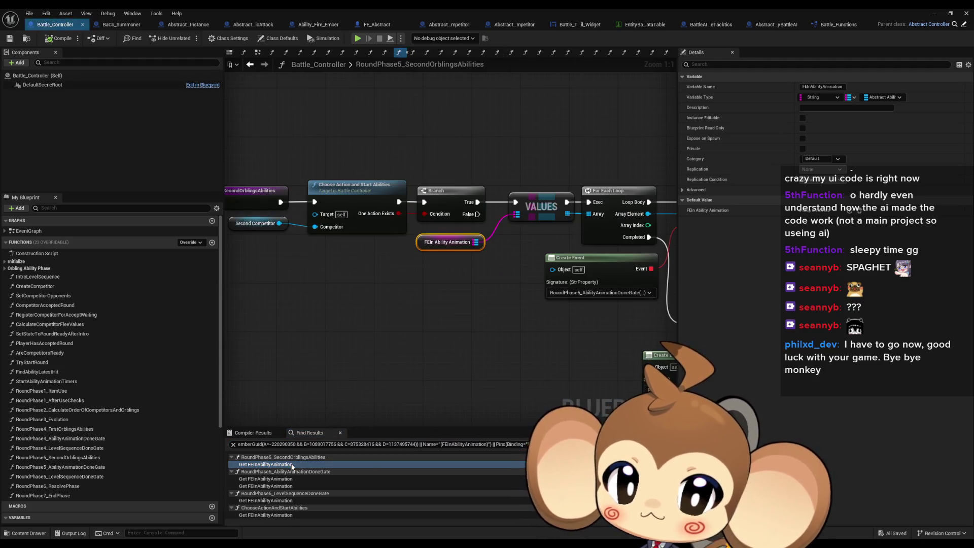
{"action": "scroll", "coordinate": [394, 390], "scroll_direction": "down", "scroll_amount": 3}
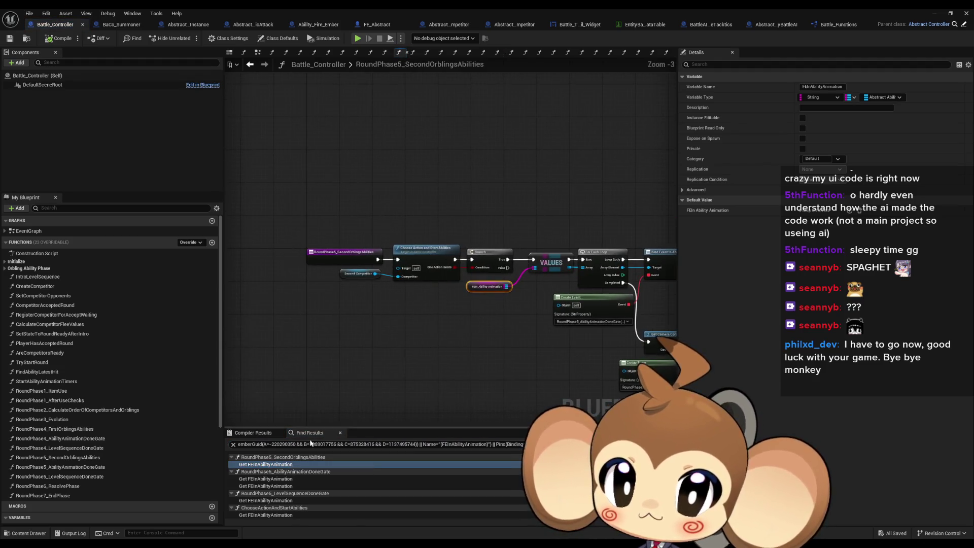
{"action": "left_click", "coordinate": [277, 479]}
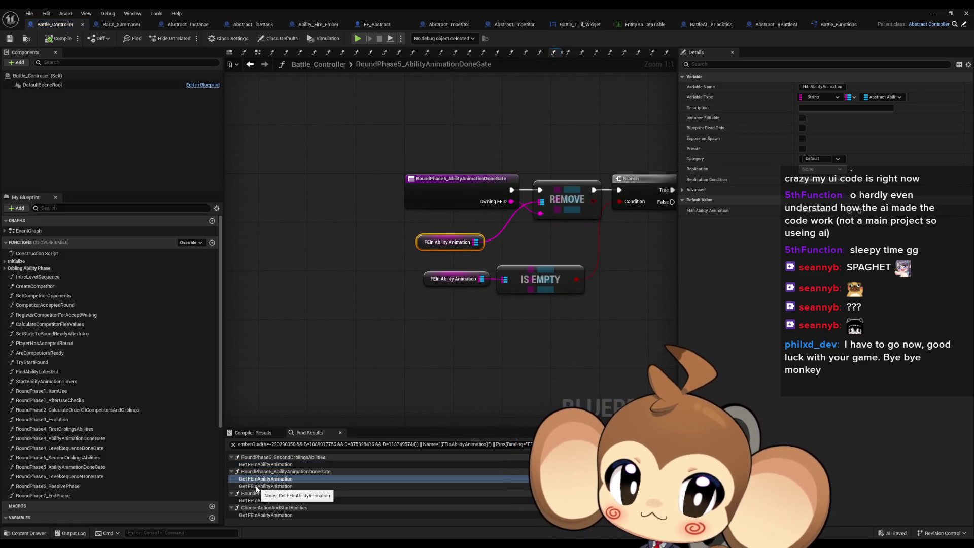
{"action": "left_click_drag", "start_coordinate": [557, 246], "coordinate": [342, 249]}
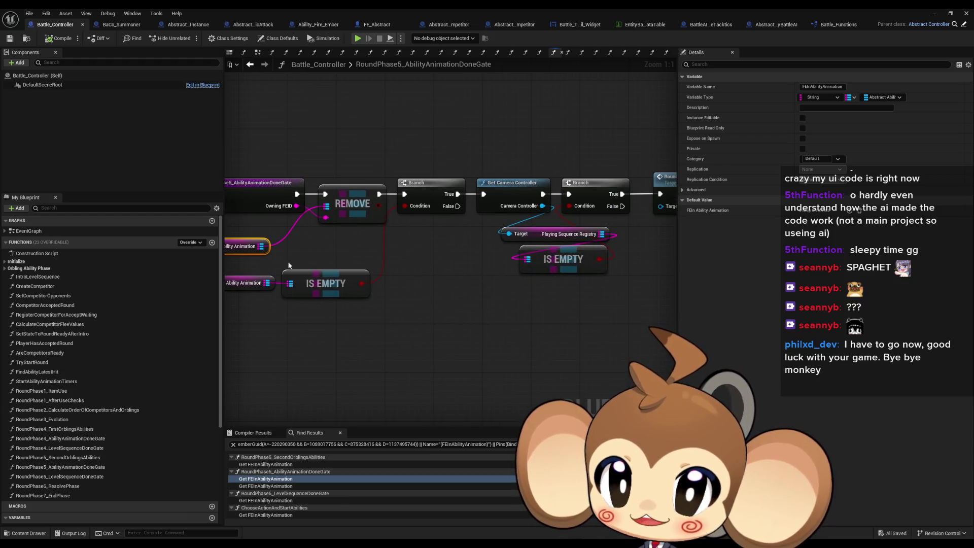
{"action": "left_click", "coordinate": [286, 485]}
{"action": "left_click", "coordinate": [275, 501]}
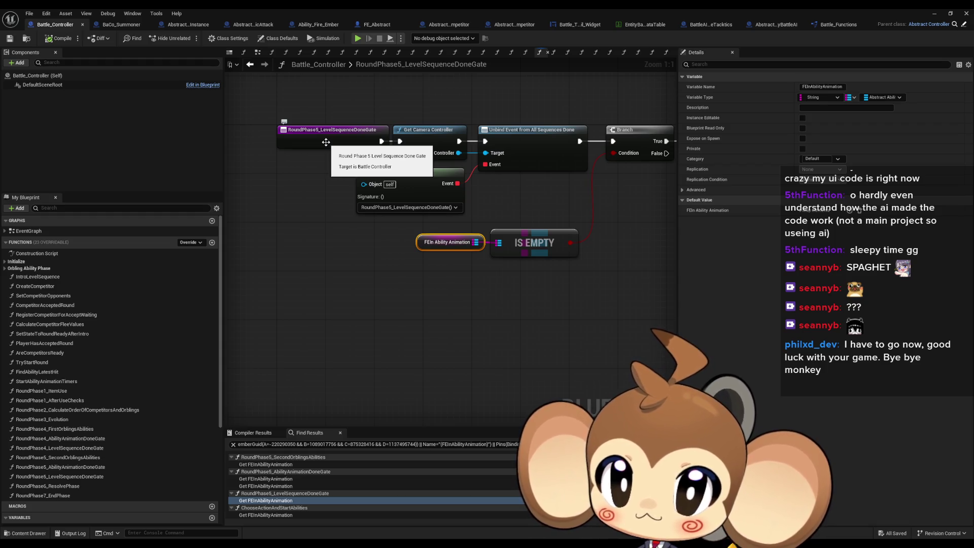
{"action": "mouse_move", "coordinate": [405, 142]}
{"action": "left_mouse_down"}
{"action": "mouse_move", "coordinate": [232, 170]}
{"action": "mouse_move", "coordinate": [383, 173]}
{"action": "left_mouse_up"}
{"action": "left_click", "coordinate": [266, 515]}
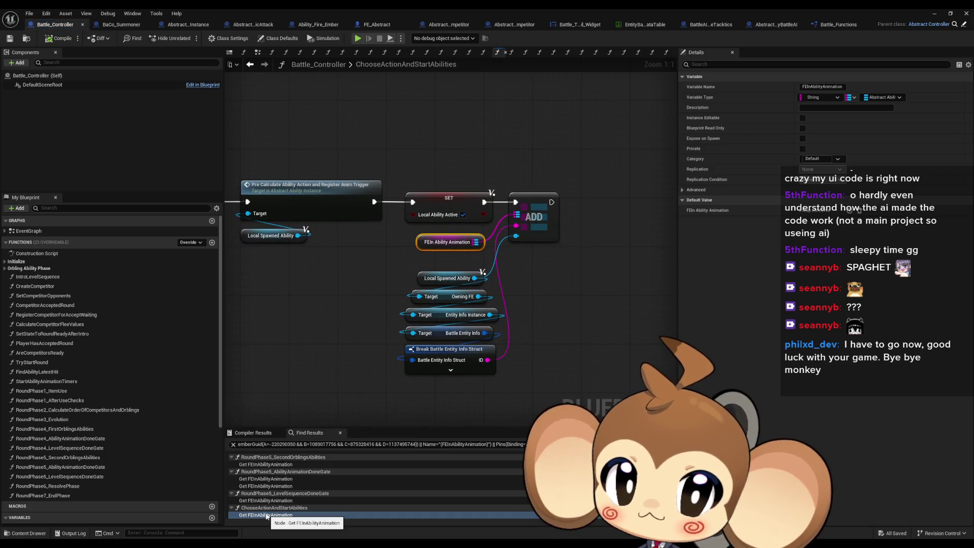
From Local Spawned Ability, search 'post' and add a Get Possible Targets FEInfo Post Snapshot node.
{"action": "scroll", "coordinate": [348, 335], "scroll_direction": "down", "scroll_amount": 2}
{"action": "mouse_move", "coordinate": [348, 335]}
{"action": "left_mouse_down"}
{"action": "mouse_move", "coordinate": [530, 305]}
{"action": "mouse_move", "coordinate": [596, 334]}
{"action": "left_mouse_up"}
{"action": "scroll", "coordinate": [596, 334], "scroll_direction": "down", "scroll_amount": 2}
{"action": "scroll", "coordinate": [494, 320], "scroll_direction": "up", "scroll_amount": 3}
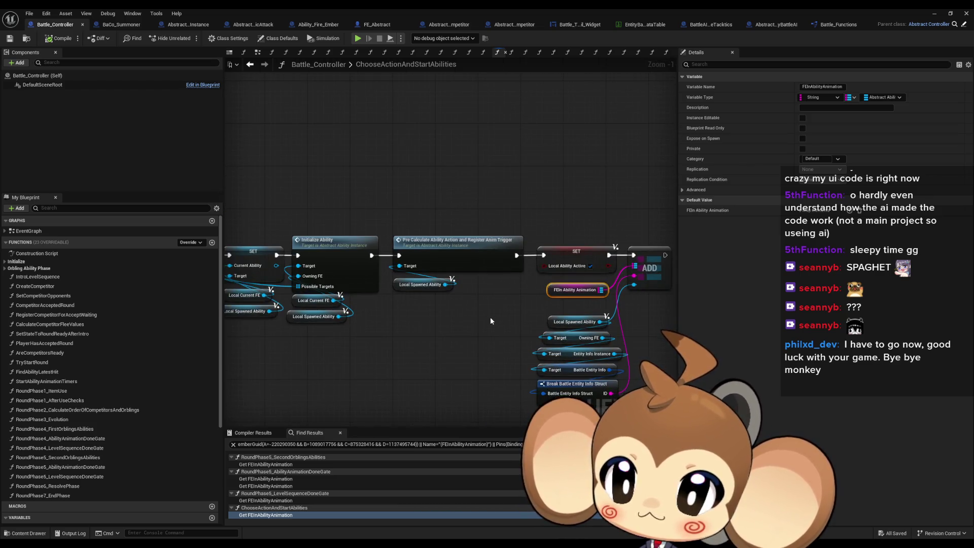
{"action": "left_click_drag", "start_coordinate": [490, 316], "coordinate": [368, 314]}
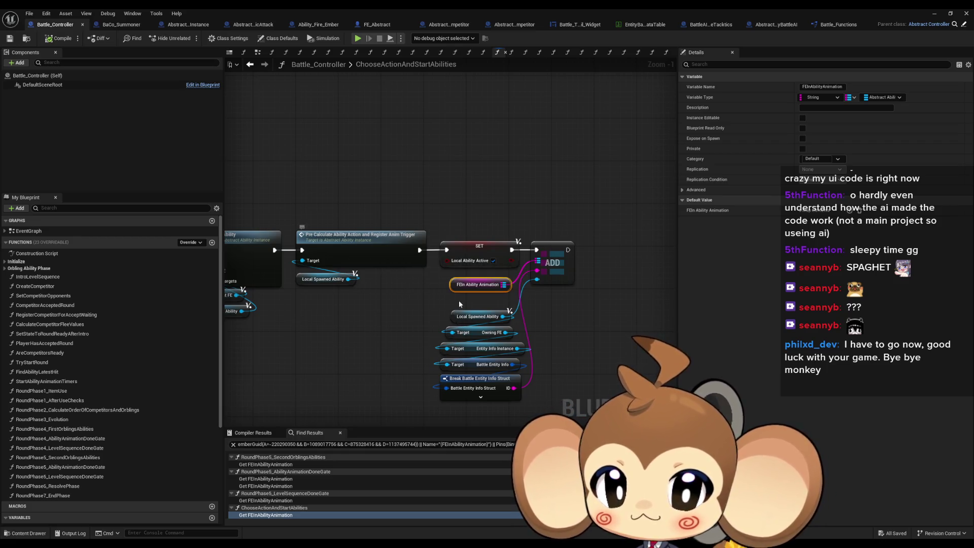
{"action": "mouse_move", "coordinate": [458, 300]}
{"action": "left_mouse_down"}
{"action": "mouse_move", "coordinate": [412, 294]}
{"action": "mouse_move", "coordinate": [413, 303]}
{"action": "left_mouse_up"}
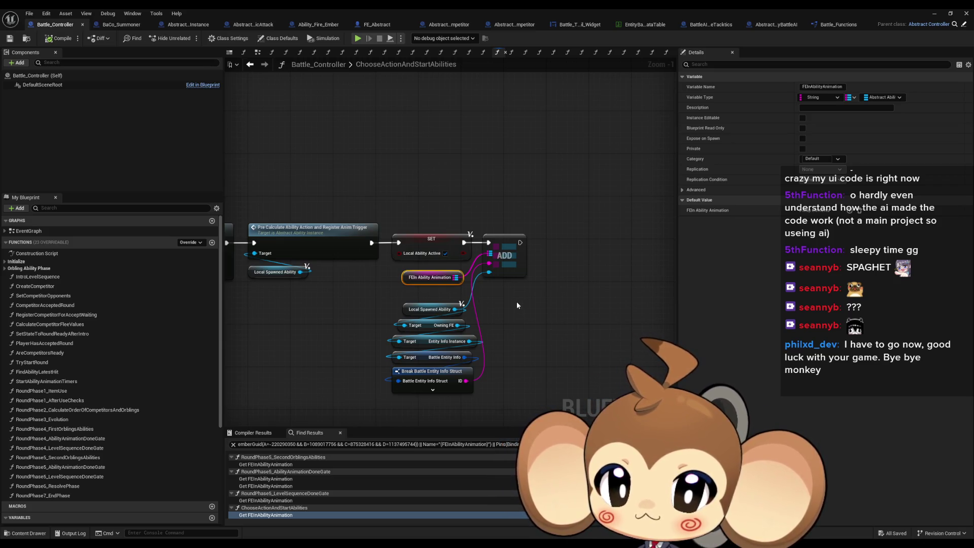
{"action": "scroll", "coordinate": [479, 299], "scroll_direction": "up", "scroll_amount": 1}
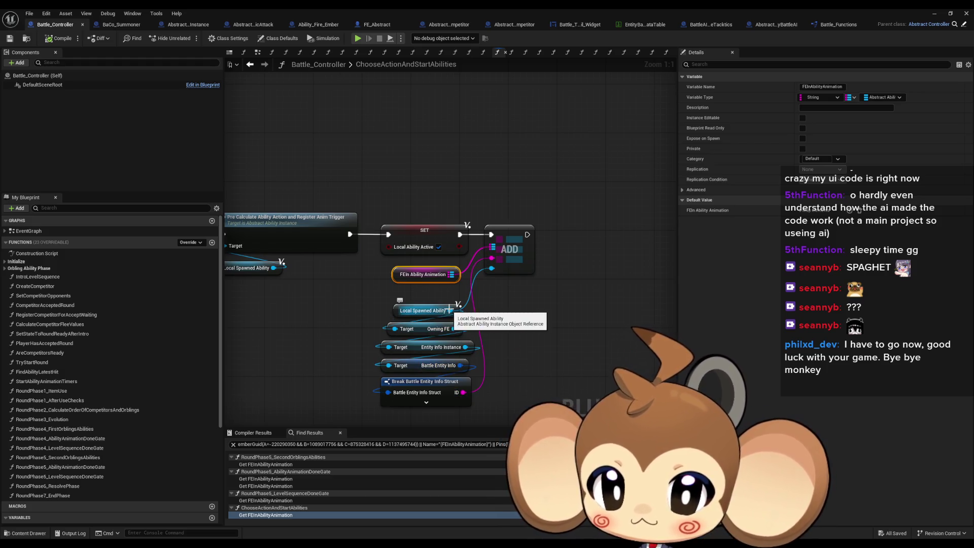
{"action": "left_click_drag", "start_coordinate": [450, 310], "coordinate": [543, 307]}
{"action": "type", "text": "post"}
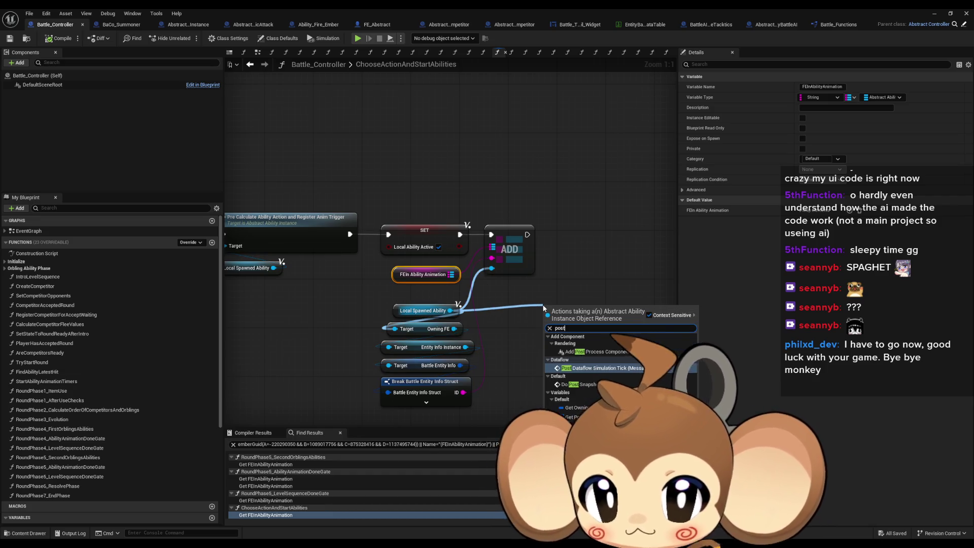
{"action": "left_click", "coordinate": [604, 408]}
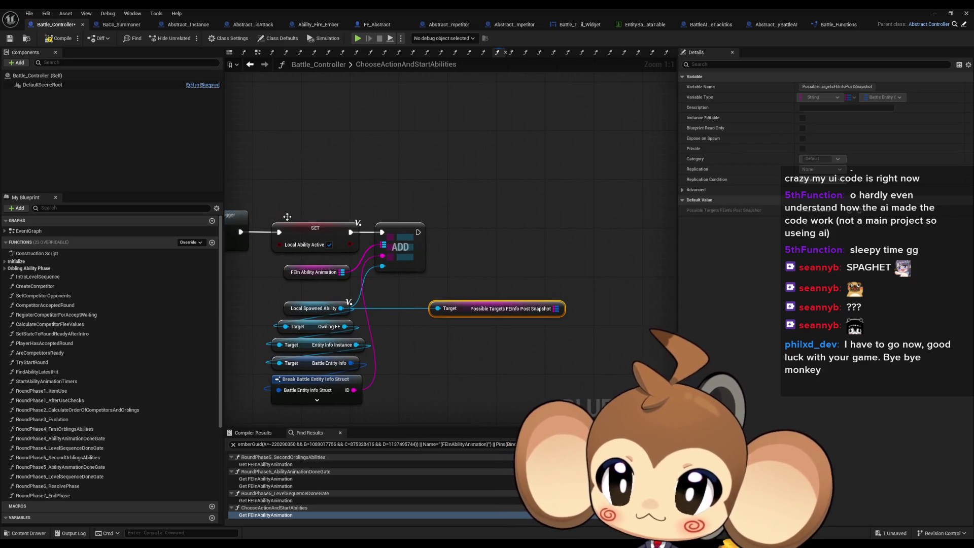
{"action": "left_click", "coordinate": [249, 65]}
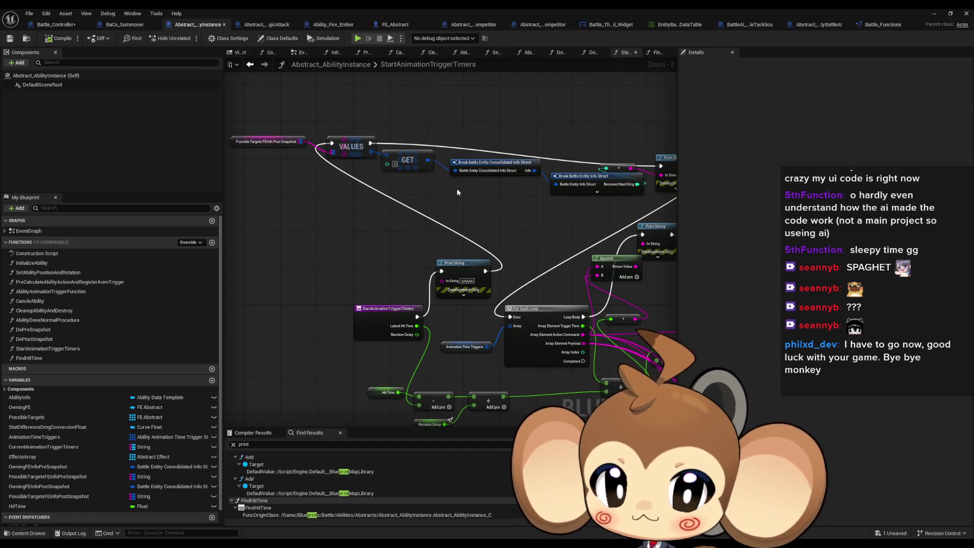
Copy the VALUES-to-Print String debug chain from Abstract_AbilityInstance and paste it into Battle_Controller.
{"action": "left_click_drag", "start_coordinate": [314, 195], "coordinate": [336, 197]}
{"action": "mouse_move", "coordinate": [305, 151]}
{"action": "left_mouse_down"}
{"action": "mouse_move", "coordinate": [580, 227]}
{"action": "mouse_move", "coordinate": [628, 228]}
{"action": "left_mouse_up"}
{"action": "left_click", "coordinate": [249, 64]}
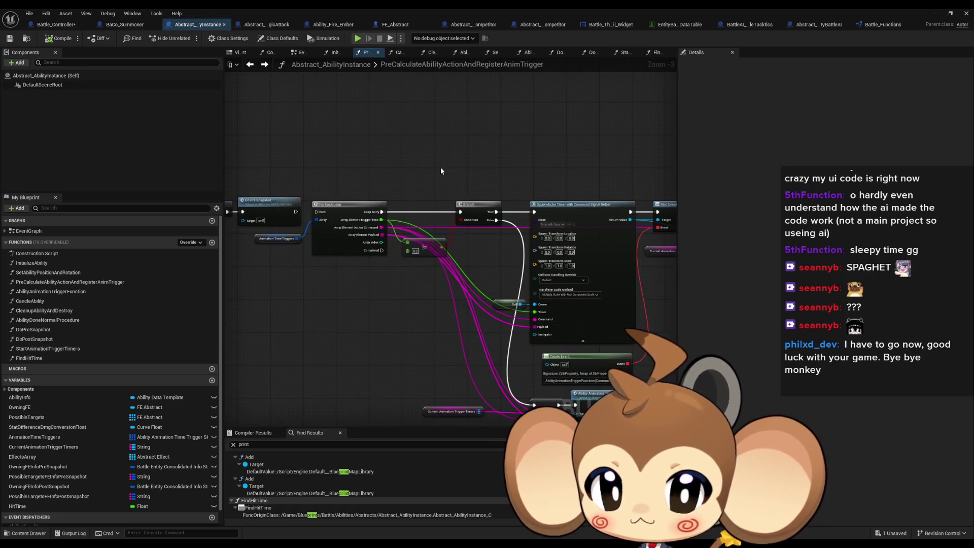
{"action": "key", "text": "alt+Right"}
{"action": "left_click", "coordinate": [68, 25]}
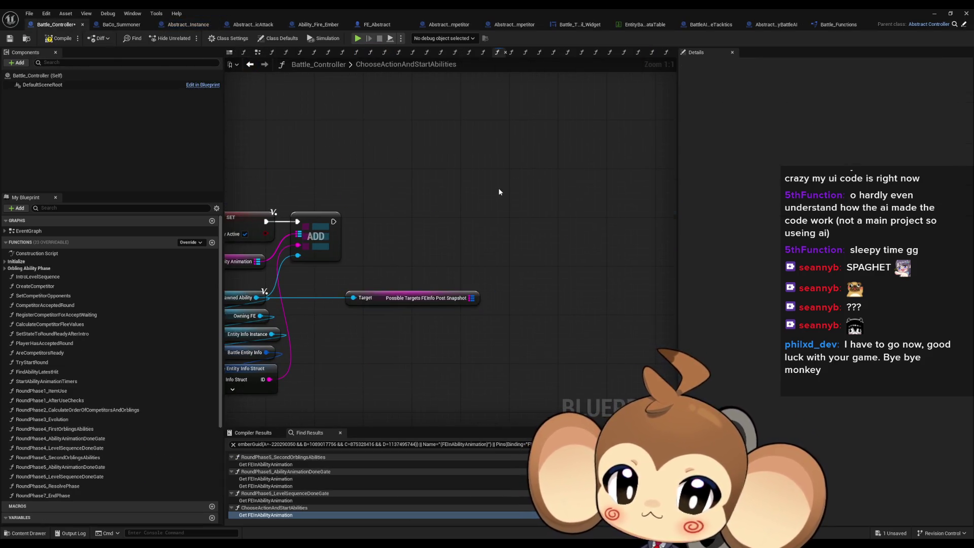
{"action": "key", "text": "ctrl+v"}
Feed the post-snapshot targets into the pasted VALUES node and reposition the chain.
{"action": "mouse_move", "coordinate": [327, 189]}
{"action": "left_mouse_down"}
{"action": "mouse_move", "coordinate": [446, 248]}
{"action": "mouse_move", "coordinate": [470, 279]}
{"action": "left_mouse_up"}
{"action": "mouse_move", "coordinate": [344, 182]}
{"action": "left_mouse_down"}
{"action": "mouse_move", "coordinate": [467, 217]}
{"action": "mouse_move", "coordinate": [530, 255]}
{"action": "mouse_move", "coordinate": [400, 338]}
{"action": "mouse_move", "coordinate": [394, 333]}
{"action": "left_mouse_up"}
{"action": "left_click_drag", "start_coordinate": [463, 301], "coordinate": [384, 290]}
{"action": "left_click", "coordinate": [557, 332]}
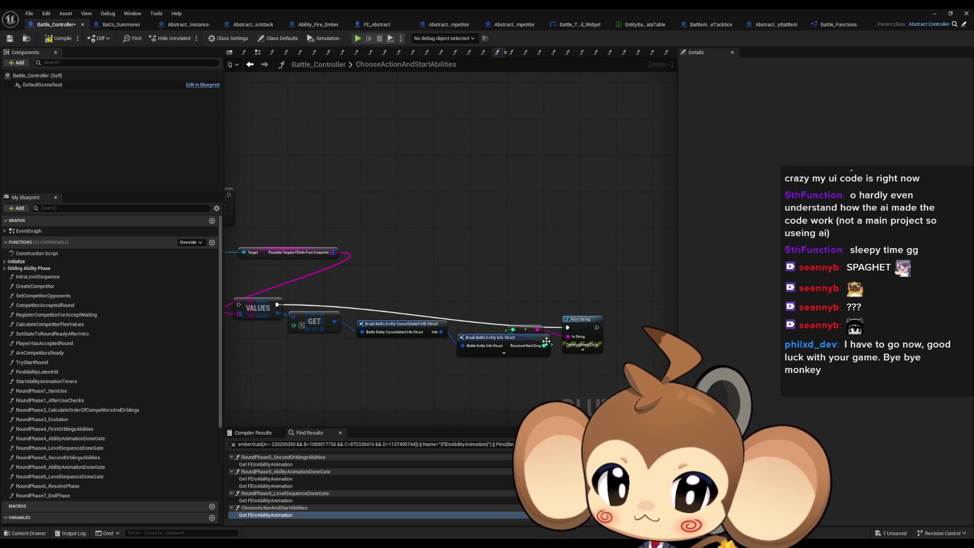
{"action": "scroll", "coordinate": [546, 341], "scroll_direction": "up", "scroll_amount": 2}
Add an Append node with text 'ontrollercontroller' and the damage value in its B input.
{"action": "right_click", "coordinate": [533, 285]}
{"action": "type", "text": "append"}
{"action": "key", "text": "Return"}
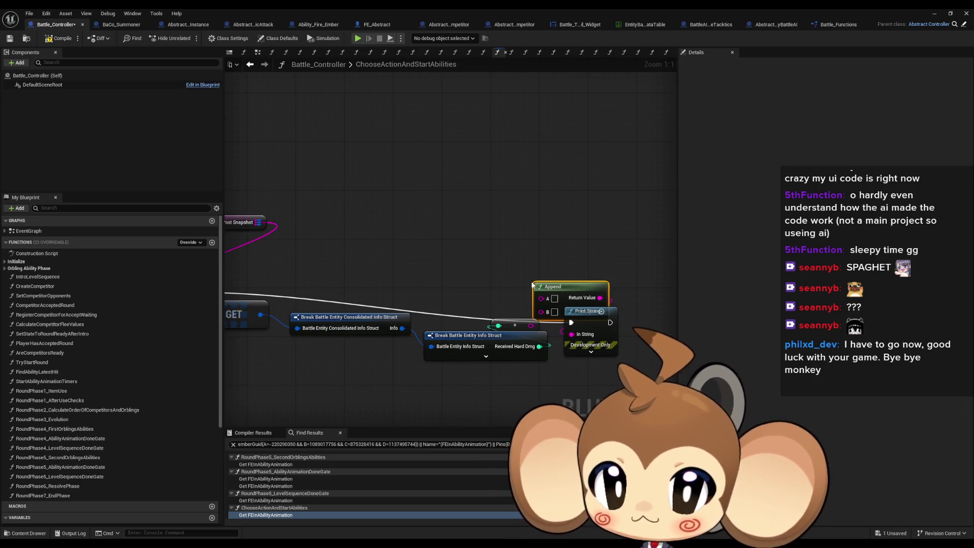
{"action": "left_click_drag", "start_coordinate": [567, 293], "coordinate": [536, 268]}
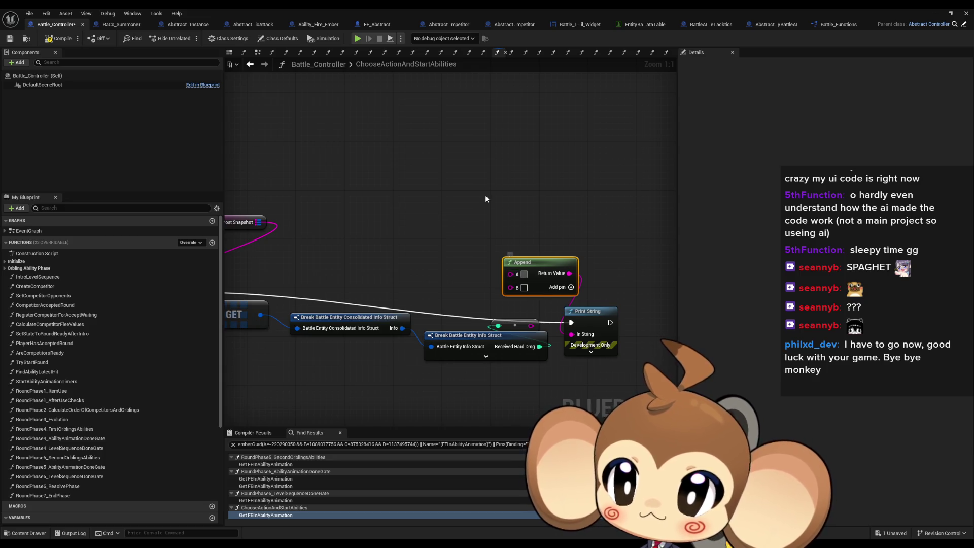
{"action": "type", "text": "controllercon"}
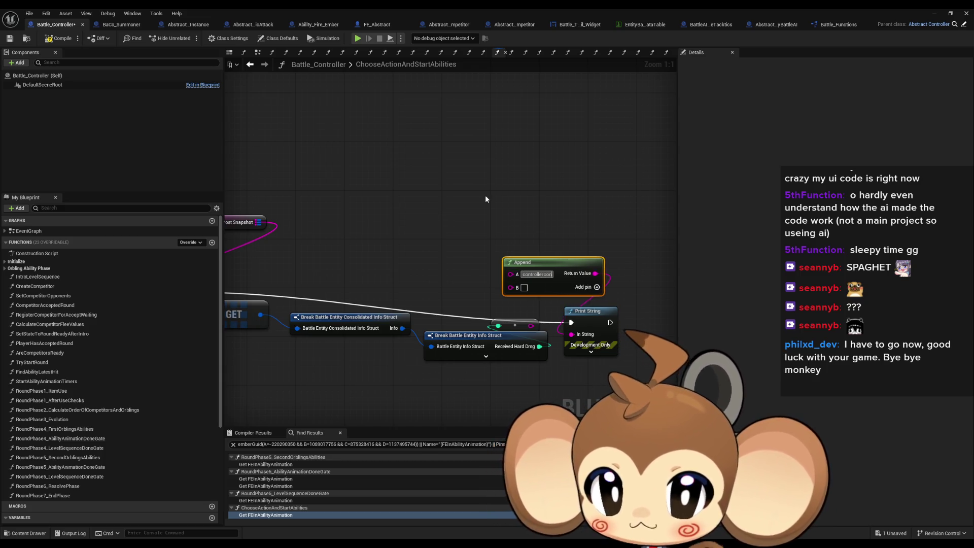
{"action": "type", "text": "troller"}
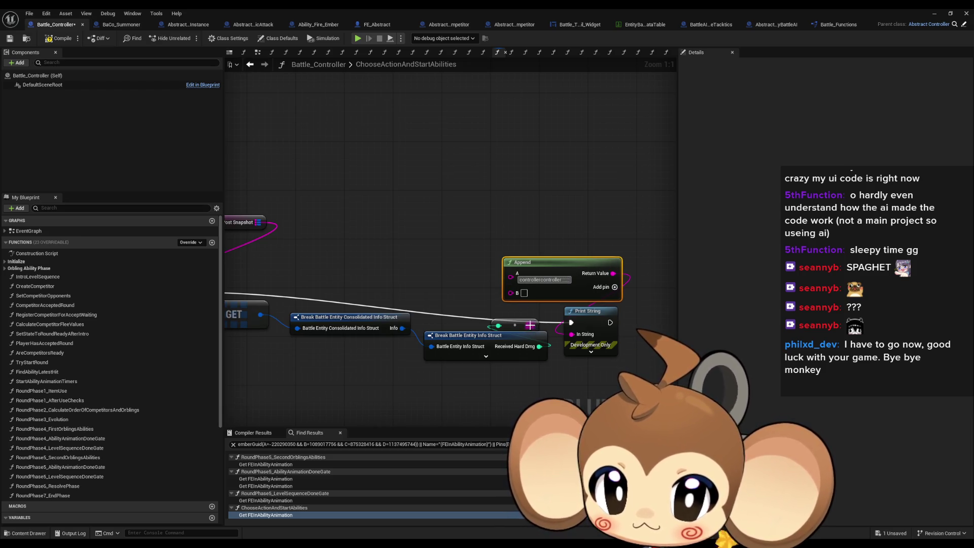
{"action": "left_click_drag", "start_coordinate": [530, 325], "coordinate": [512, 293]}
Run the print chain after the ADD node and start a battle play test.
{"action": "scroll", "coordinate": [393, 261], "scroll_direction": "down", "scroll_amount": 3}
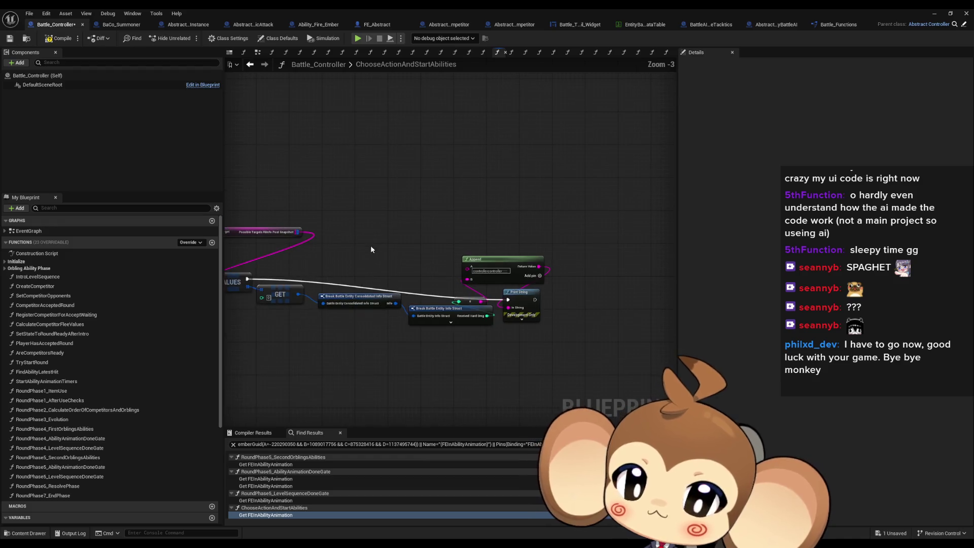
{"action": "left_click_drag", "start_coordinate": [359, 233], "coordinate": [555, 228]}
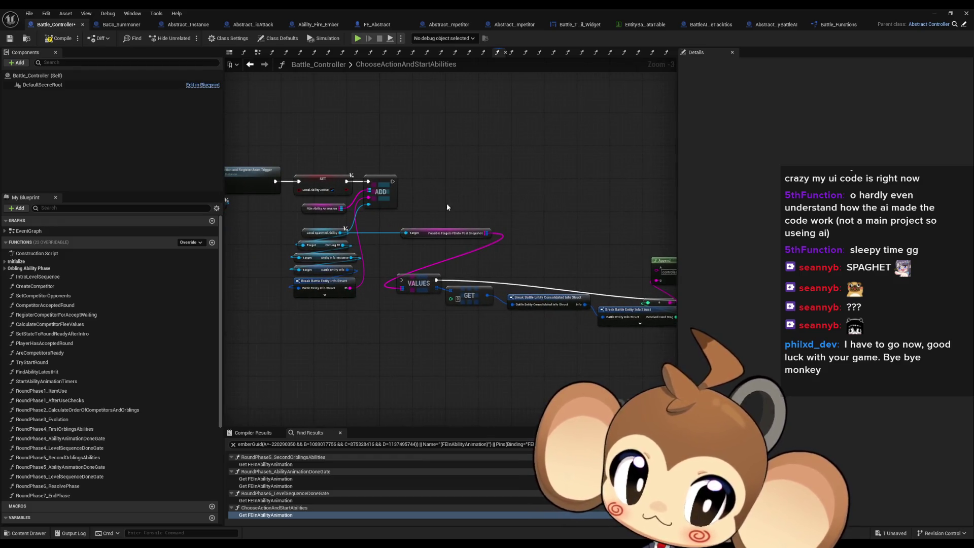
{"action": "left_click_drag", "start_coordinate": [467, 211], "coordinate": [396, 208]}
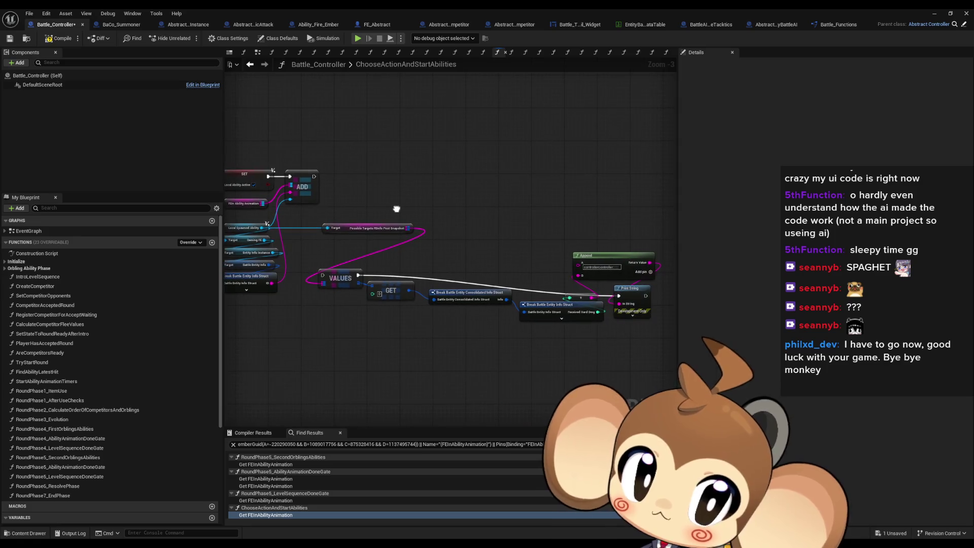
{"action": "left_click_drag", "start_coordinate": [327, 271], "coordinate": [313, 178]}
{"action": "left_click_drag", "start_coordinate": [398, 173], "coordinate": [558, 170]}
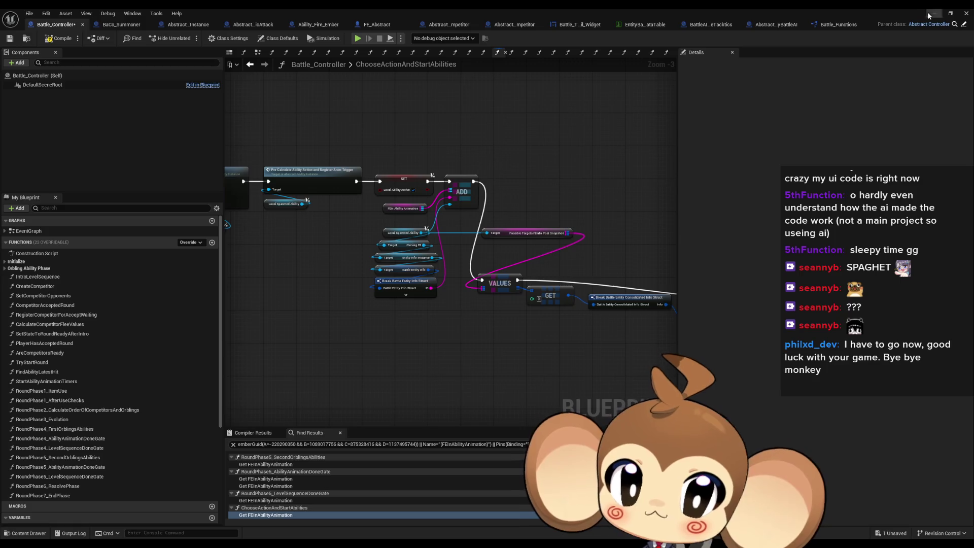
{"action": "left_click", "coordinate": [932, 14]}
{"action": "key", "text": "alt+p"}
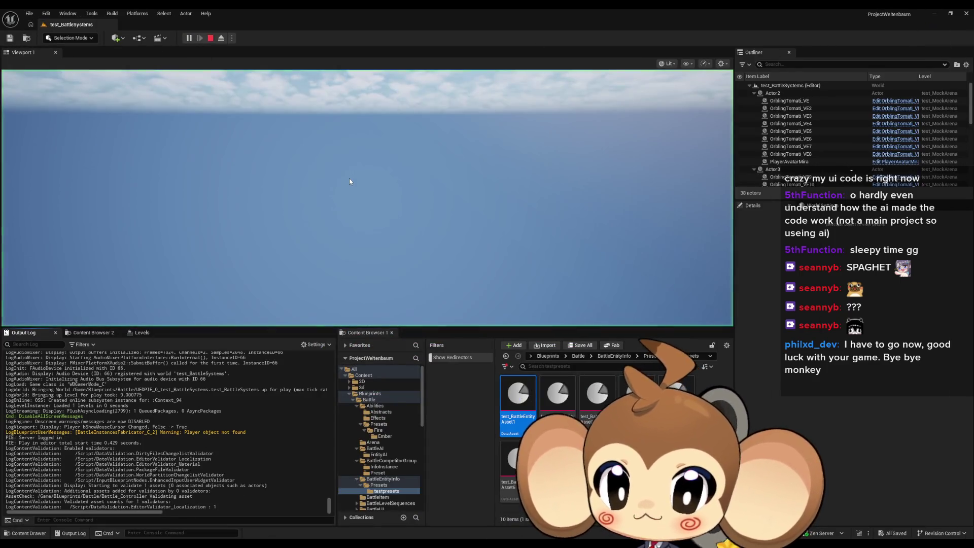
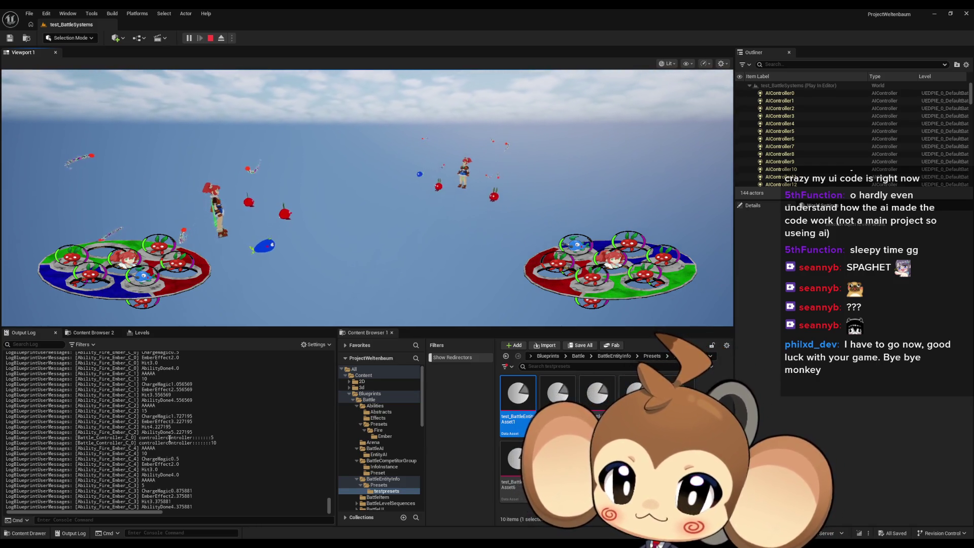
Select the controller lines in the Output Log, then stop the Play In Editor session.
{"action": "left_click_drag", "start_coordinate": [169, 437], "coordinate": [192, 444]}
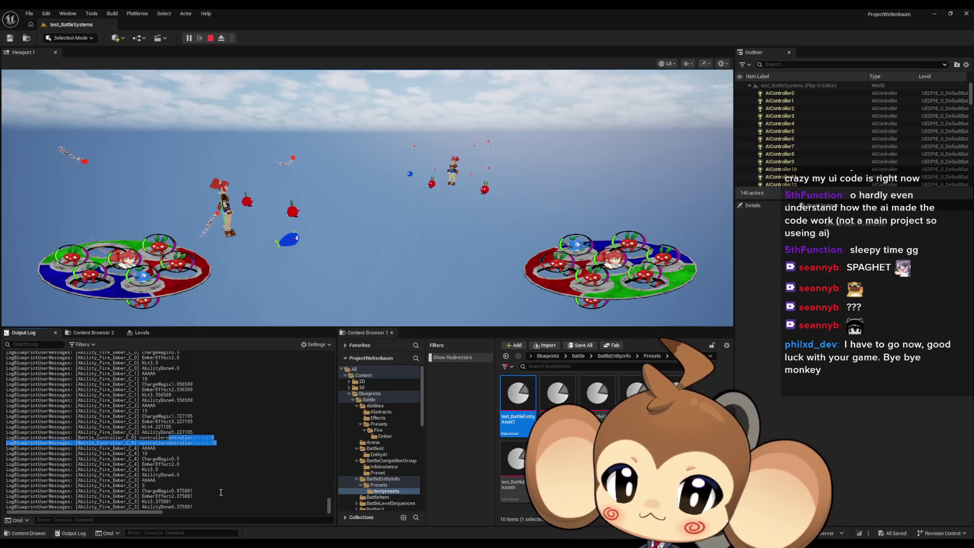
{"action": "left_click", "coordinate": [207, 38]}
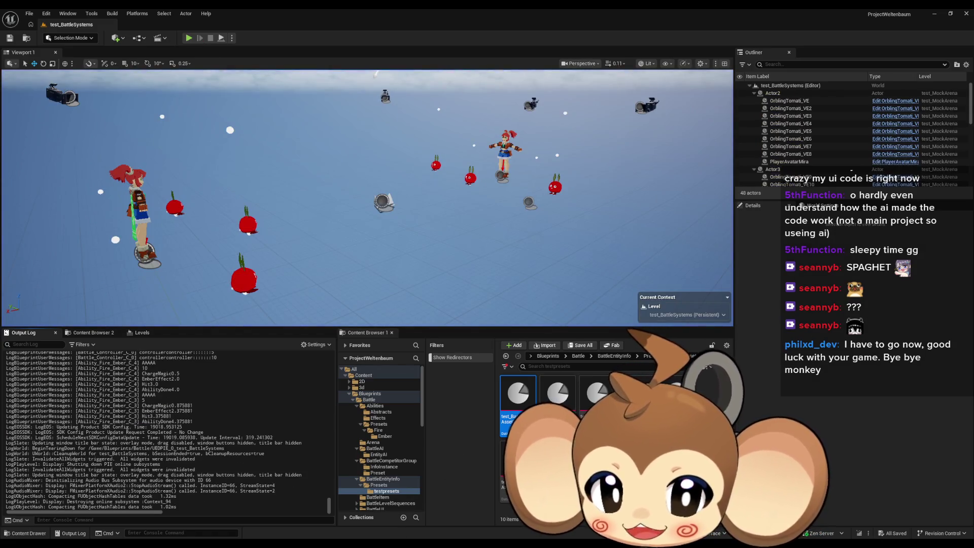
In Battle_Controller, inspect the StartAbilityAnimationTimers and StartAnimationTriggerTimers function graphs.
{"action": "mouse_move", "coordinate": [382, 535]}
{"action": "left_click", "coordinate": [357, 510]}
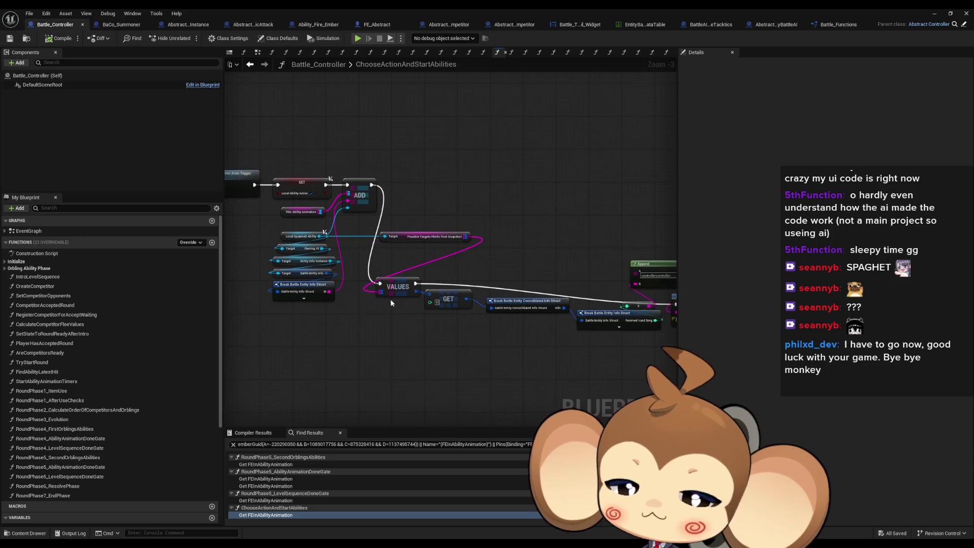
{"action": "scroll", "coordinate": [620, 314], "scroll_direction": "down", "scroll_amount": 3}
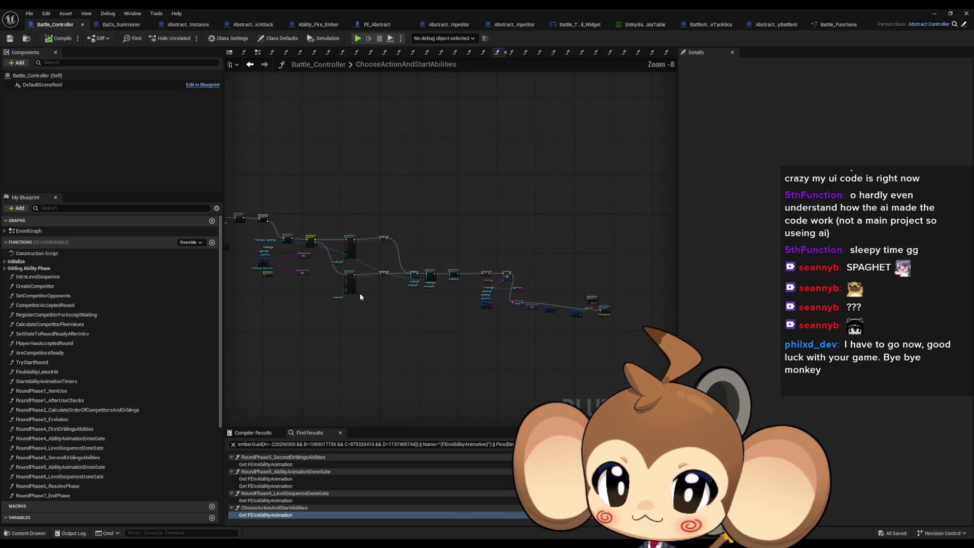
{"action": "scroll", "coordinate": [386, 283], "scroll_direction": "up", "scroll_amount": 7}
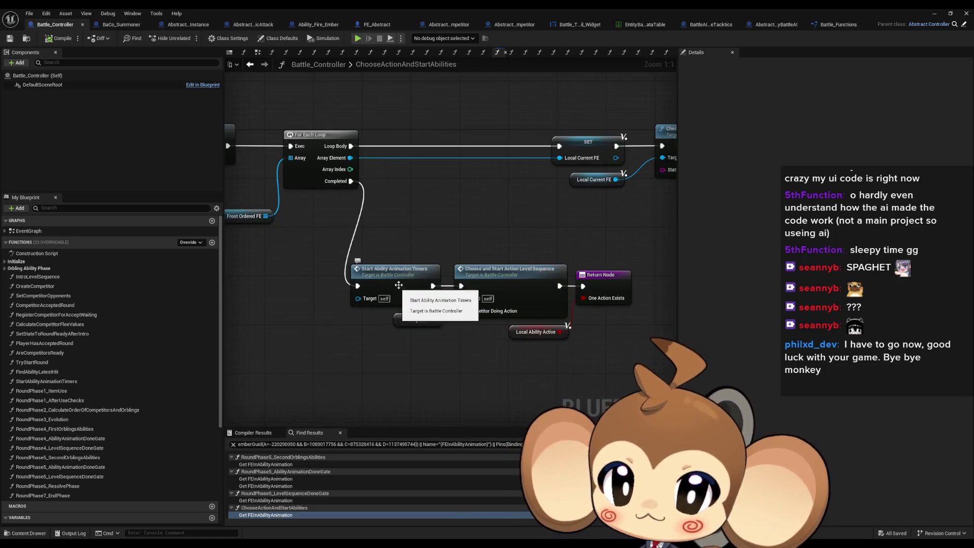
{"action": "double_click", "coordinate": [397, 282]}
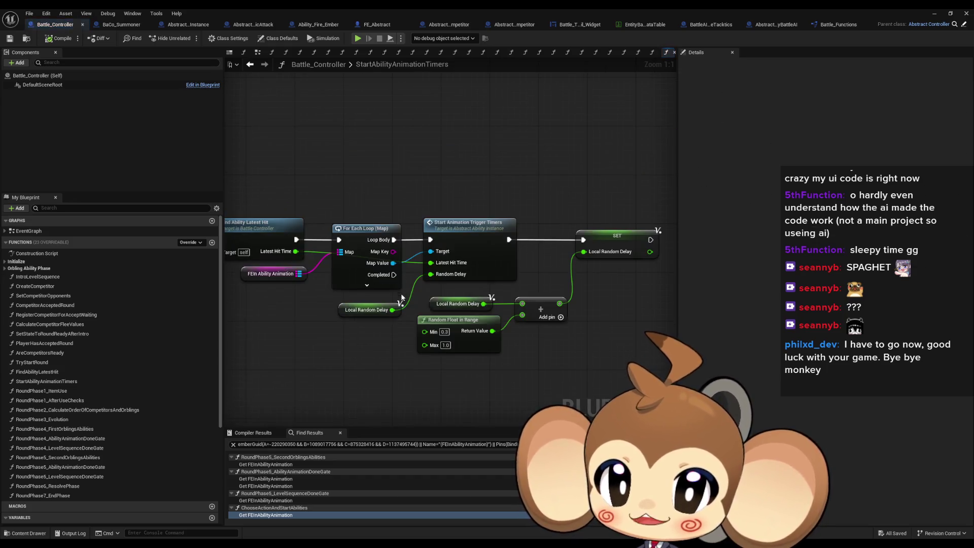
{"action": "scroll", "coordinate": [355, 312], "scroll_direction": "down", "scroll_amount": 3}
{"action": "scroll", "coordinate": [324, 312], "scroll_direction": "up", "scroll_amount": 3}
{"action": "scroll", "coordinate": [454, 315], "scroll_direction": "up", "scroll_amount": 1}
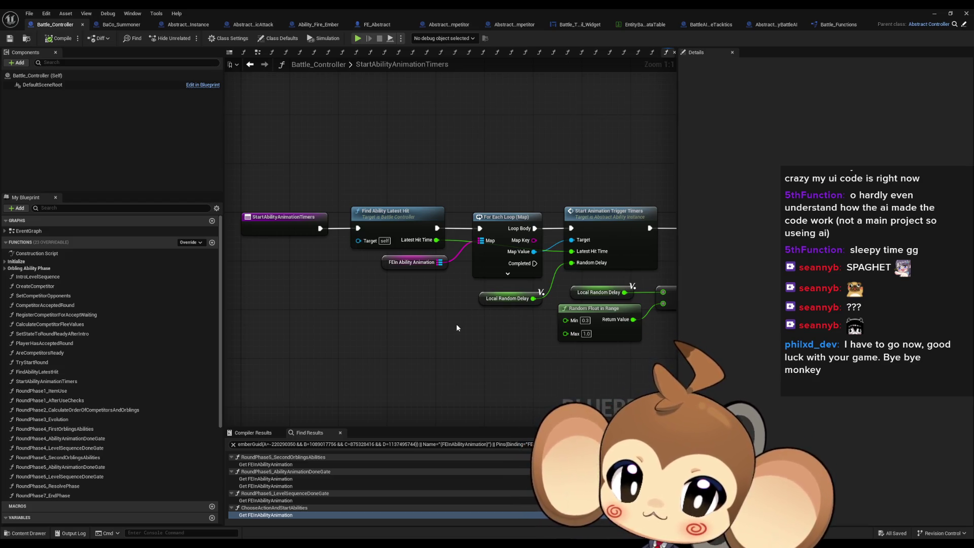
{"action": "left_click_drag", "start_coordinate": [456, 327], "coordinate": [383, 323]}
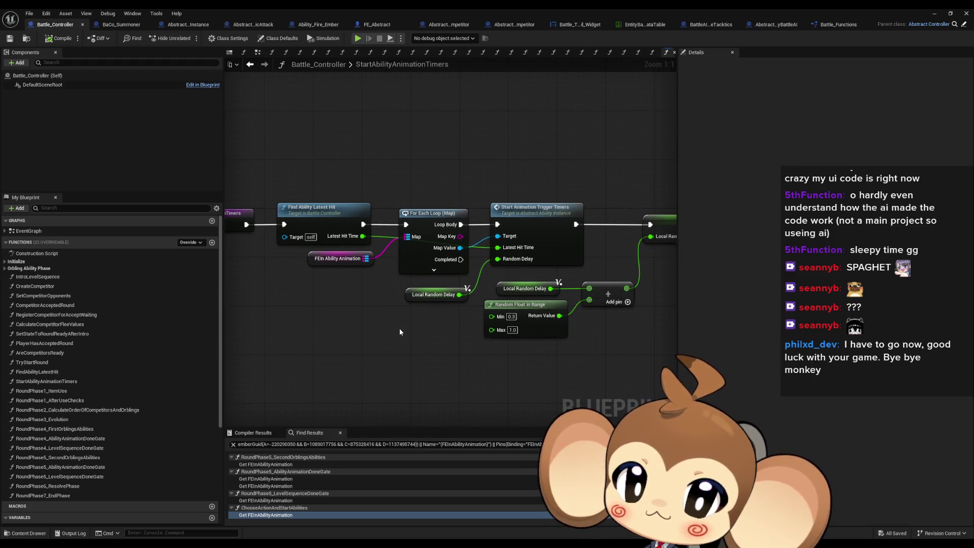
{"action": "double_click", "coordinate": [525, 208]}
{"action": "left_click_drag", "start_coordinate": [516, 290], "coordinate": [544, 281]}
In ChooseActionAndStartAbilities, add C and D pins to Append and wire the entity ID into D.
{"action": "left_click", "coordinate": [250, 64]}
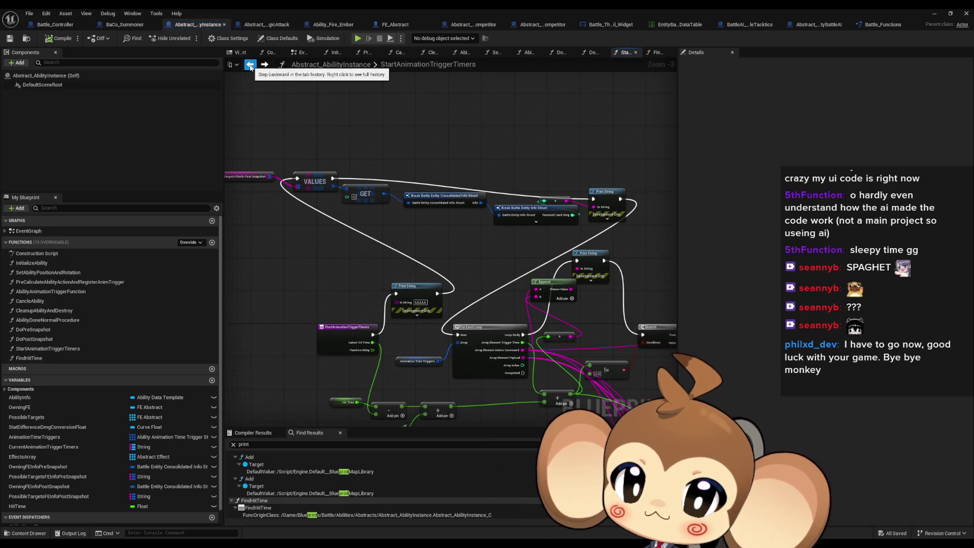
{"action": "left_click", "coordinate": [250, 65]}
{"action": "left_click", "coordinate": [60, 25]}
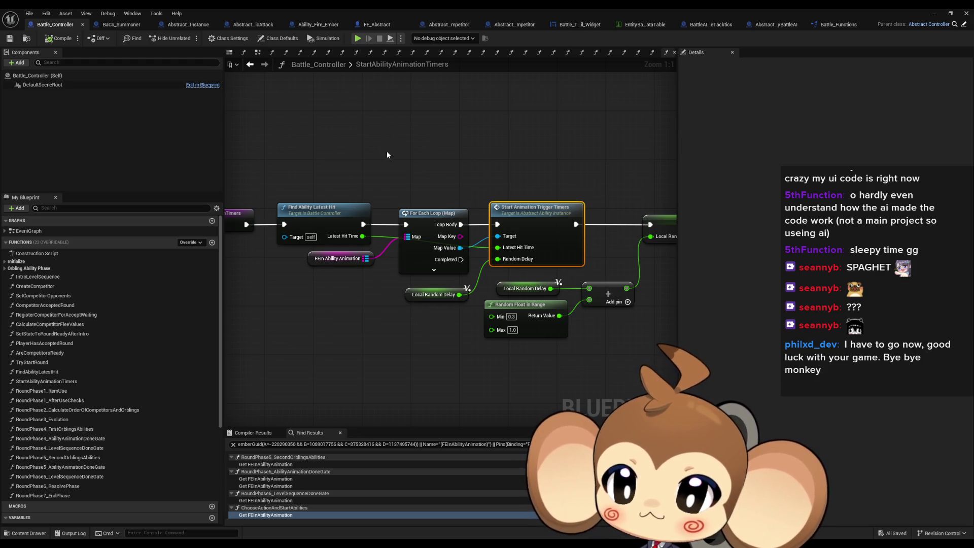
{"action": "left_click", "coordinate": [250, 65]}
{"action": "scroll", "coordinate": [266, 236], "scroll_direction": "up", "scroll_amount": 5}
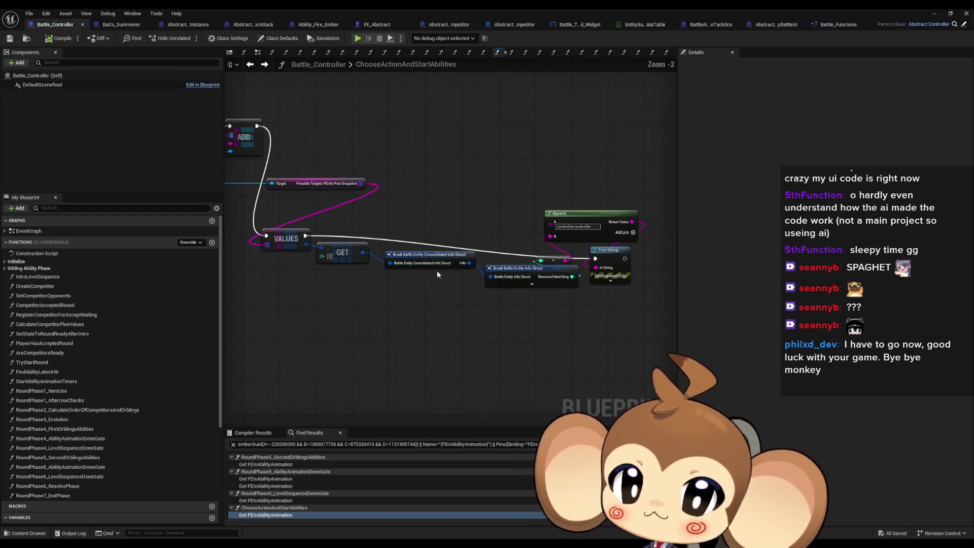
{"action": "left_click", "coordinate": [632, 232]}
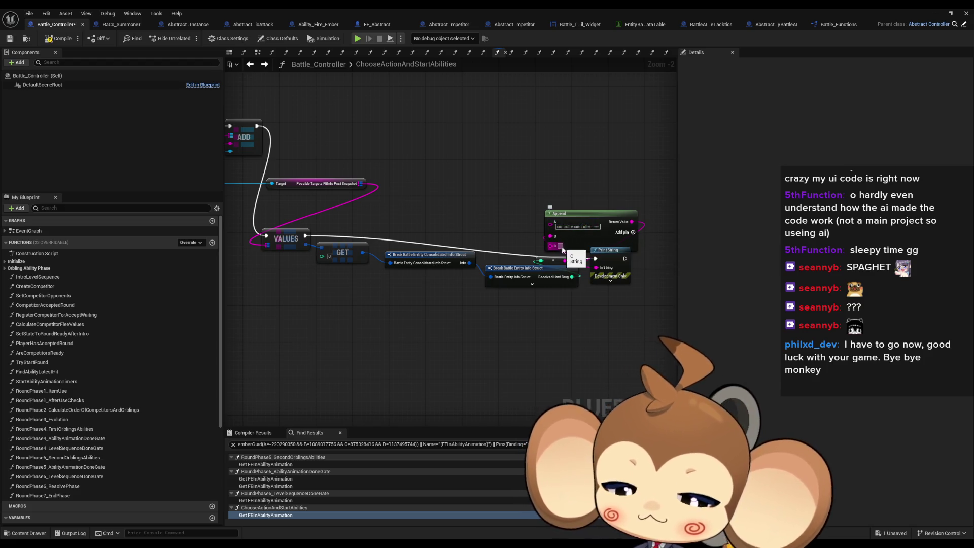
{"action": "left_click", "coordinate": [632, 232]}
{"action": "mouse_move", "coordinate": [567, 256]}
{"action": "left_mouse_down"}
{"action": "mouse_move", "coordinate": [538, 204]}
{"action": "mouse_move", "coordinate": [640, 238]}
{"action": "left_mouse_up"}
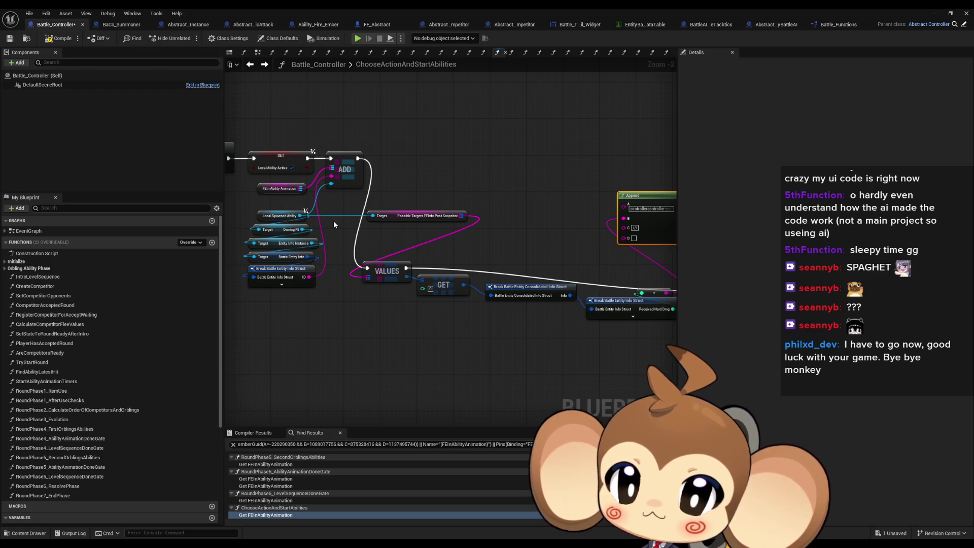
{"action": "left_click_drag", "start_coordinate": [307, 277], "coordinate": [623, 237]}
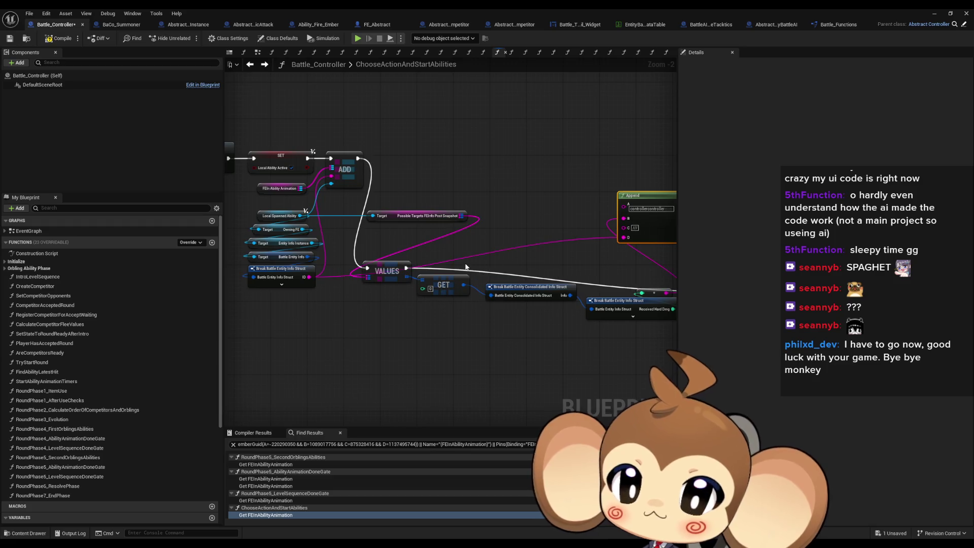
Open the StartAbilityAnimationTimers function graph from the loop's follow-up calls.
{"action": "scroll", "coordinate": [467, 266], "scroll_direction": "down", "scroll_amount": 2}
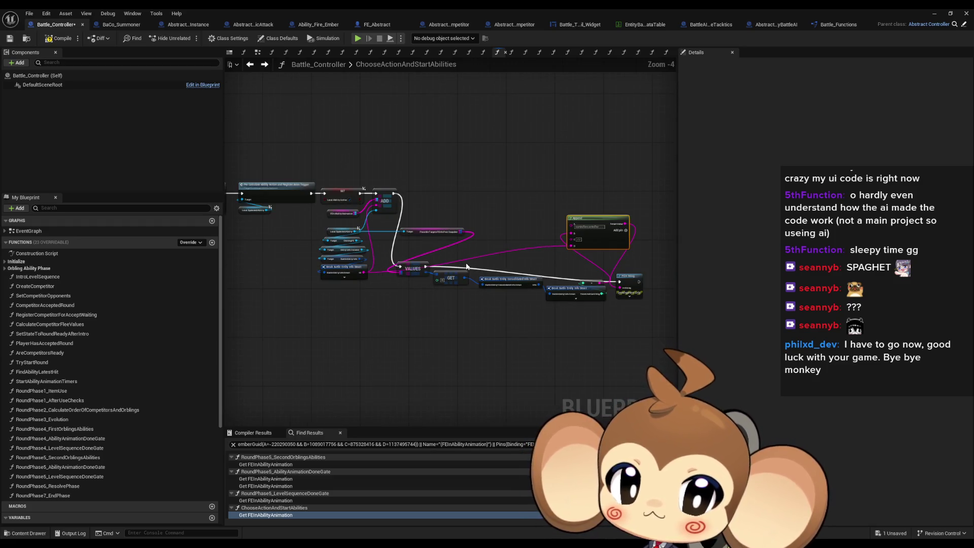
{"action": "mouse_move", "coordinate": [466, 267]}
{"action": "left_mouse_down"}
{"action": "mouse_move", "coordinate": [348, 263]}
{"action": "mouse_move", "coordinate": [355, 243]}
{"action": "mouse_move", "coordinate": [413, 256]}
{"action": "left_mouse_up"}
{"action": "scroll", "coordinate": [388, 259], "scroll_direction": "up", "scroll_amount": 1}
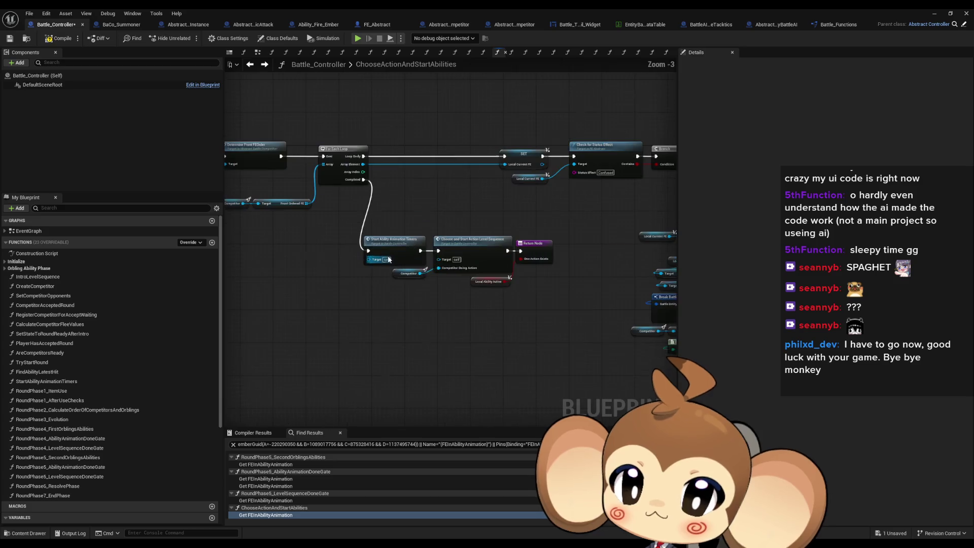
{"action": "double_click", "coordinate": [389, 259]}
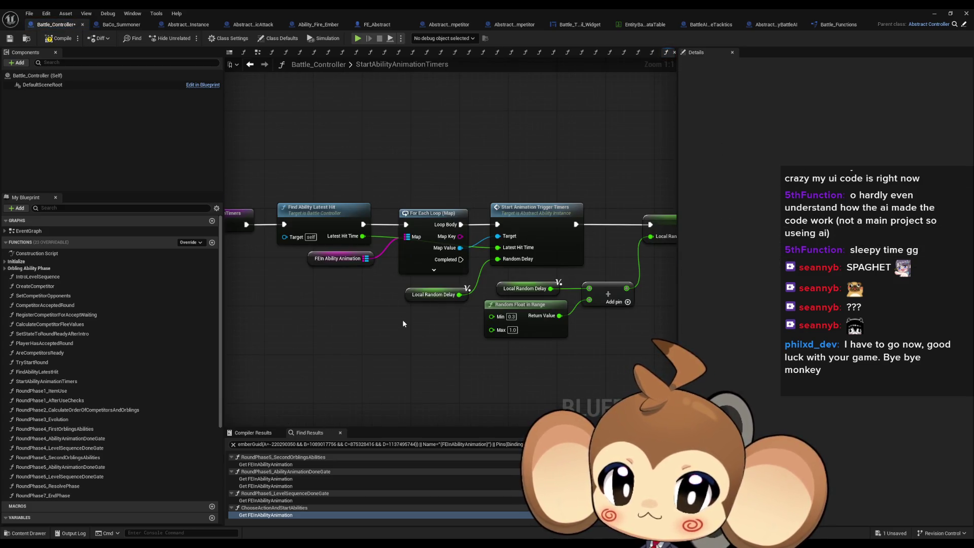
Add a Print String after the loop body, with an Append node feeding its text.
{"action": "mouse_move", "coordinate": [424, 279]}
{"action": "left_mouse_down"}
{"action": "mouse_move", "coordinate": [403, 356]}
{"action": "mouse_move", "coordinate": [408, 217]}
{"action": "left_mouse_up"}
{"action": "type", "text": "print"}
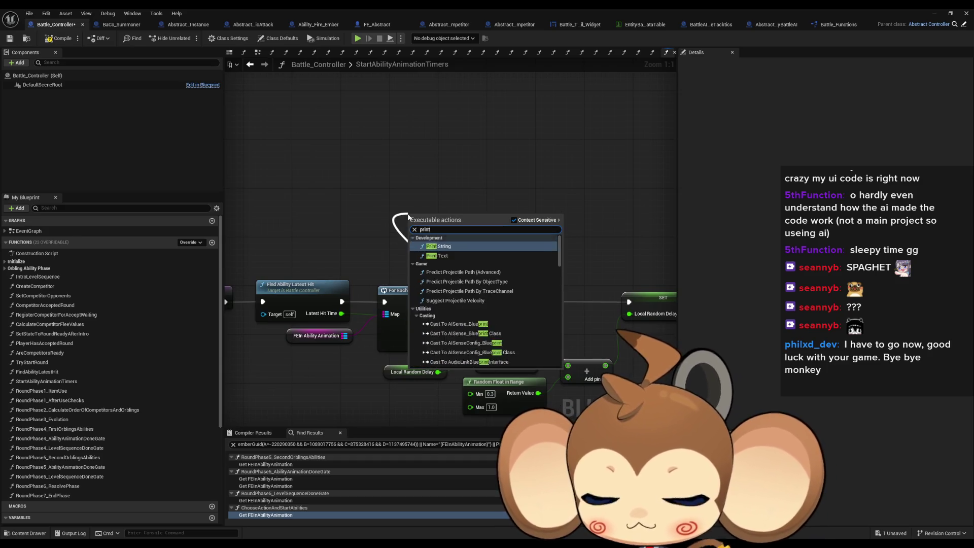
{"action": "key", "text": "Return"}
{"action": "left_click_drag", "start_coordinate": [431, 240], "coordinate": [358, 236]}
{"action": "type", "text": "append"}
{"action": "key", "text": "Return"}
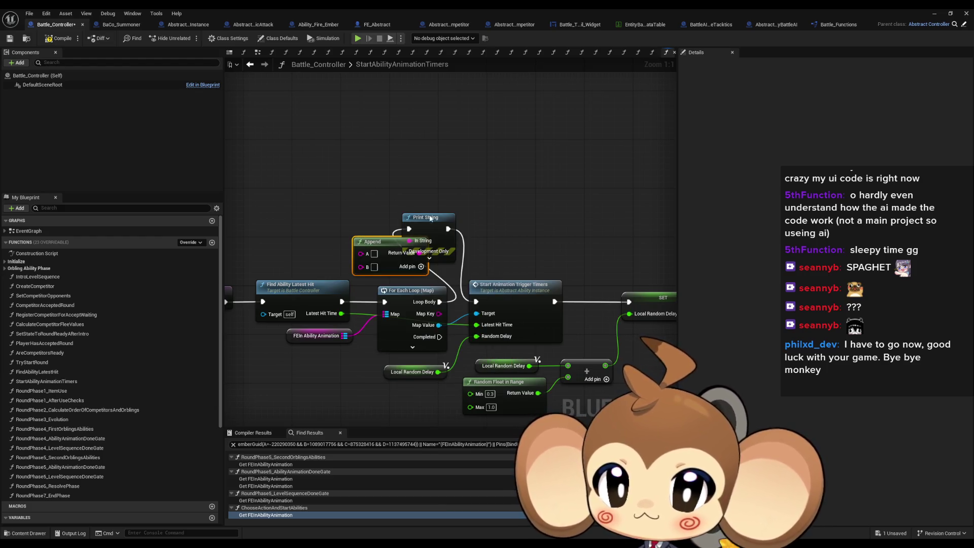
Set Append's A to 'Warning:', wire the loop's Map Key into B, and minimize the editor.
{"action": "left_click_drag", "start_coordinate": [430, 218], "coordinate": [479, 157]}
{"action": "left_click_drag", "start_coordinate": [380, 241], "coordinate": [395, 205]}
{"action": "left_click", "coordinate": [379, 217]}
{"action": "type", "text": "War"}
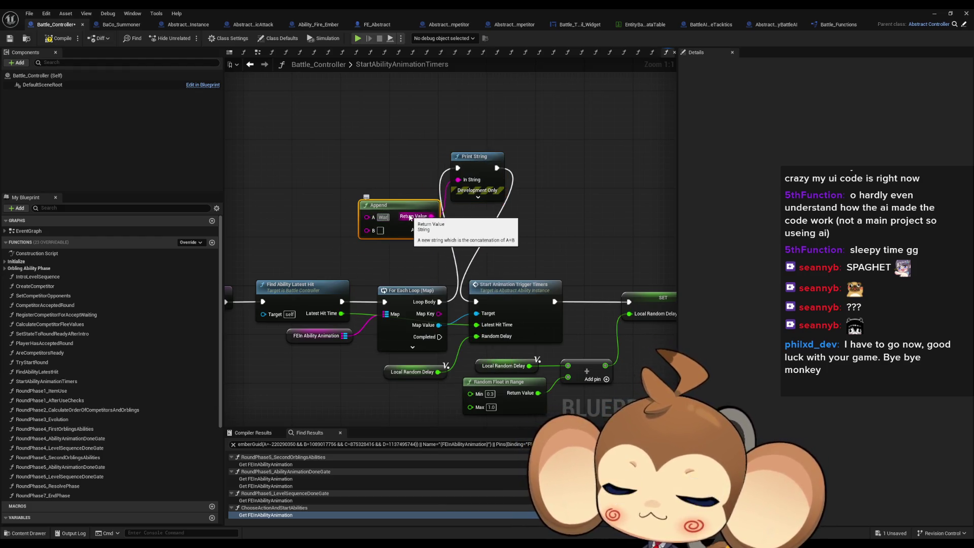
{"action": "type", "text": "ning:"}
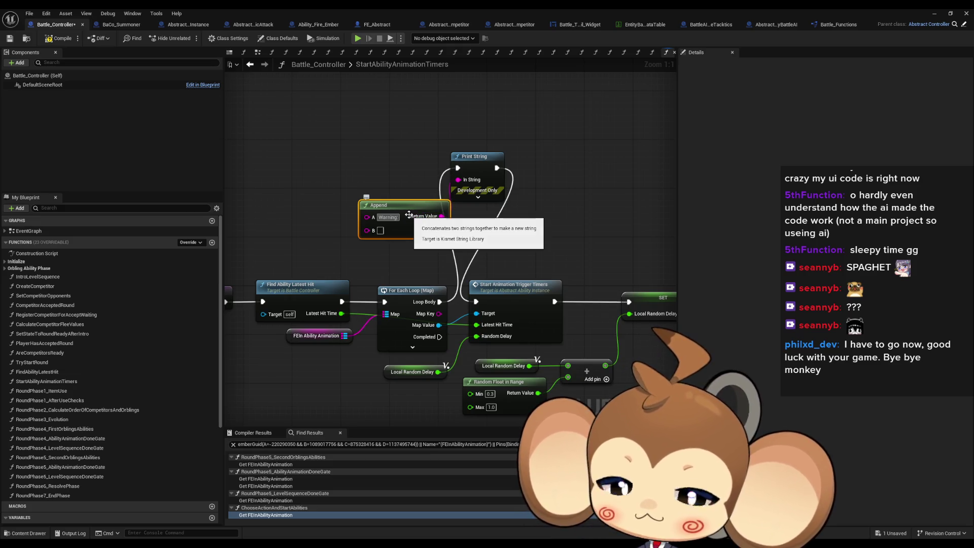
{"action": "left_click_drag", "start_coordinate": [367, 230], "coordinate": [439, 314]}
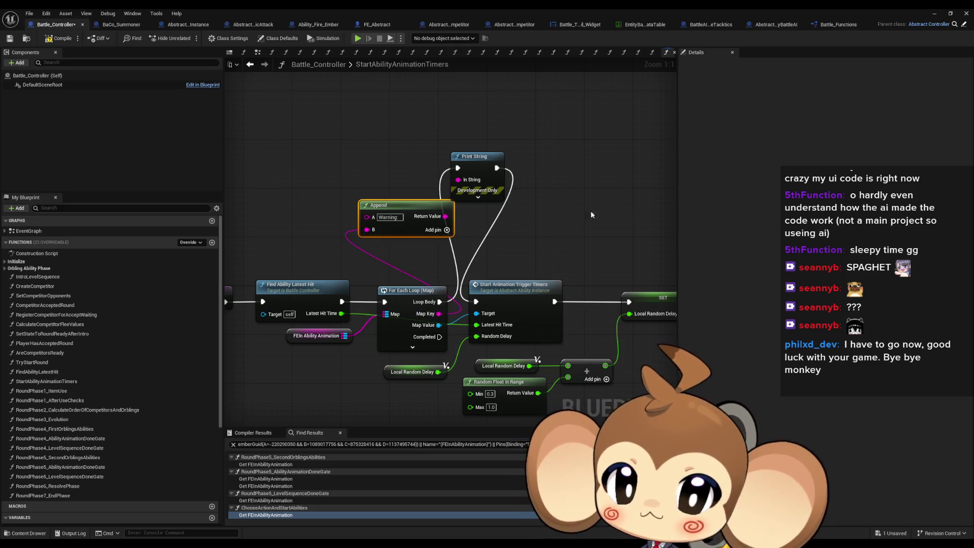
{"action": "left_click", "coordinate": [936, 15]}
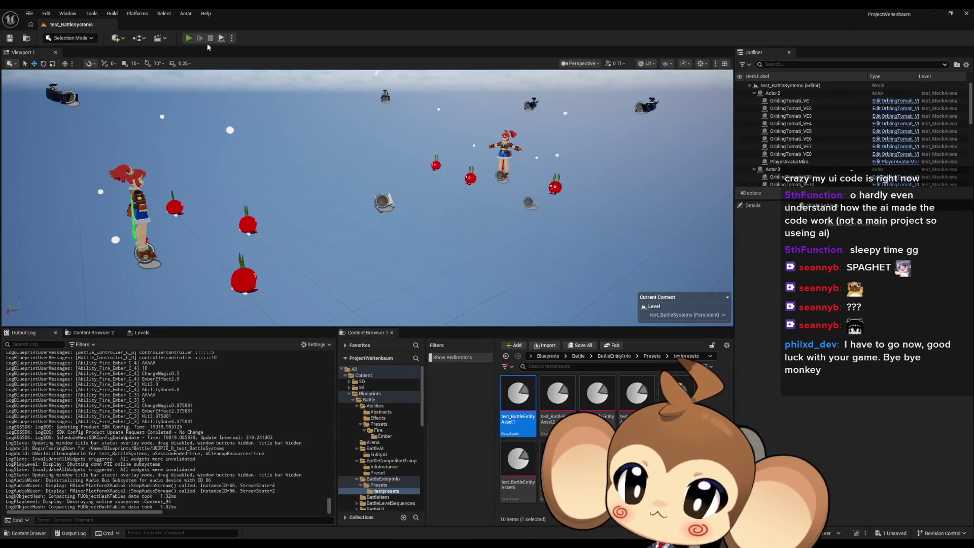
Play the battle level and select the 'Warning: Orbling' lines in the Output Log.
{"action": "left_click", "coordinate": [188, 38]}
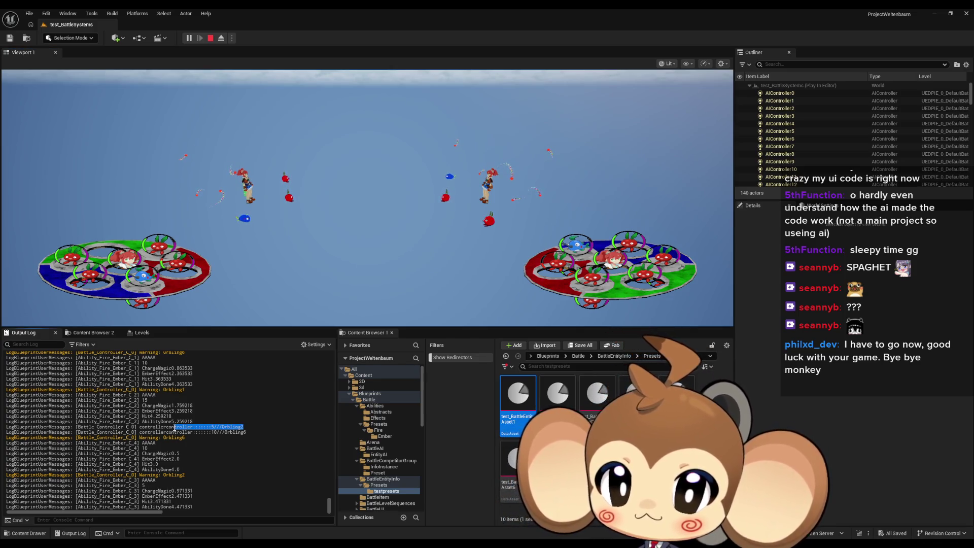
{"action": "left_click_drag", "start_coordinate": [245, 431], "coordinate": [217, 432]}
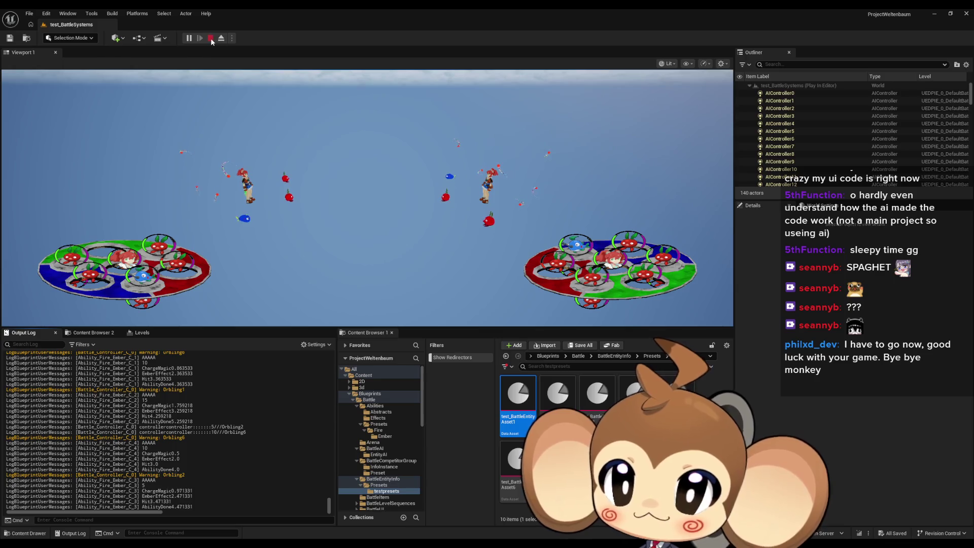
Stop the play session and select the FEIn Ability Animation node.
{"action": "left_click", "coordinate": [211, 39]}
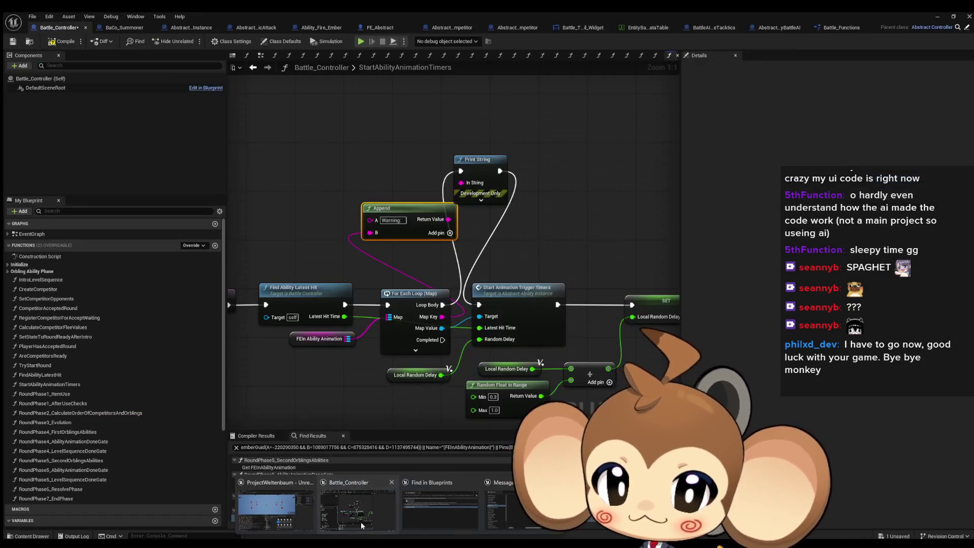
{"action": "scroll", "coordinate": [360, 363], "scroll_direction": "up", "scroll_amount": 2}
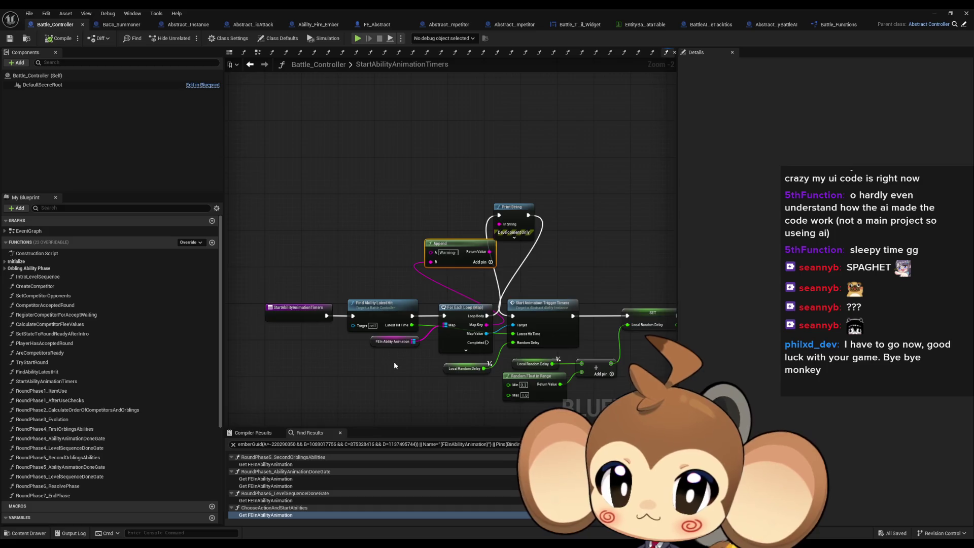
{"action": "left_click_drag", "start_coordinate": [399, 360], "coordinate": [369, 339]}
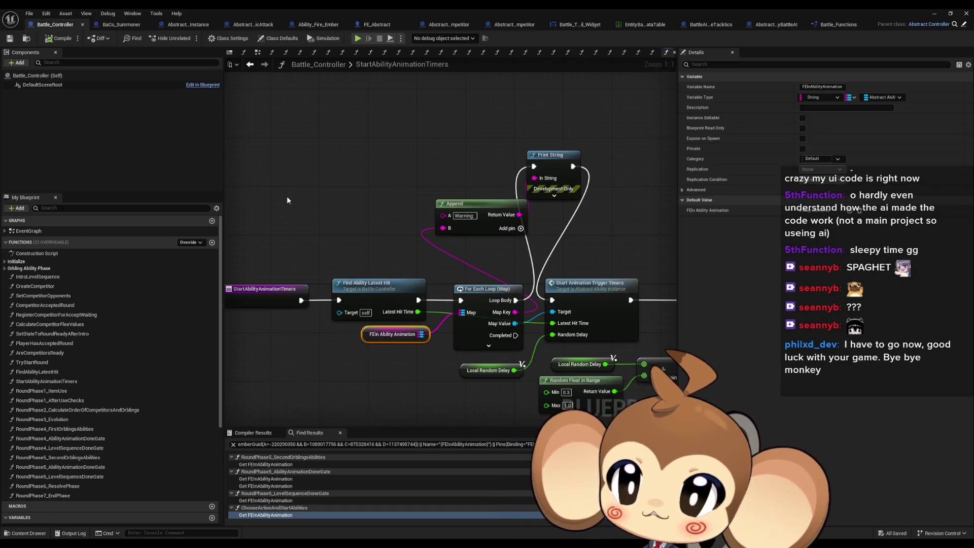
Return to ChooseActionAndStartAbilities and select the FEIn Ability Animation variable node.
{"action": "left_click", "coordinate": [254, 67]}
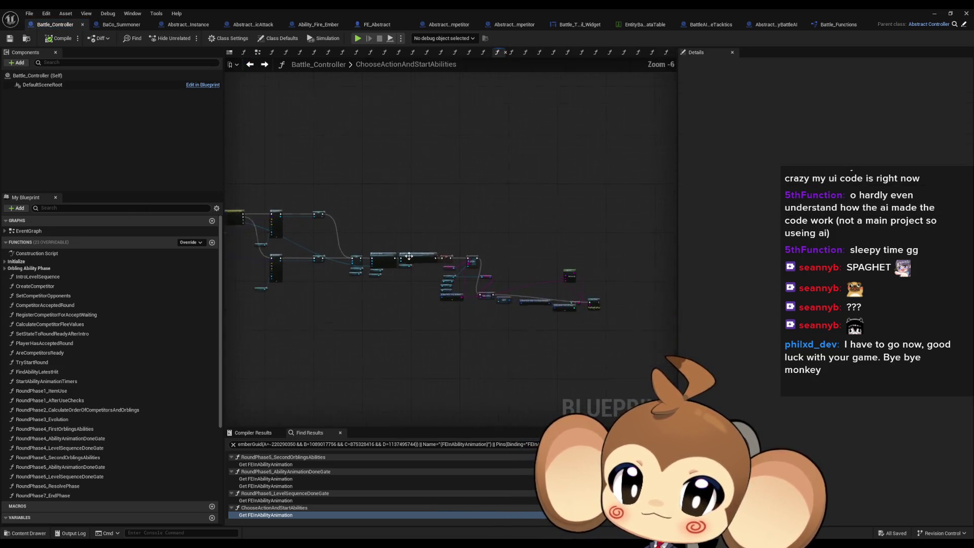
{"action": "scroll", "coordinate": [408, 256], "scroll_direction": "up", "scroll_amount": 3}
{"action": "mouse_move", "coordinate": [495, 263]}
{"action": "left_mouse_down"}
{"action": "mouse_move", "coordinate": [419, 290]}
{"action": "mouse_move", "coordinate": [479, 377]}
{"action": "mouse_move", "coordinate": [512, 401]}
{"action": "mouse_move", "coordinate": [609, 432]}
{"action": "left_mouse_up"}
{"action": "scroll", "coordinate": [609, 431], "scroll_direction": "down", "scroll_amount": 1}
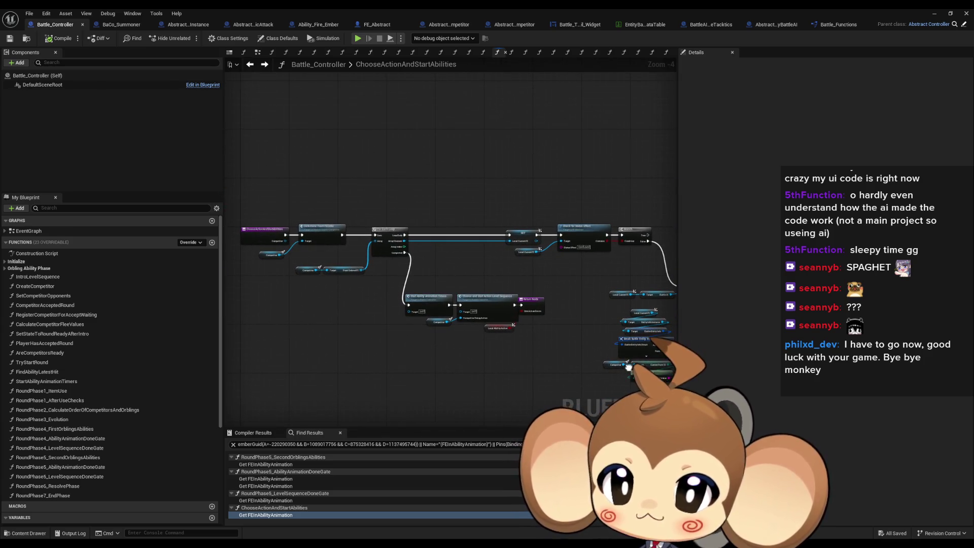
{"action": "left_click_drag", "start_coordinate": [628, 366], "coordinate": [627, 357]}
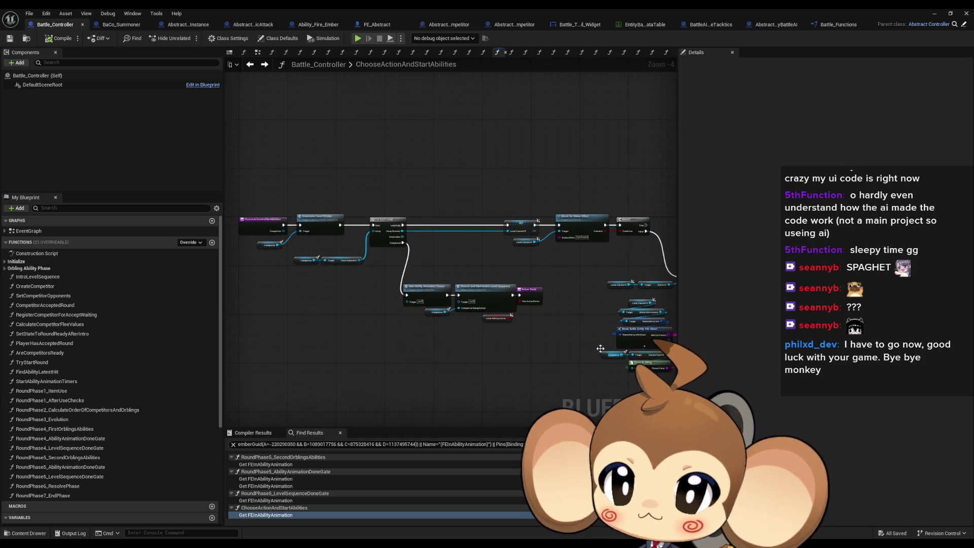
{"action": "scroll", "coordinate": [243, 228], "scroll_direction": "up", "scroll_amount": 3}
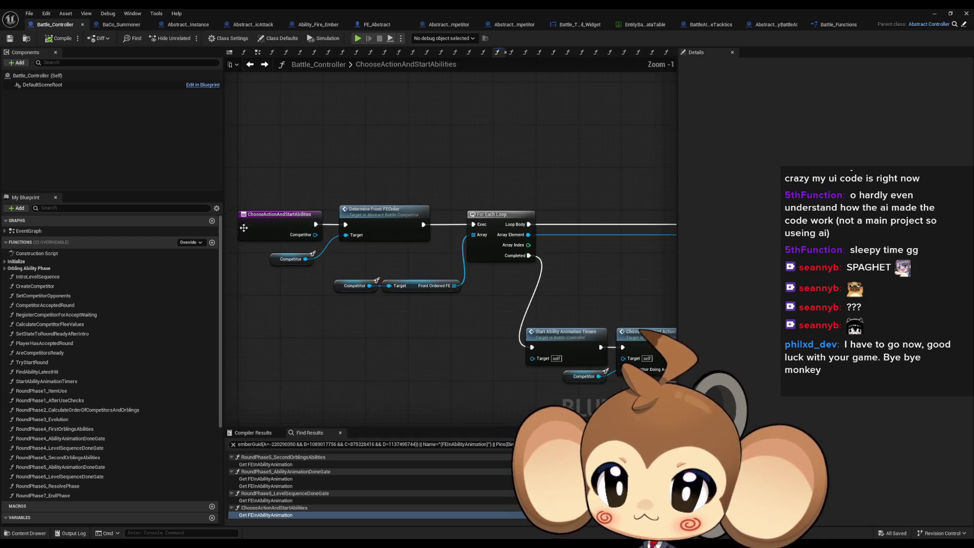
{"action": "scroll", "coordinate": [395, 293], "scroll_direction": "down", "scroll_amount": 5}
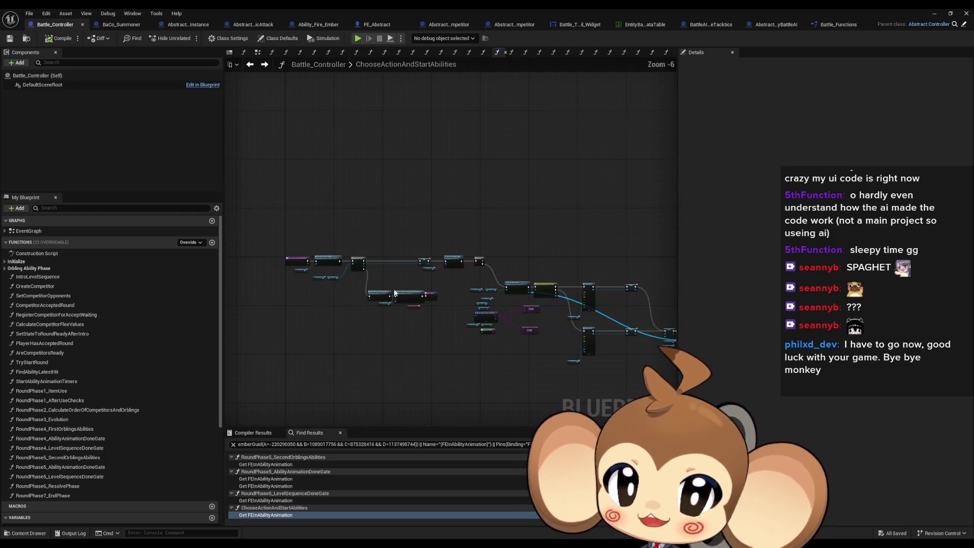
{"action": "mouse_move", "coordinate": [395, 293]}
{"action": "left_mouse_down"}
{"action": "mouse_move", "coordinate": [544, 272]}
{"action": "mouse_move", "coordinate": [350, 252]}
{"action": "left_mouse_up"}
{"action": "scroll", "coordinate": [364, 256], "scroll_direction": "up", "scroll_amount": 4}
{"action": "scroll", "coordinate": [369, 253], "scroll_direction": "down", "scroll_amount": 2}
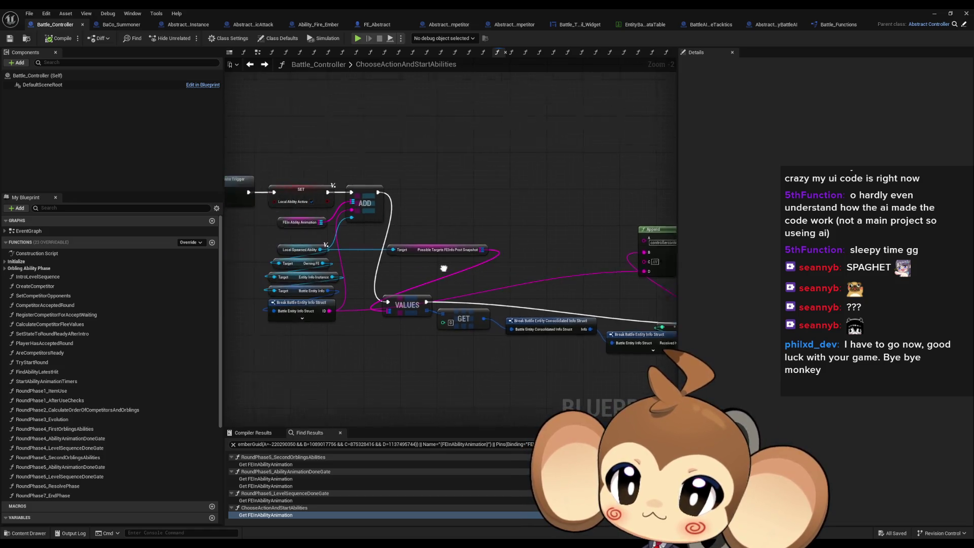
{"action": "left_click", "coordinate": [340, 227]}
{"action": "scroll", "coordinate": [493, 282], "scroll_direction": "up", "scroll_amount": 2}
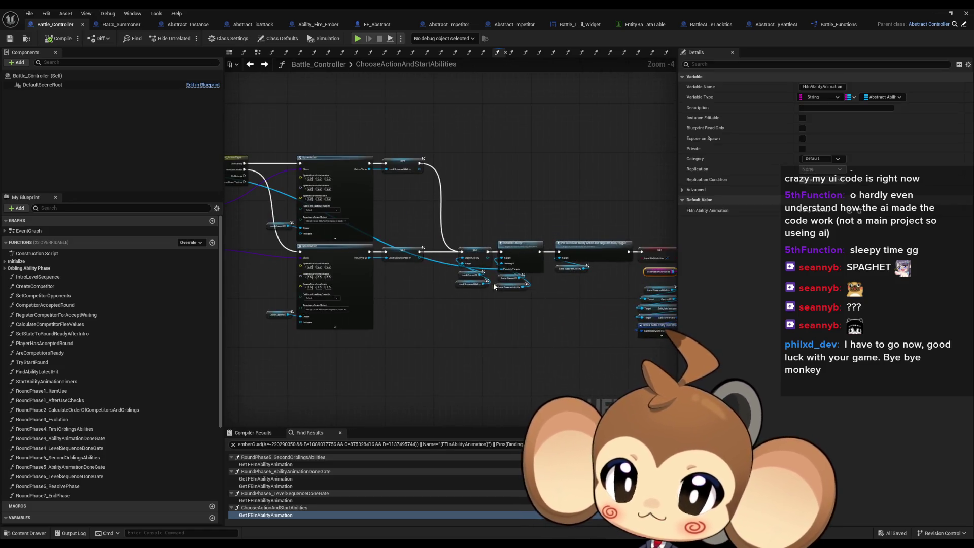
{"action": "scroll", "coordinate": [405, 309], "scroll_direction": "down", "scroll_amount": 4}
{"action": "scroll", "coordinate": [395, 228], "scroll_direction": "up", "scroll_amount": 6}
Add a Clear on FEIn Ability Animation between Determine Front FEOrder and the For Each Loop.
{"action": "key", "text": "ctrl+v"}
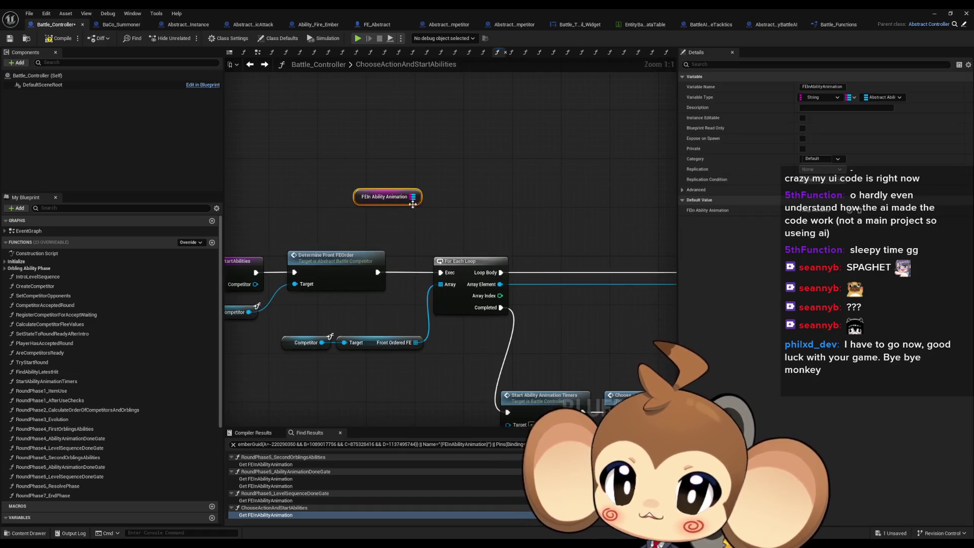
{"action": "left_click_drag", "start_coordinate": [415, 196], "coordinate": [475, 189]}
{"action": "type", "text": "clear"}
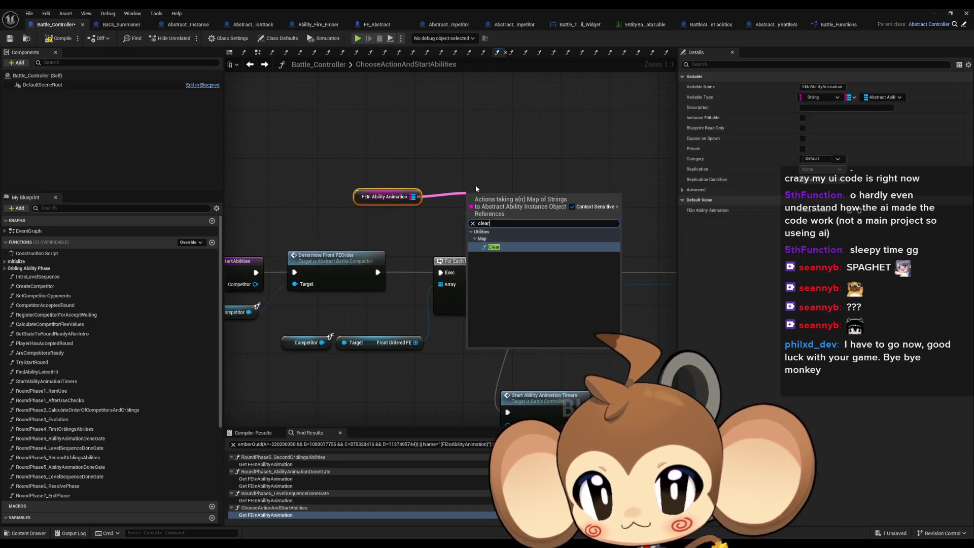
{"action": "key", "text": "Return"}
{"action": "left_click_drag", "start_coordinate": [441, 272], "coordinate": [517, 199]}
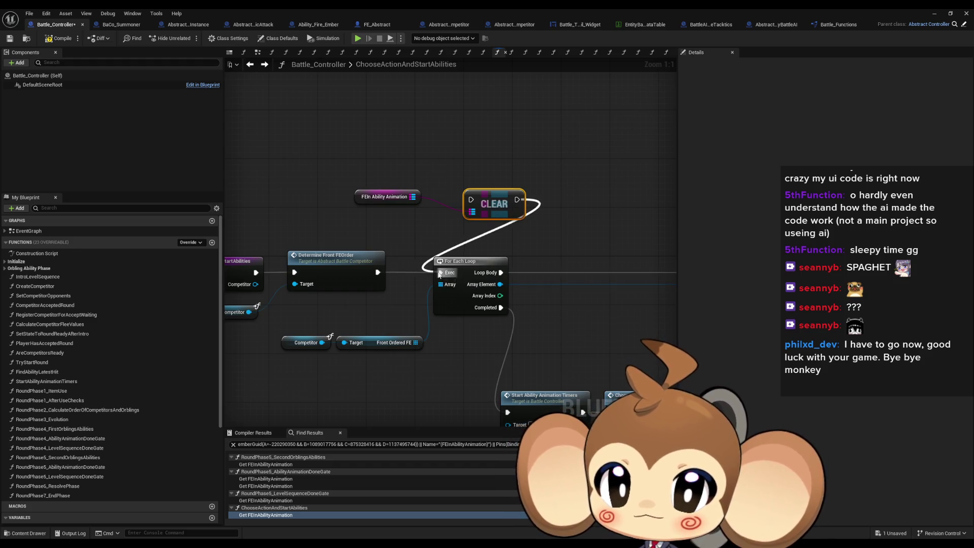
{"action": "left_click_drag", "start_coordinate": [378, 273], "coordinate": [471, 199]}
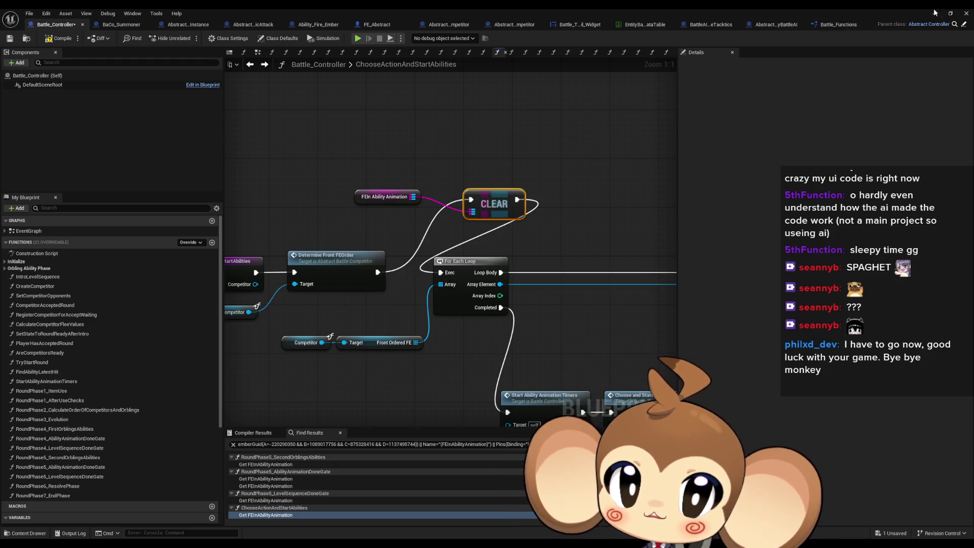
{"action": "left_click", "coordinate": [935, 13]}
Play-test the battle in test_BattleSystems and browse the Tools menu for debugging options.
{"action": "left_click", "coordinate": [191, 40]}
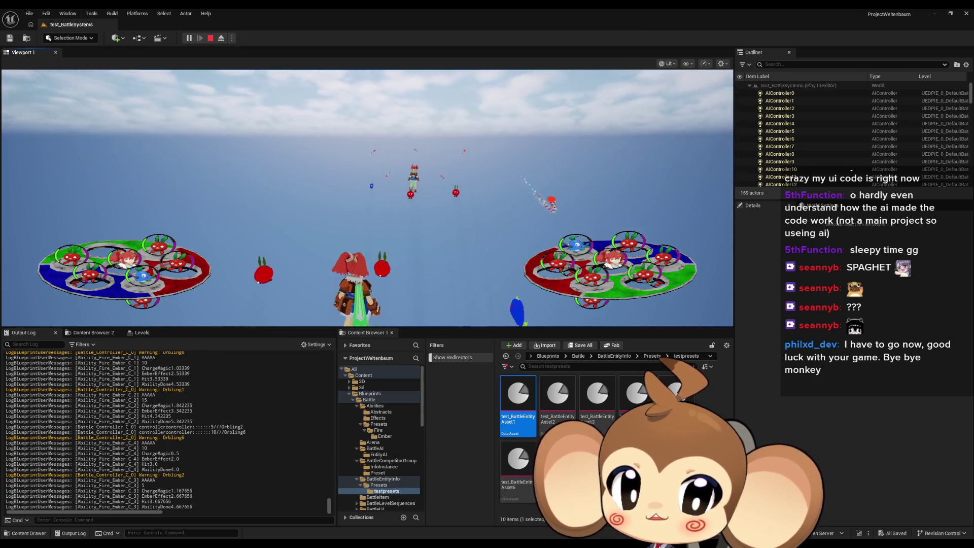
{"action": "mouse_move", "coordinate": [400, 509]}
{"action": "mouse_move", "coordinate": [367, 509]}
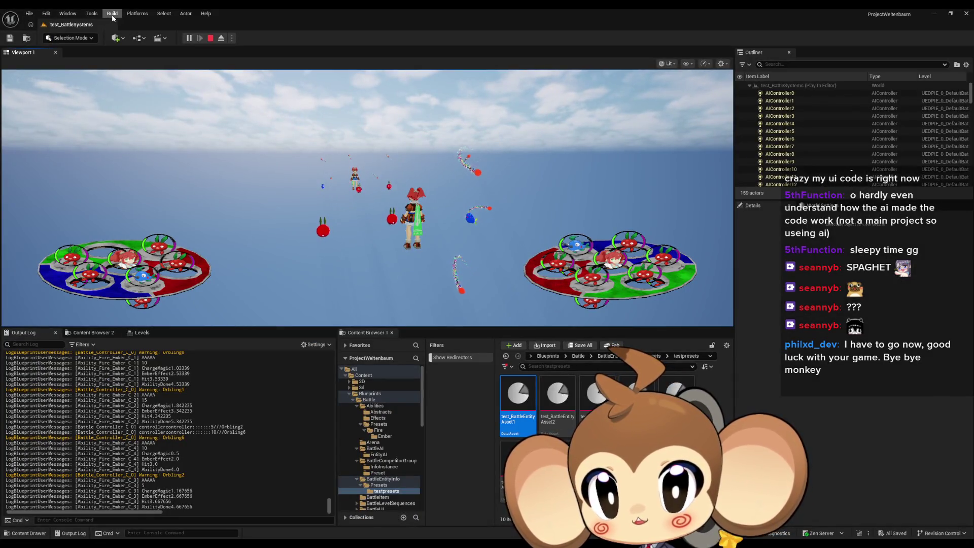
{"action": "left_click", "coordinate": [112, 13]}
{"action": "mouse_move", "coordinate": [147, 14]}
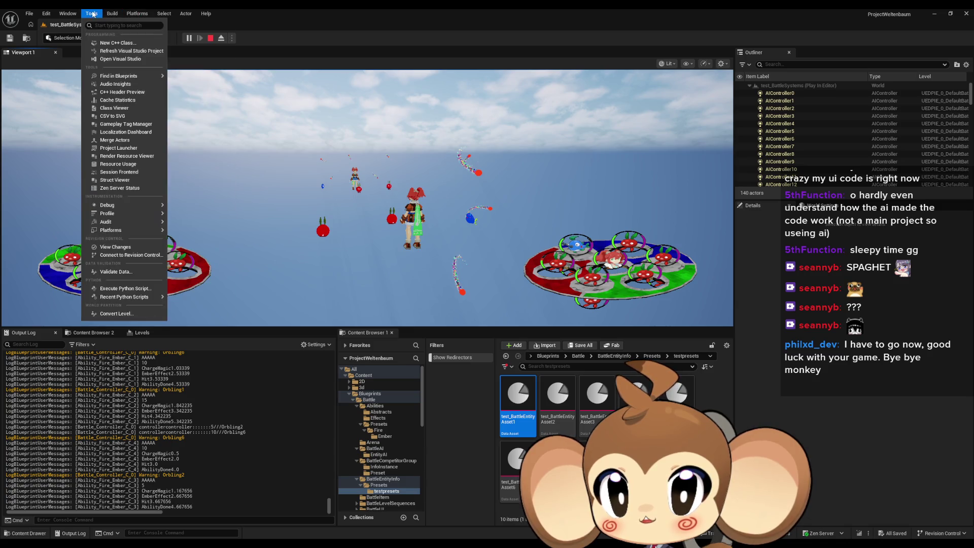
{"action": "mouse_move", "coordinate": [111, 13]}
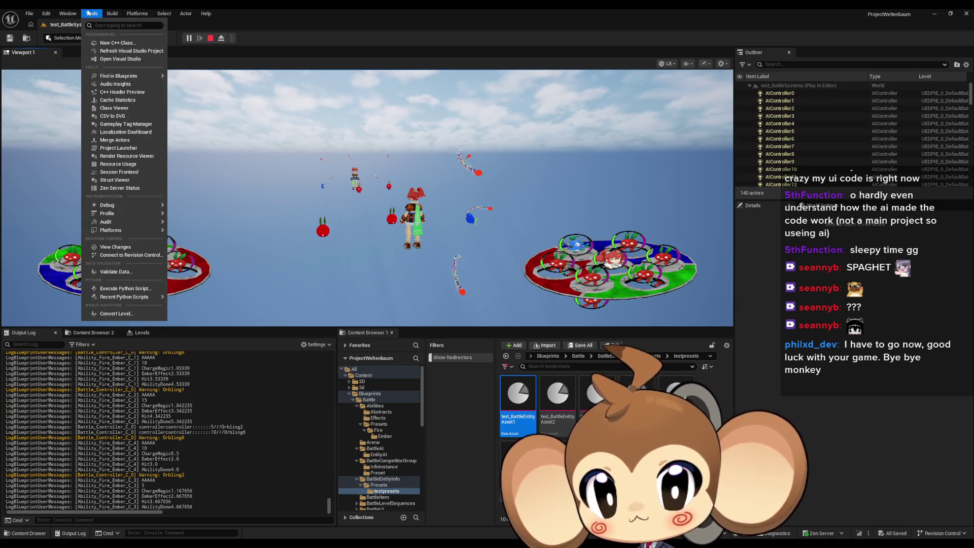
Open the Blueprint Debugger on Battle_Controller and expand the Battle_Controller0 instance and Self.
{"action": "mouse_move", "coordinate": [137, 204]}
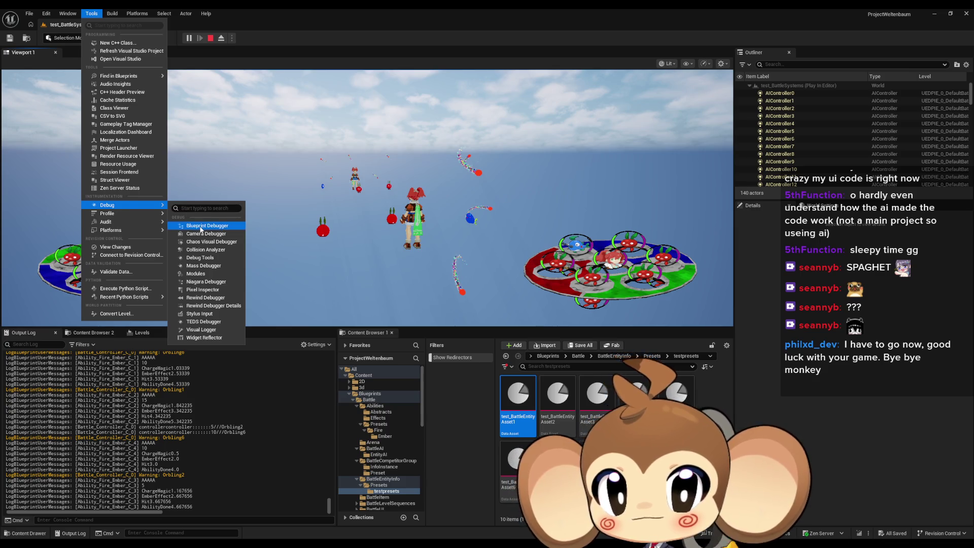
{"action": "left_click", "coordinate": [201, 226]}
{"action": "left_click", "coordinate": [68, 68]}
{"action": "type", "text": "ba"}
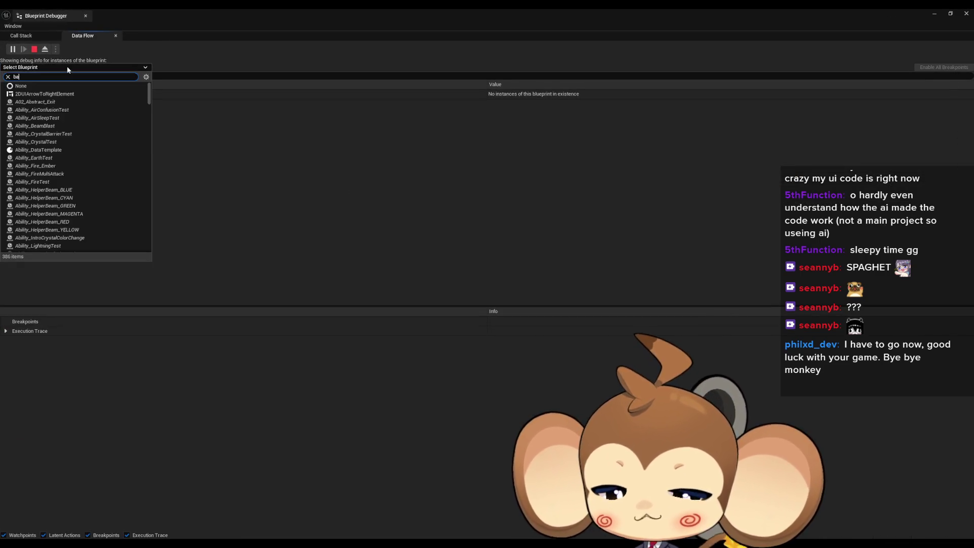
{"action": "type", "text": "tt cont"}
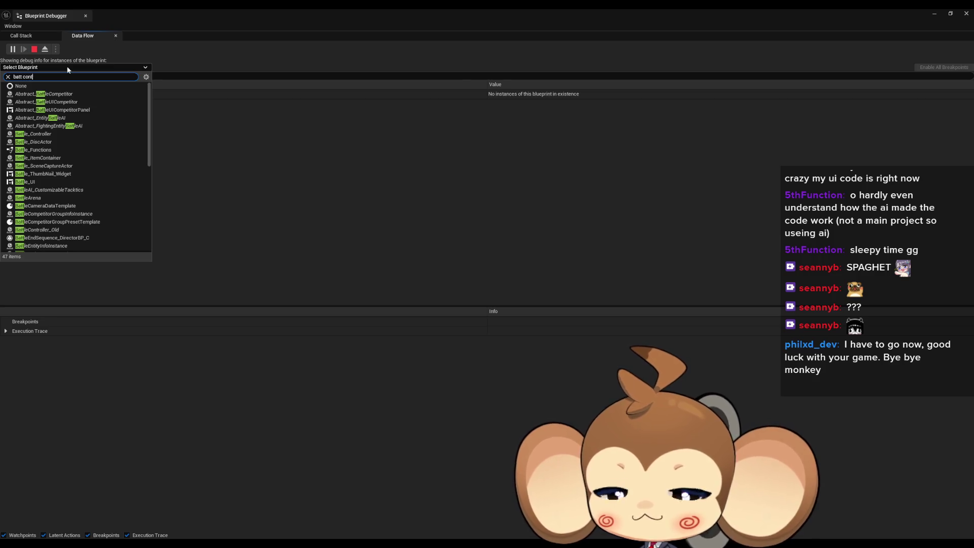
{"action": "left_click", "coordinate": [58, 97]}
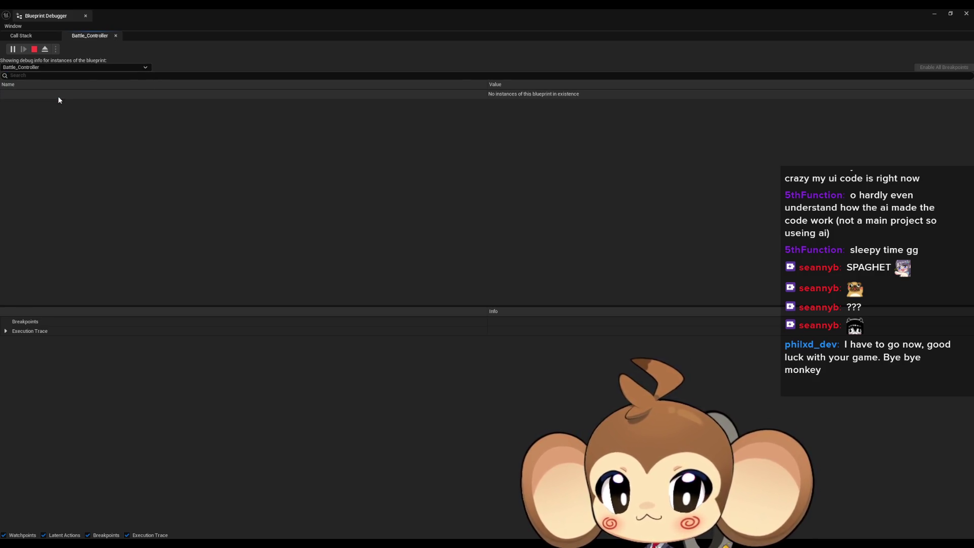
{"action": "left_click", "coordinate": [6, 94]}
{"action": "left_click", "coordinate": [12, 104]}
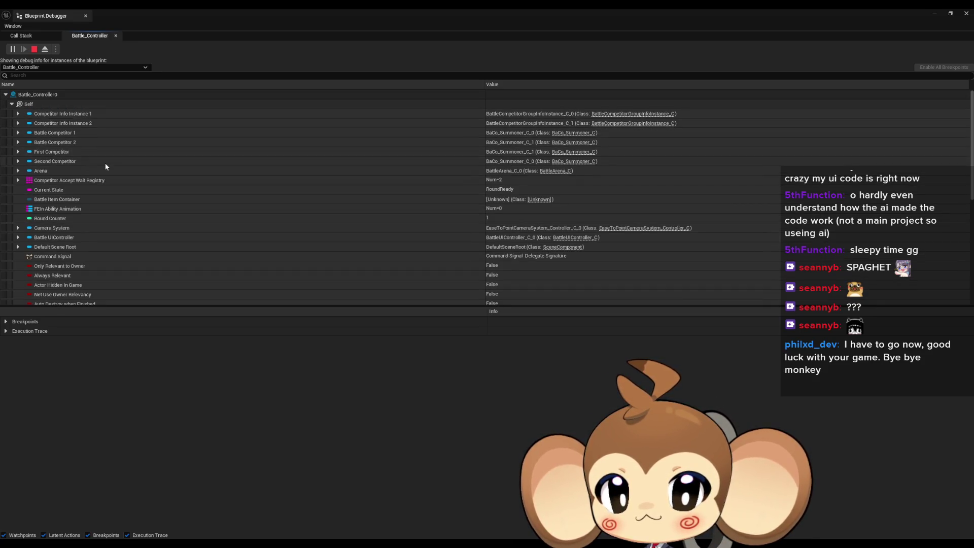
Check the FEIn Ability Animation value in the debugger, then stop the play session.
{"action": "scroll", "coordinate": [105, 163], "scroll_direction": "down", "scroll_amount": 3}
{"action": "scroll", "coordinate": [105, 167], "scroll_direction": "down", "scroll_amount": 8}
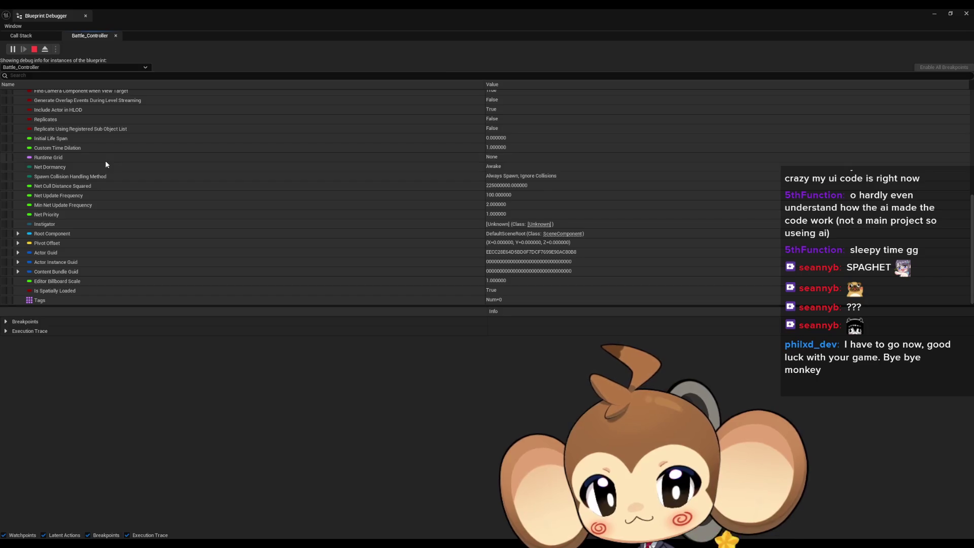
{"action": "scroll", "coordinate": [112, 183], "scroll_direction": "up", "scroll_amount": 8}
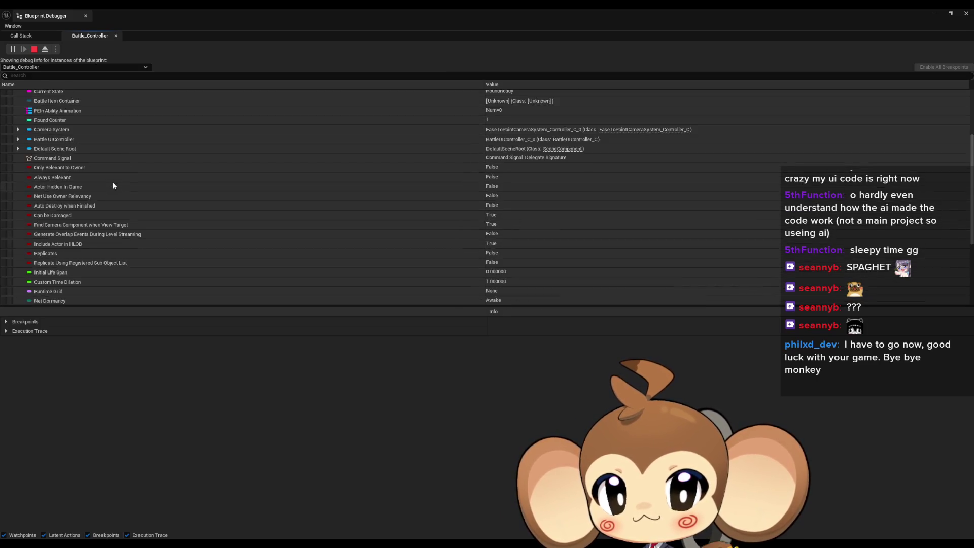
{"action": "scroll", "coordinate": [112, 183], "scroll_direction": "up", "scroll_amount": 2}
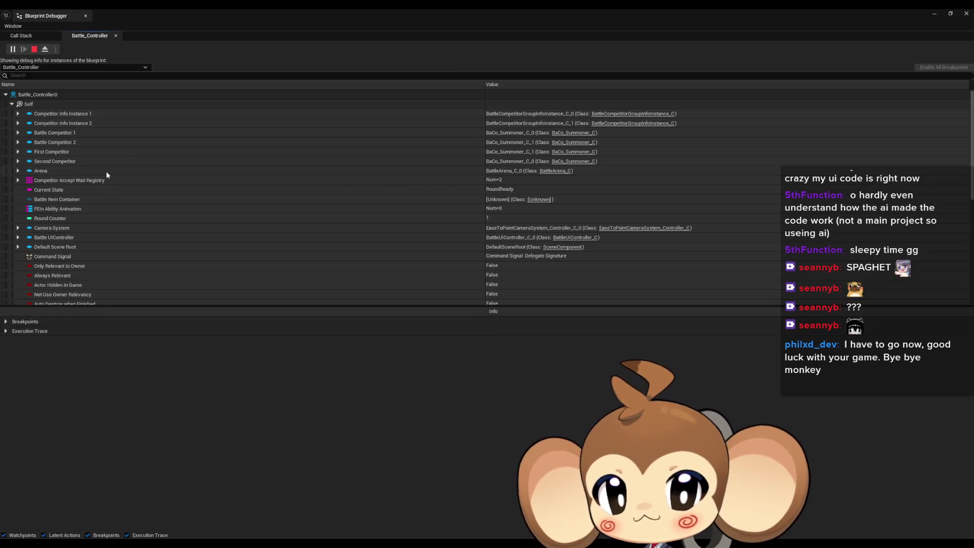
{"action": "mouse_move", "coordinate": [404, 528]}
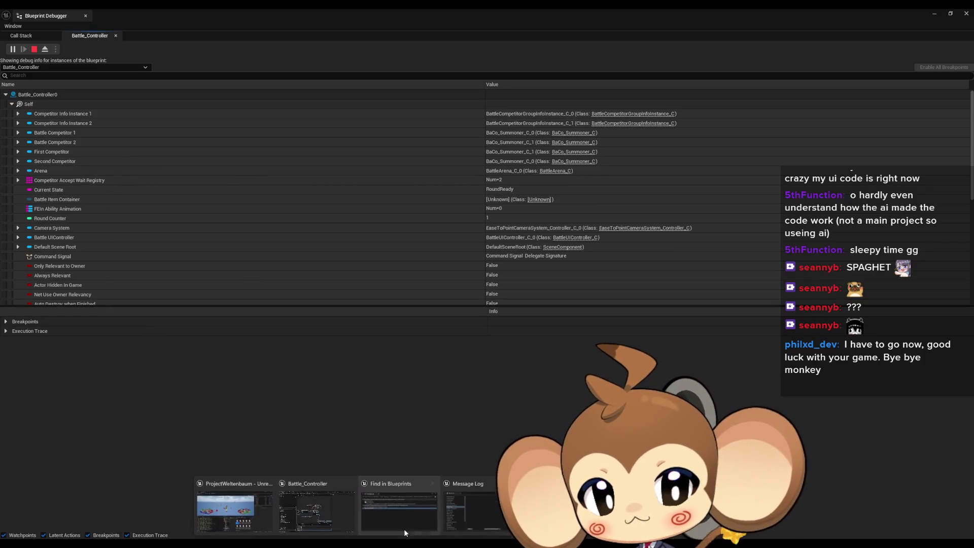
{"action": "mouse_move", "coordinate": [327, 504]}
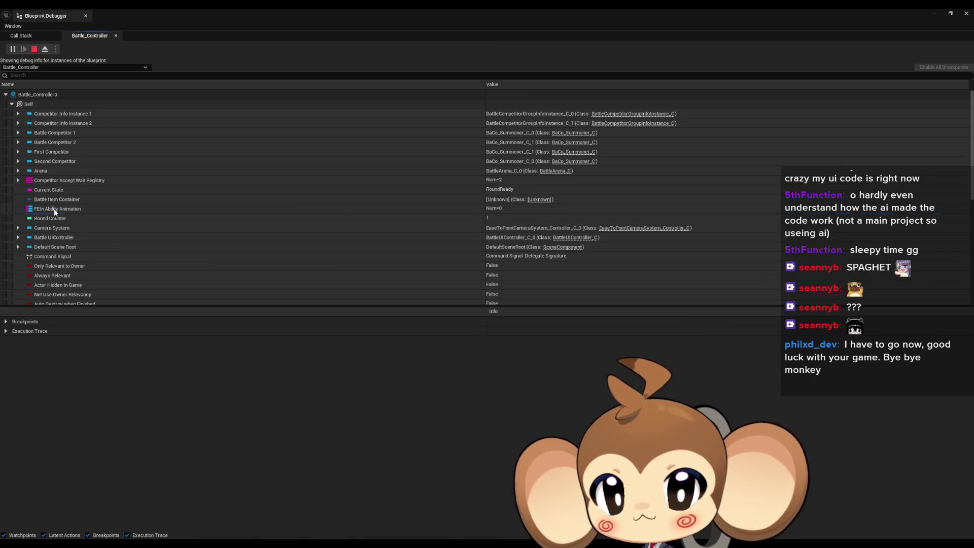
{"action": "left_click", "coordinate": [55, 209]}
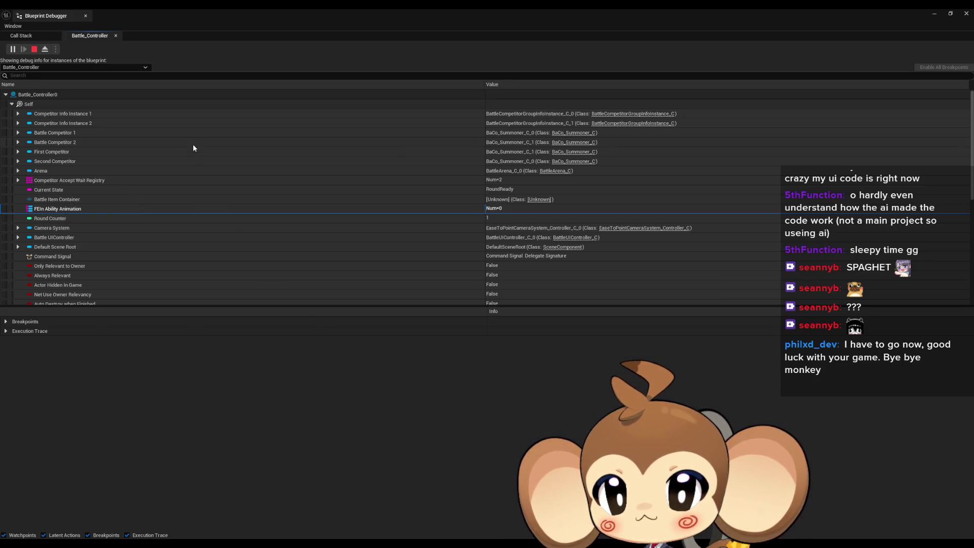
{"action": "left_click", "coordinate": [35, 51]}
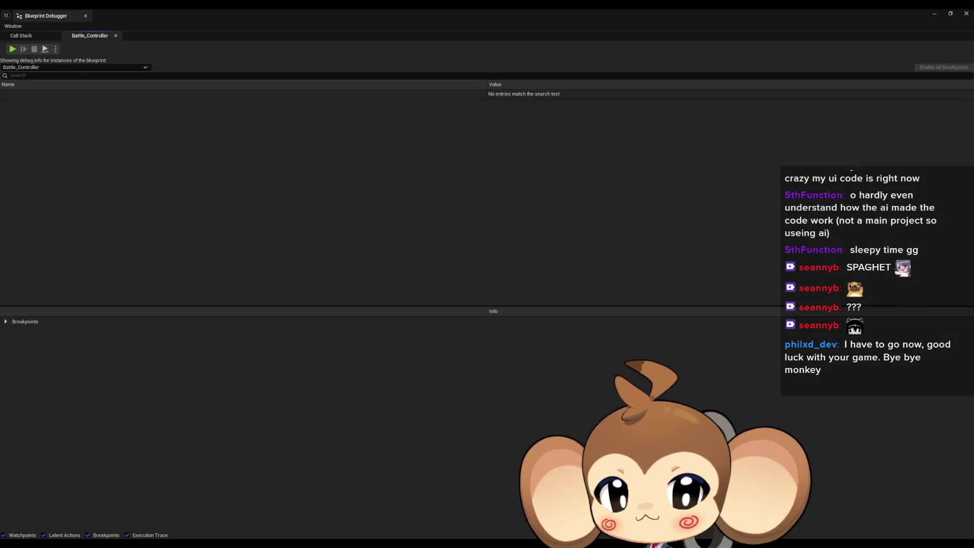
Add a For Each Loop (Map) over a second FEIn Ability Animation getter.
{"action": "left_click", "coordinate": [324, 502]}
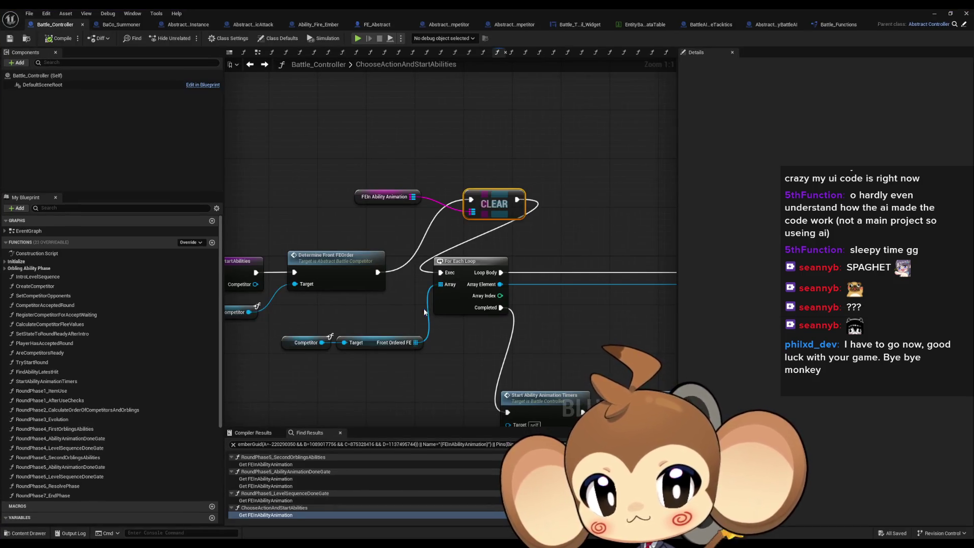
{"action": "scroll", "coordinate": [425, 312], "scroll_direction": "down", "scroll_amount": 7}
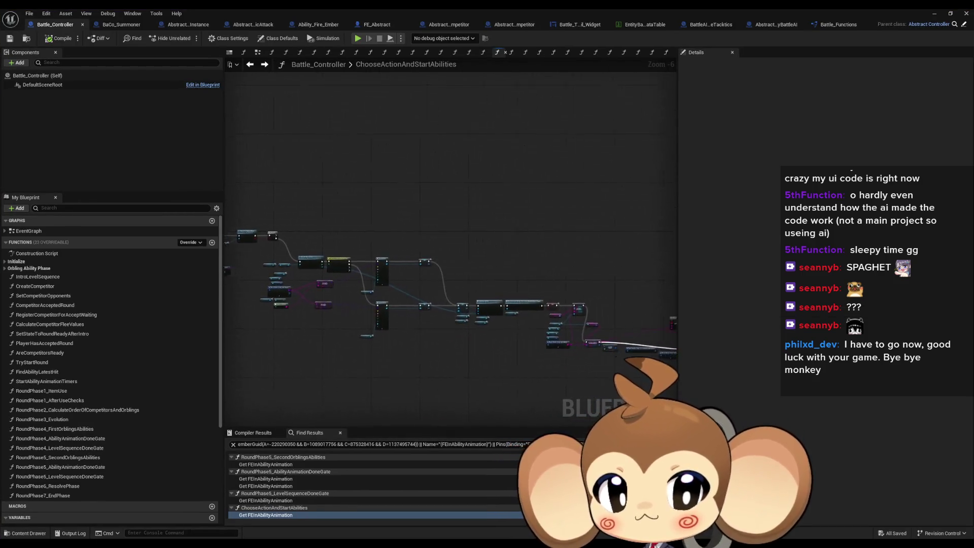
{"action": "scroll", "coordinate": [414, 265], "scroll_direction": "up", "scroll_amount": 4}
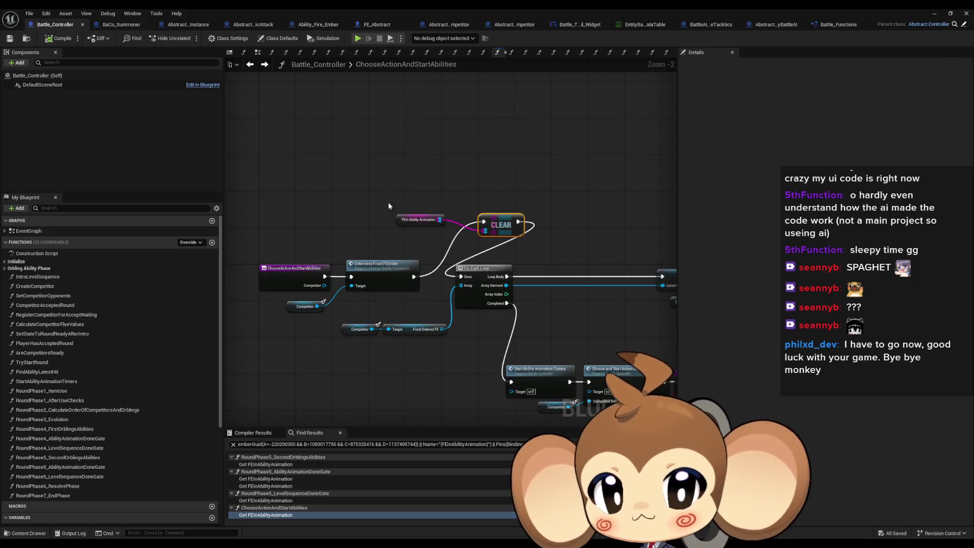
{"action": "left_click", "coordinate": [419, 219]}
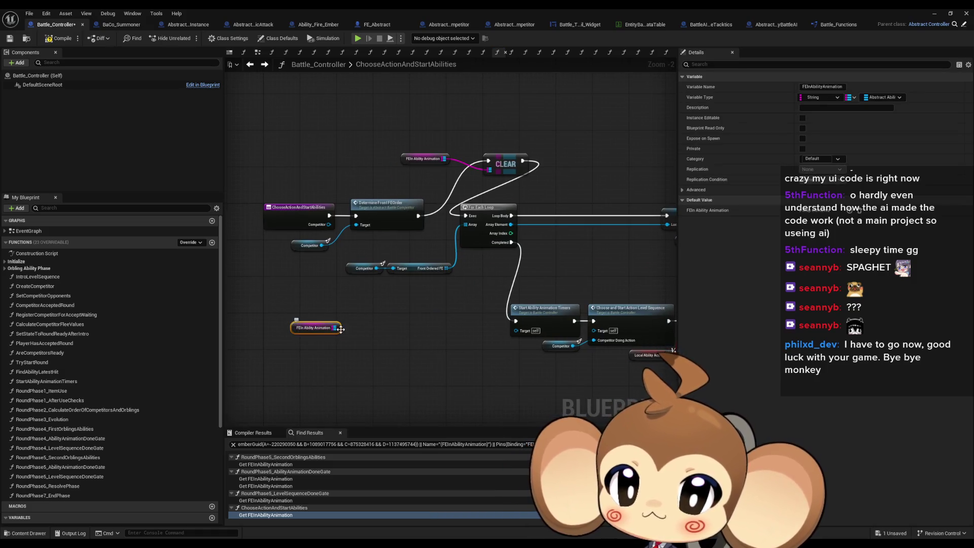
{"action": "left_click", "coordinate": [440, 342]}
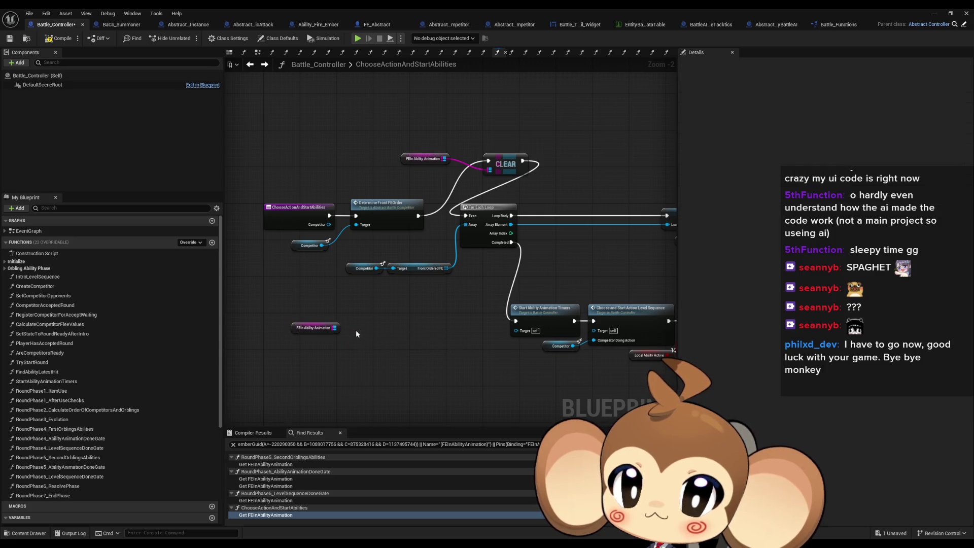
{"action": "mouse_move", "coordinate": [335, 328]}
{"action": "left_mouse_down"}
{"action": "mouse_move", "coordinate": [421, 342]}
{"action": "mouse_move", "coordinate": [451, 332]}
{"action": "mouse_move", "coordinate": [452, 343]}
{"action": "left_mouse_up"}
{"action": "type", "text": "for each"}
{"action": "key", "text": "Return"}
{"action": "type", "text": "print"}
{"action": "key", "text": "Return"}
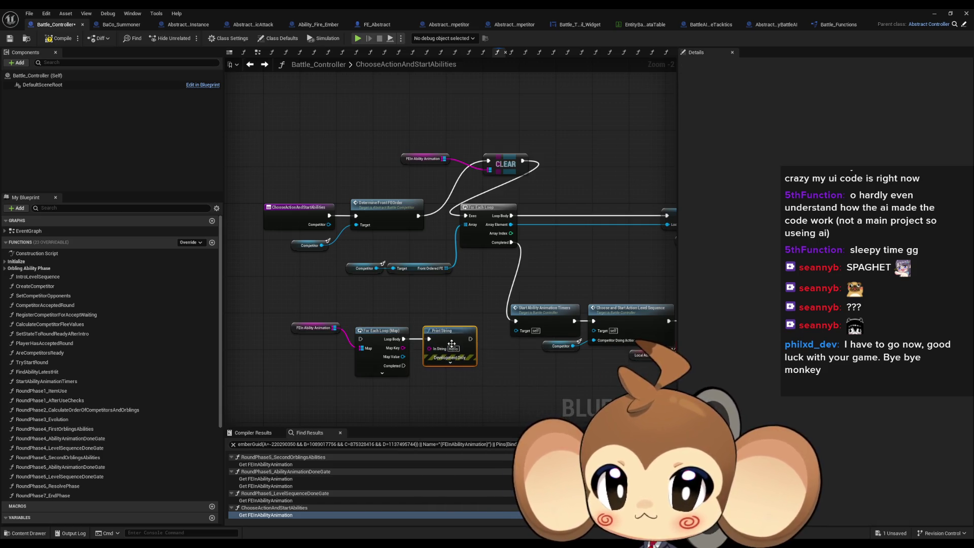
{"action": "key", "text": "Delete"}
After the map loop completes, print 'end' and wire it into Start Ability Animation Timers.
{"action": "left_click_drag", "start_coordinate": [403, 365], "coordinate": [418, 387]}
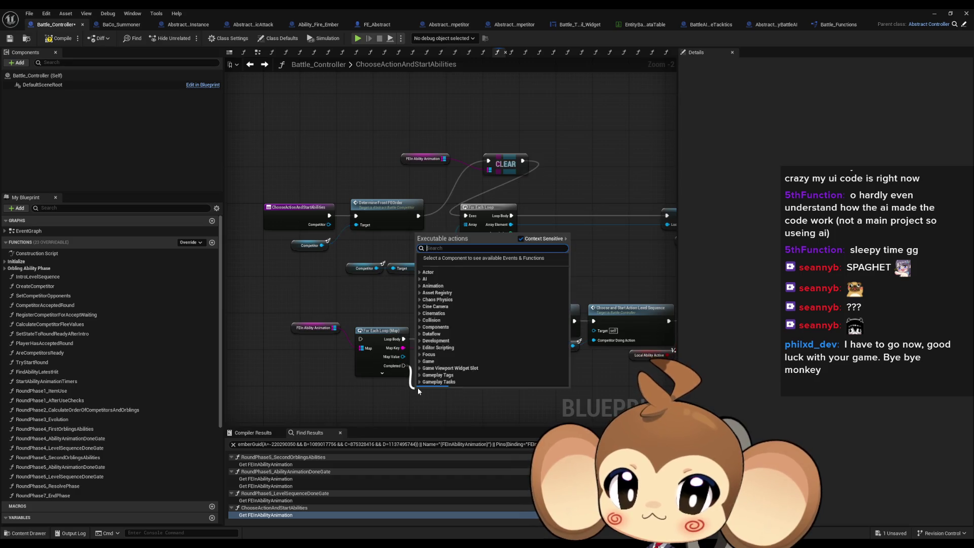
{"action": "type", "text": "print"}
{"action": "key", "text": "Return"}
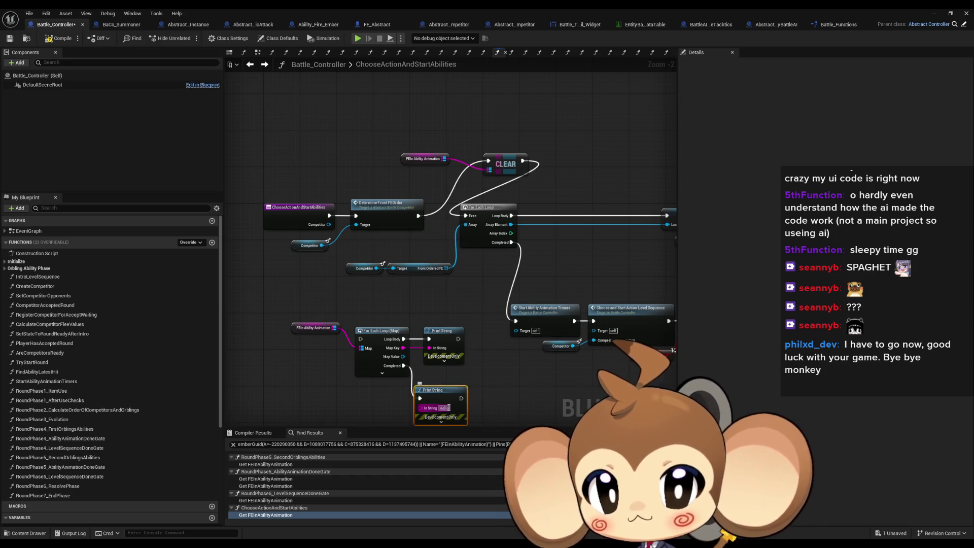
{"action": "left_click", "coordinate": [444, 408]}
{"action": "type", "text": "end"}
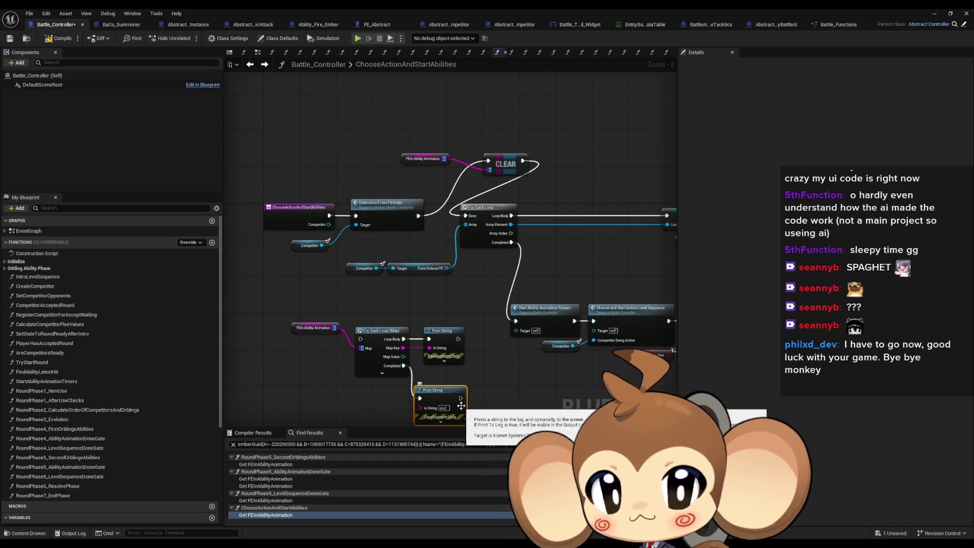
{"action": "left_click_drag", "start_coordinate": [458, 401], "coordinate": [472, 380]}
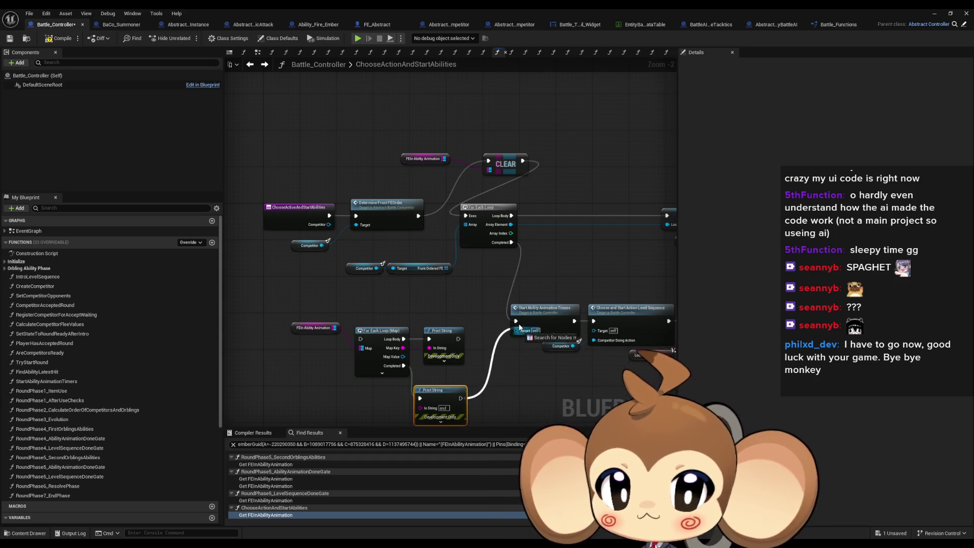
{"action": "left_click_drag", "start_coordinate": [518, 326], "coordinate": [517, 321]}
{"action": "mouse_move", "coordinate": [512, 242]}
{"action": "left_mouse_down"}
{"action": "mouse_move", "coordinate": [357, 355]}
{"action": "mouse_move", "coordinate": [360, 339]}
{"action": "left_mouse_up"}
{"action": "left_click", "coordinate": [934, 12]}
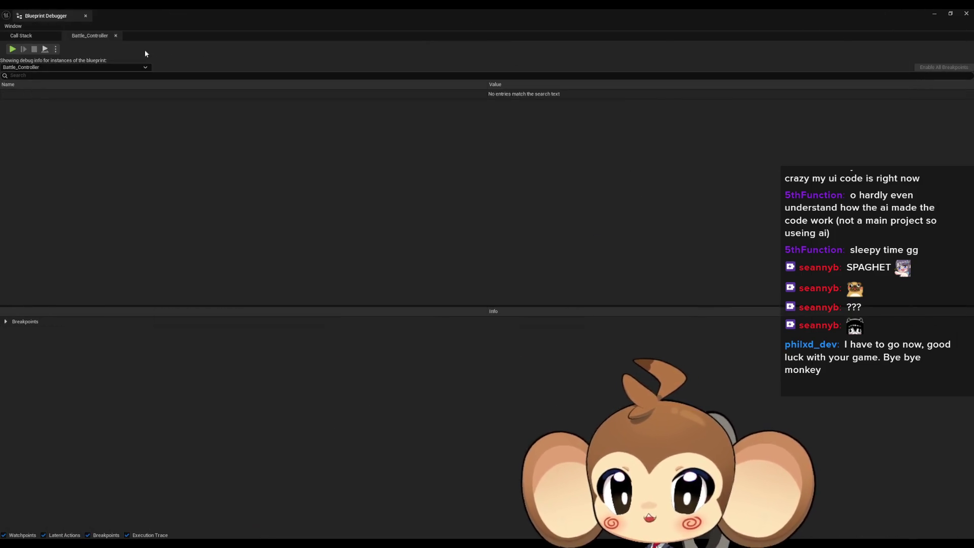
Close the Blueprint Debugger, play-test with Alt+P, read the Orbling and 'end' log lines, then stop.
{"action": "left_click", "coordinate": [85, 16]}
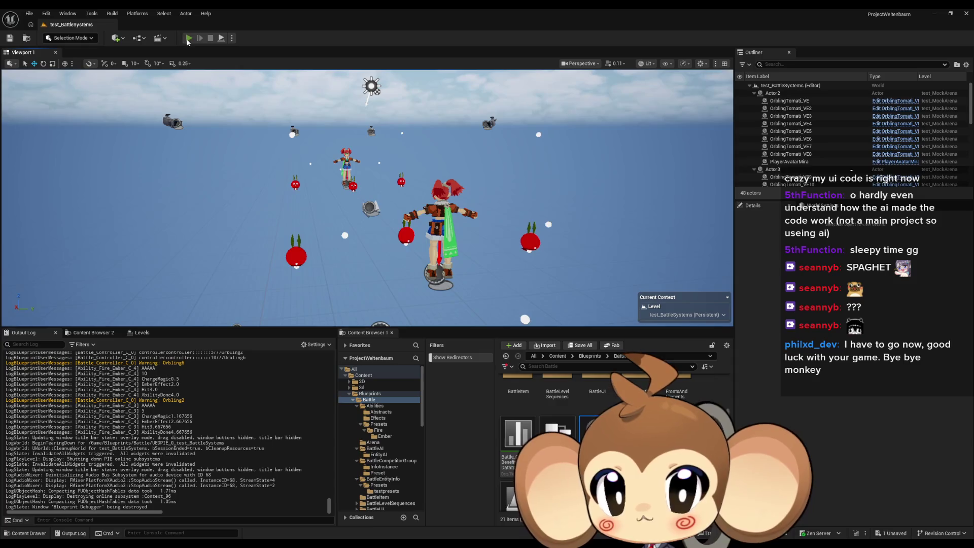
{"action": "key", "text": "alt+p"}
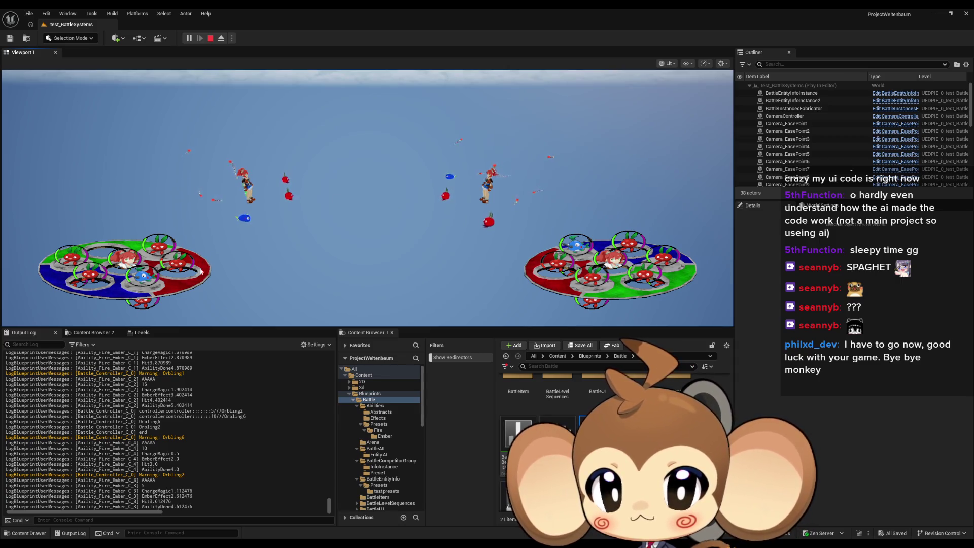
{"action": "left_click_drag", "start_coordinate": [171, 429], "coordinate": [146, 423]}
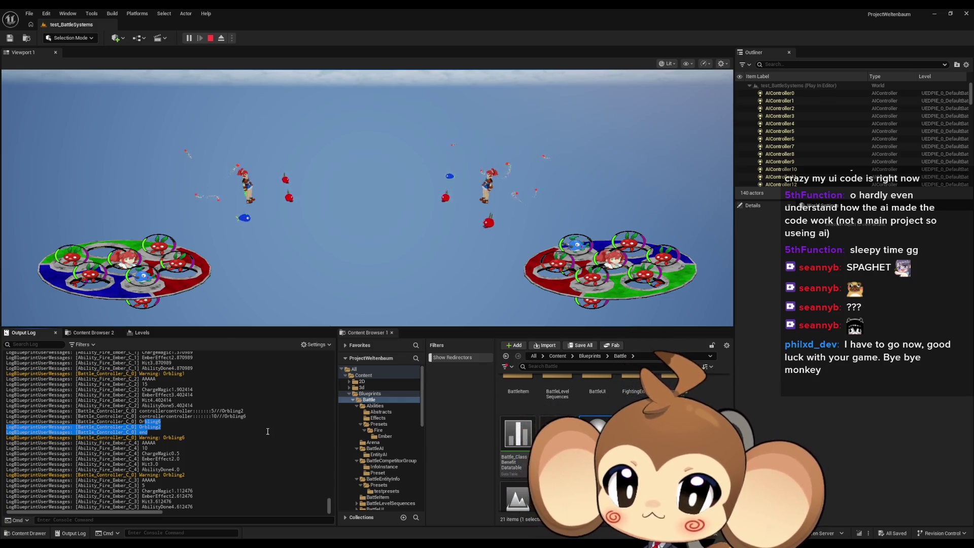
{"action": "left_click", "coordinate": [212, 411]}
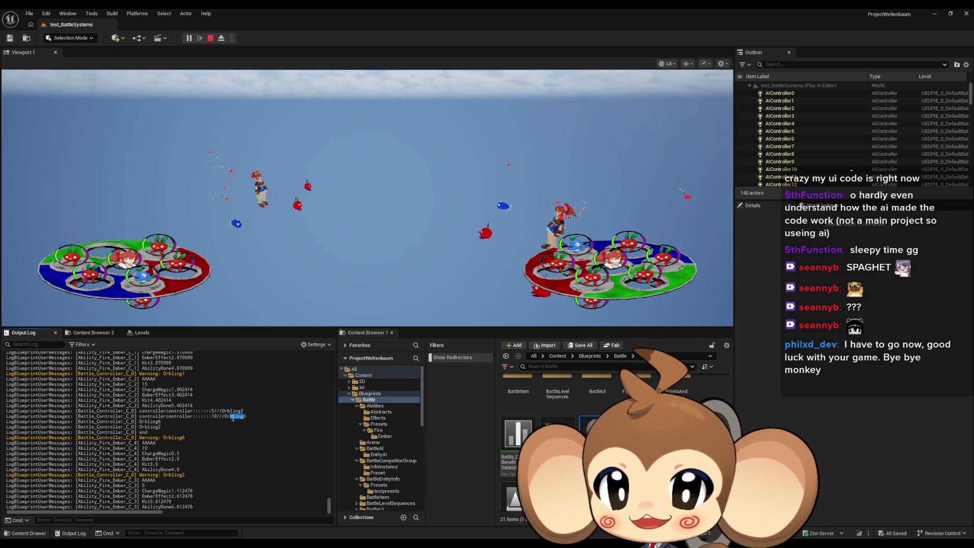
{"action": "left_click_drag", "start_coordinate": [246, 415], "coordinate": [163, 420]}
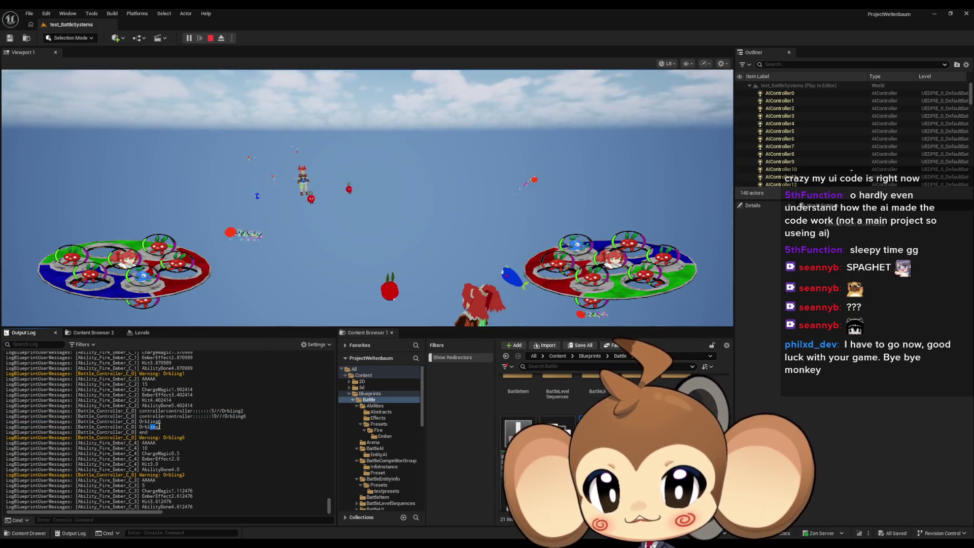
{"action": "left_click", "coordinate": [194, 47]}
{"action": "key", "text": "Escape"}
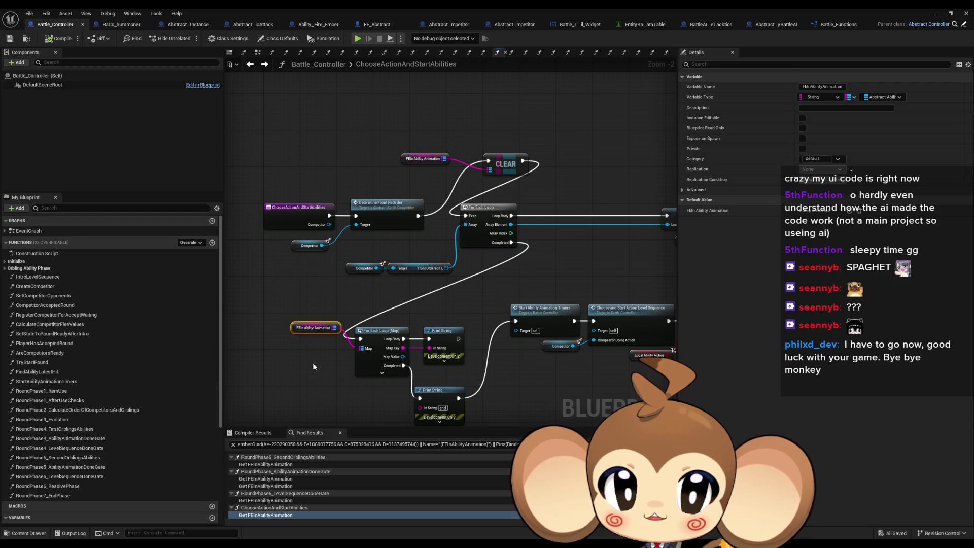
Add a String array variable FEAbilityOrder and move it above RoundCounter in the list.
{"action": "scroll", "coordinate": [477, 305], "scroll_direction": "down", "scroll_amount": 2}
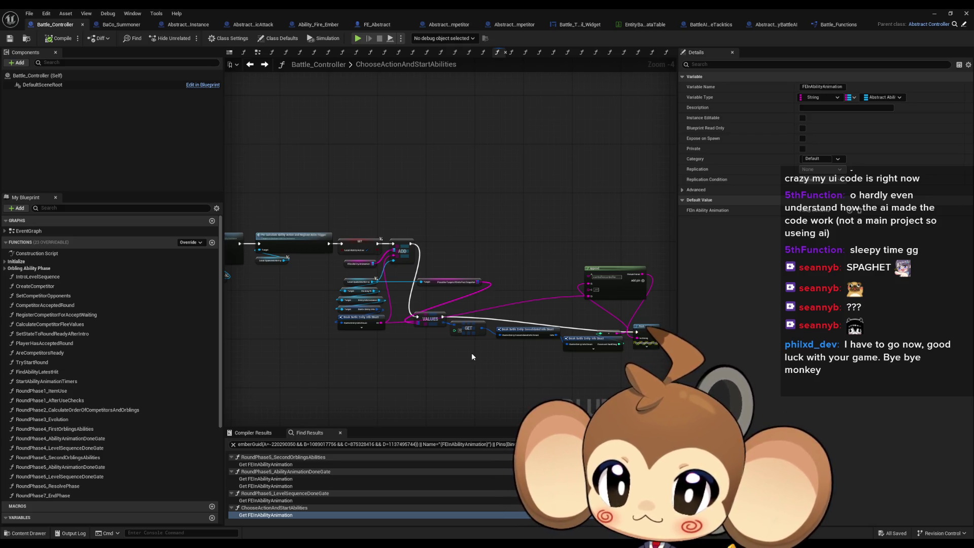
{"action": "scroll", "coordinate": [153, 414], "scroll_direction": "down", "scroll_amount": 5}
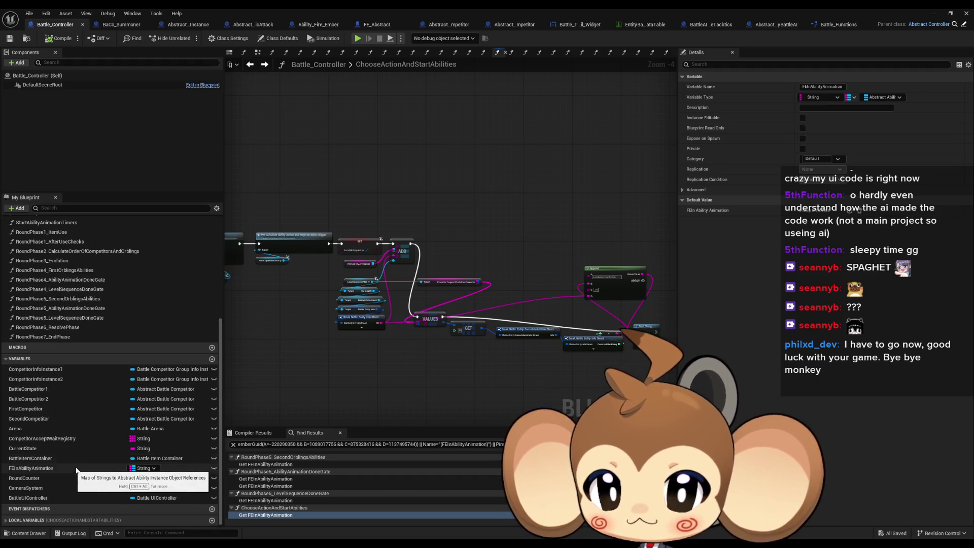
{"action": "left_click", "coordinate": [212, 359]}
{"action": "type", "text": "FEAbilityOrder"}
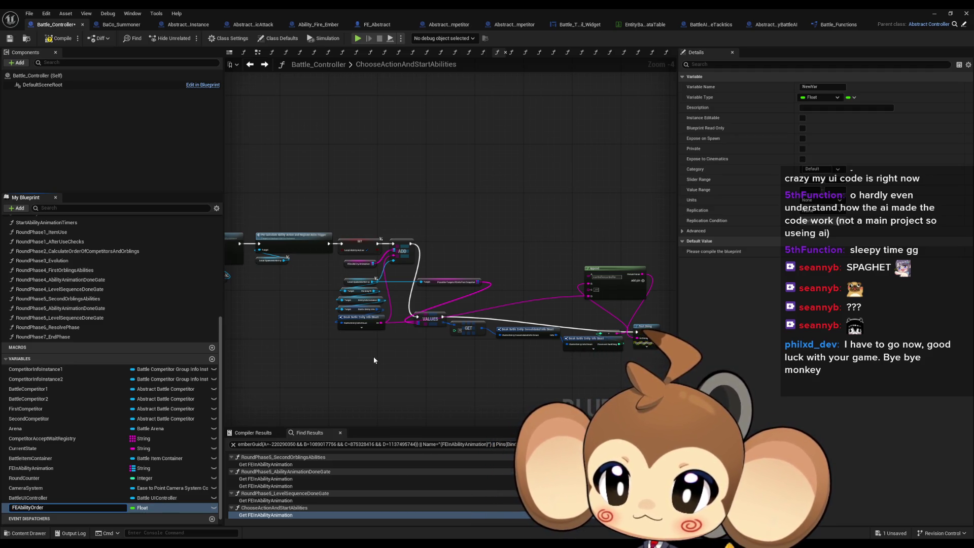
{"action": "key", "text": "Return"}
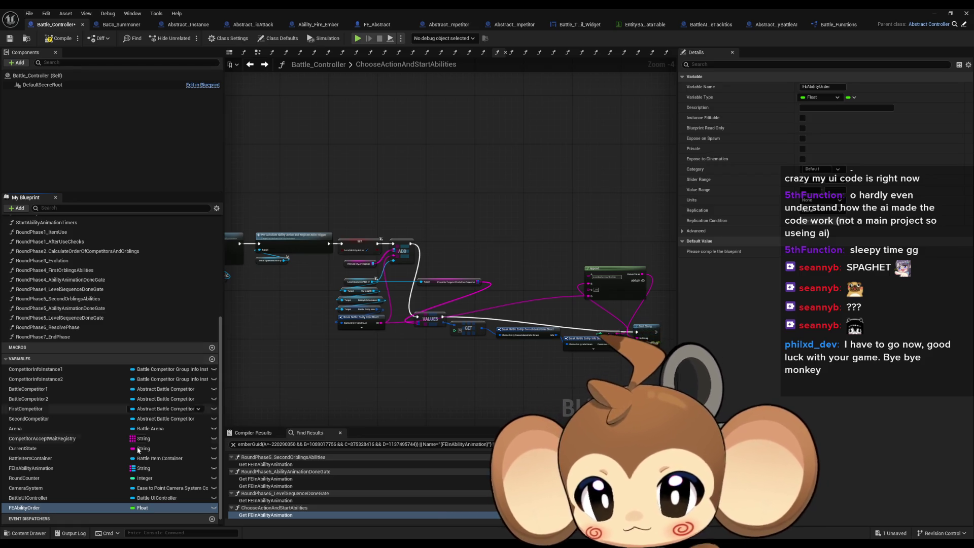
{"action": "left_click", "coordinate": [143, 507]}
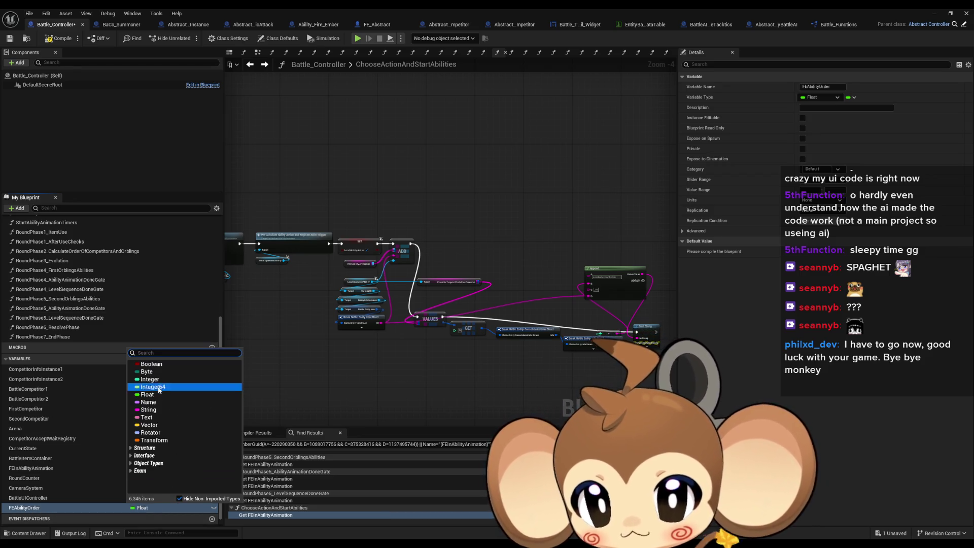
{"action": "left_click", "coordinate": [149, 409]}
{"action": "left_click", "coordinate": [851, 98]}
{"action": "left_click", "coordinate": [848, 118]}
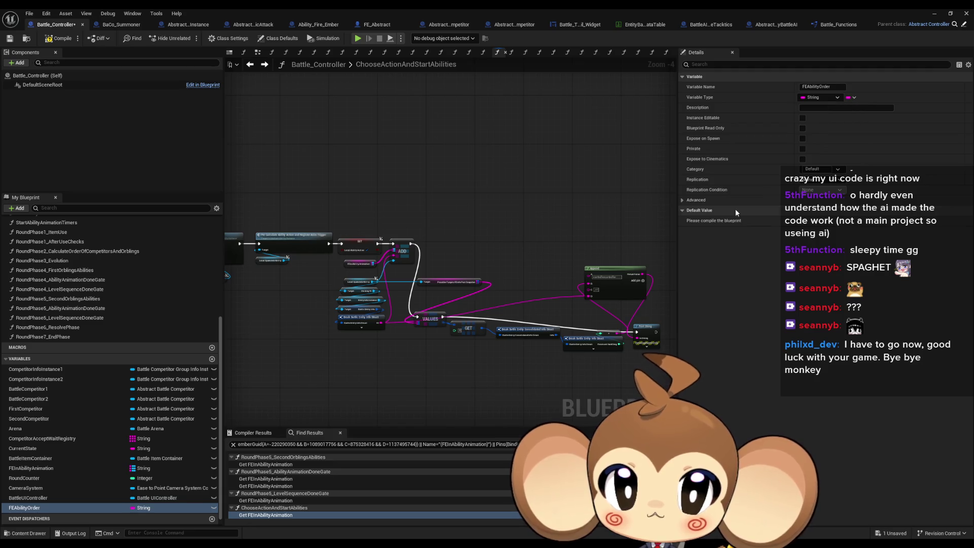
{"action": "mouse_move", "coordinate": [50, 491]}
{"action": "left_mouse_down"}
{"action": "mouse_move", "coordinate": [23, 459]}
{"action": "mouse_move", "coordinate": [51, 494]}
{"action": "mouse_move", "coordinate": [35, 488]}
{"action": "left_mouse_up"}
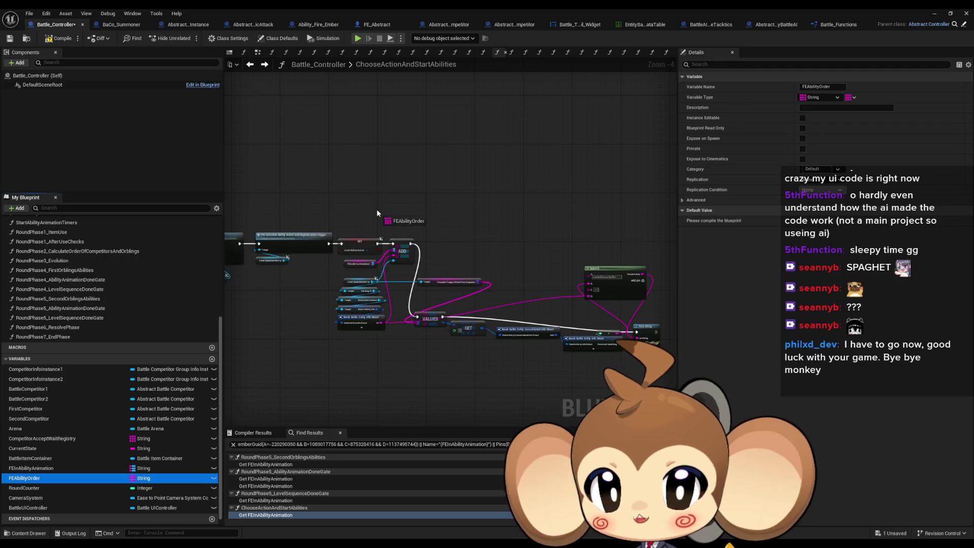
Add an FEAbilityOrder getter and an ADD node that takes each ability's ID.
{"action": "left_click_drag", "start_coordinate": [377, 213], "coordinate": [438, 254]}
{"action": "left_click", "coordinate": [412, 228]}
{"action": "scroll", "coordinate": [405, 237], "scroll_direction": "up", "scroll_amount": 4}
{"action": "left_click", "coordinate": [466, 336]}
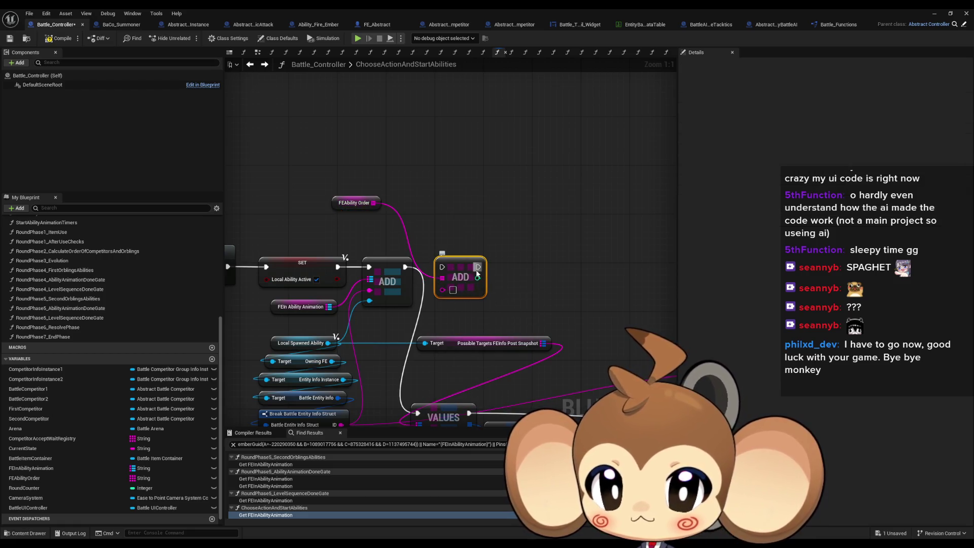
{"action": "mouse_move", "coordinate": [341, 424]}
{"action": "left_mouse_down"}
{"action": "mouse_move", "coordinate": [385, 330]}
{"action": "mouse_move", "coordinate": [436, 269]}
{"action": "mouse_move", "coordinate": [404, 247]}
{"action": "mouse_move", "coordinate": [447, 244]}
{"action": "left_mouse_up"}
{"action": "left_click_drag", "start_coordinate": [349, 184], "coordinate": [373, 287]}
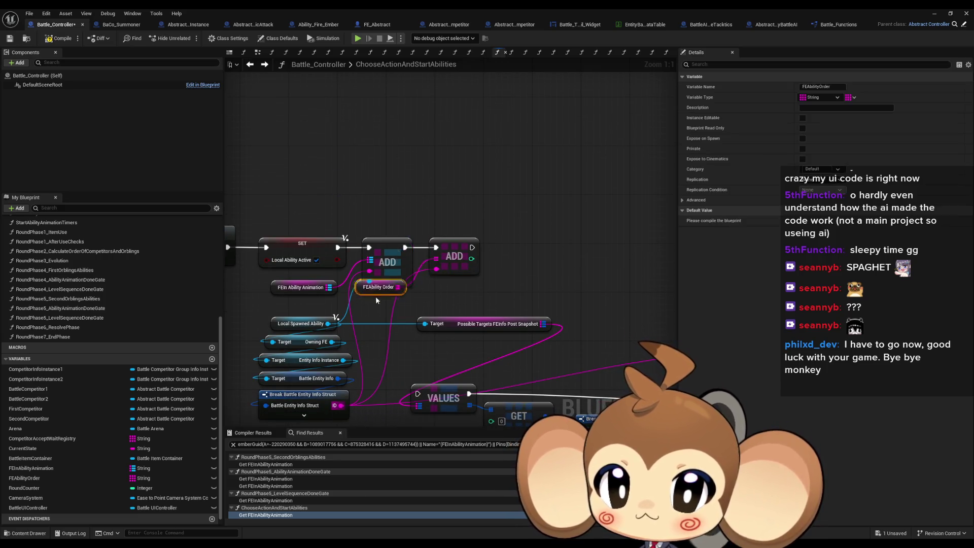
{"action": "scroll", "coordinate": [526, 303], "scroll_direction": "down", "scroll_amount": 2}
{"action": "mouse_move", "coordinate": [526, 303]}
{"action": "left_mouse_down"}
{"action": "mouse_move", "coordinate": [436, 232]}
{"action": "mouse_move", "coordinate": [409, 186]}
{"action": "mouse_move", "coordinate": [285, 183]}
{"action": "mouse_move", "coordinate": [385, 235]}
{"action": "mouse_move", "coordinate": [466, 237]}
{"action": "left_mouse_up"}
Add a CLEAR node on FEAbilityOrder that runs after Determine Front FEOrder.
{"action": "scroll", "coordinate": [466, 238], "scroll_direction": "down", "scroll_amount": 1}
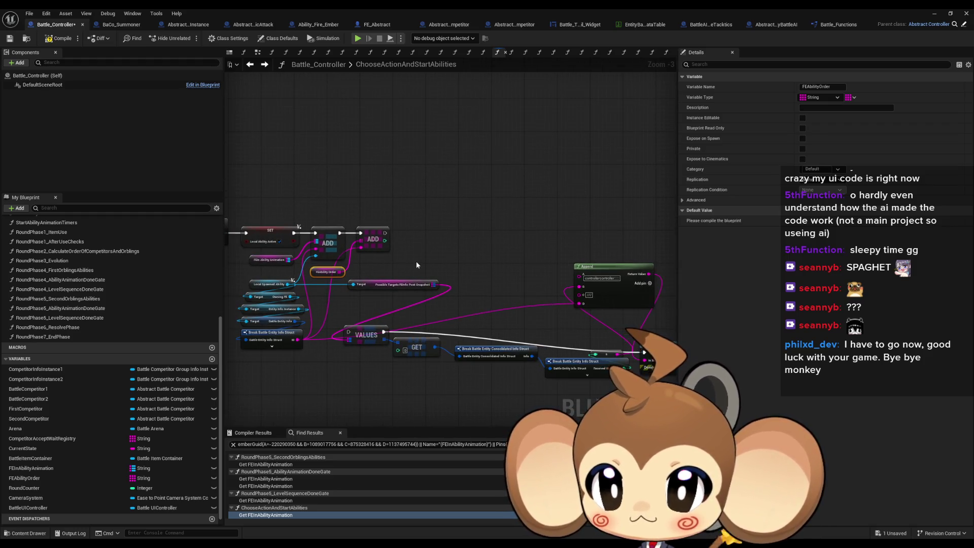
{"action": "scroll", "coordinate": [411, 260], "scroll_direction": "down", "scroll_amount": 1}
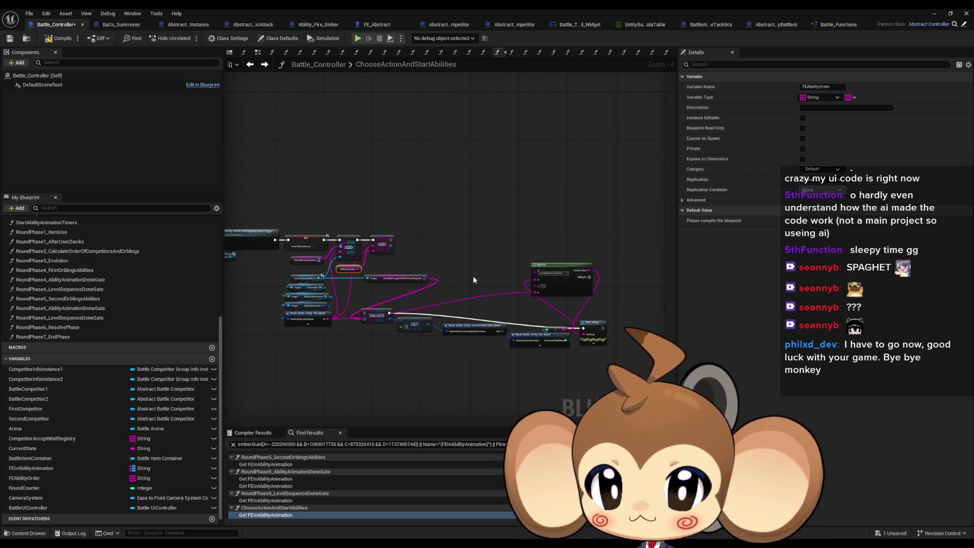
{"action": "left_click", "coordinate": [350, 285]}
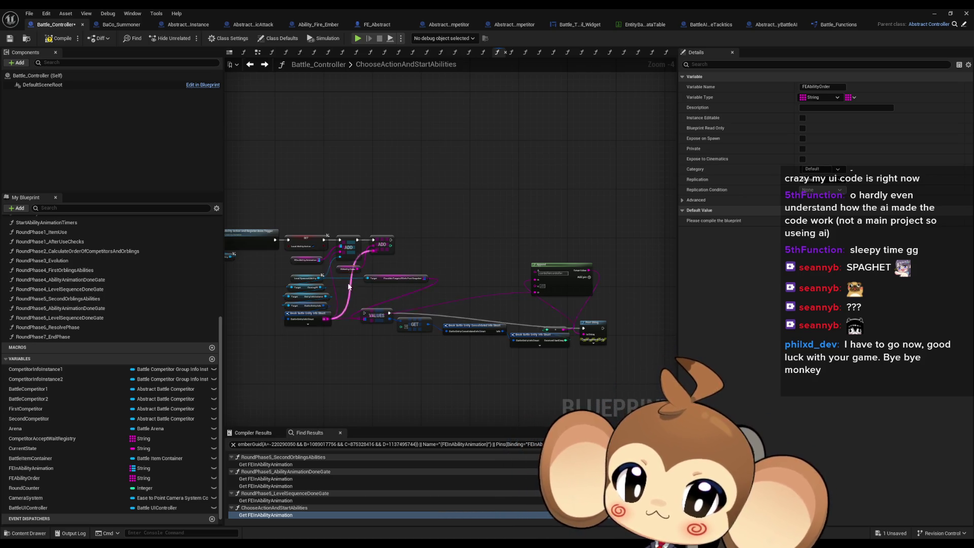
{"action": "scroll", "coordinate": [352, 294], "scroll_direction": "down", "scroll_amount": 4}
{"action": "left_click_drag", "start_coordinate": [355, 297], "coordinate": [521, 303]}
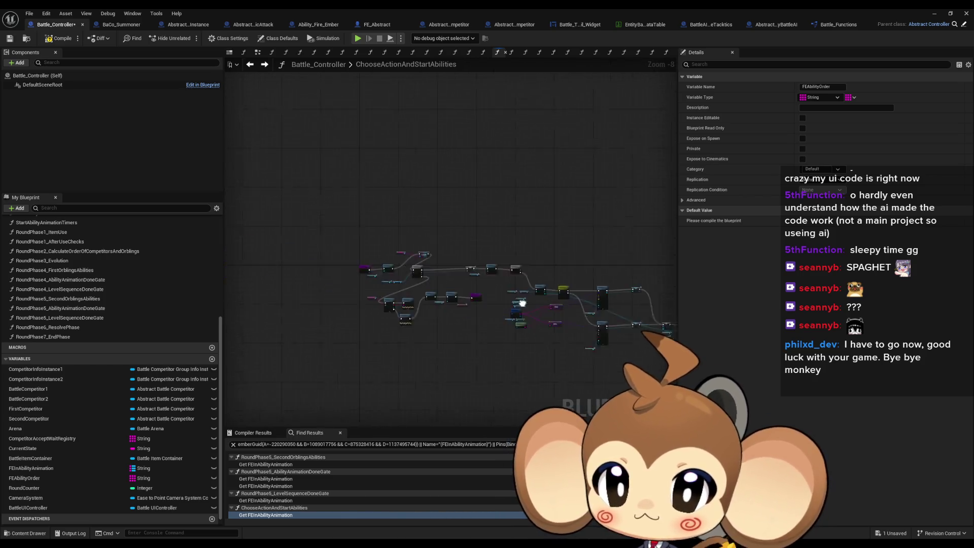
{"action": "scroll", "coordinate": [522, 303], "scroll_direction": "up", "scroll_amount": 7}
{"action": "mouse_move", "coordinate": [391, 204]}
{"action": "left_mouse_down"}
{"action": "mouse_move", "coordinate": [456, 226]}
{"action": "mouse_move", "coordinate": [416, 264]}
{"action": "mouse_move", "coordinate": [370, 254]}
{"action": "left_mouse_up"}
{"action": "type", "text": "clear"}
{"action": "key", "text": "Return"}
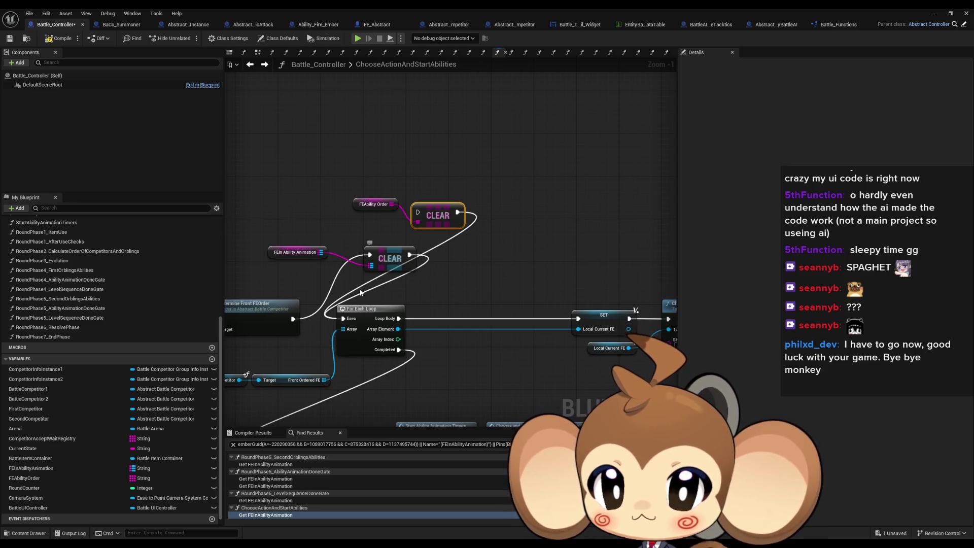
{"action": "left_click_drag", "start_coordinate": [417, 212], "coordinate": [293, 318]}
Replace the old FEIn Ability Animation CLEAR with the new one and open StartAbilityAnimationTimers.
{"action": "left_click", "coordinate": [364, 270]}
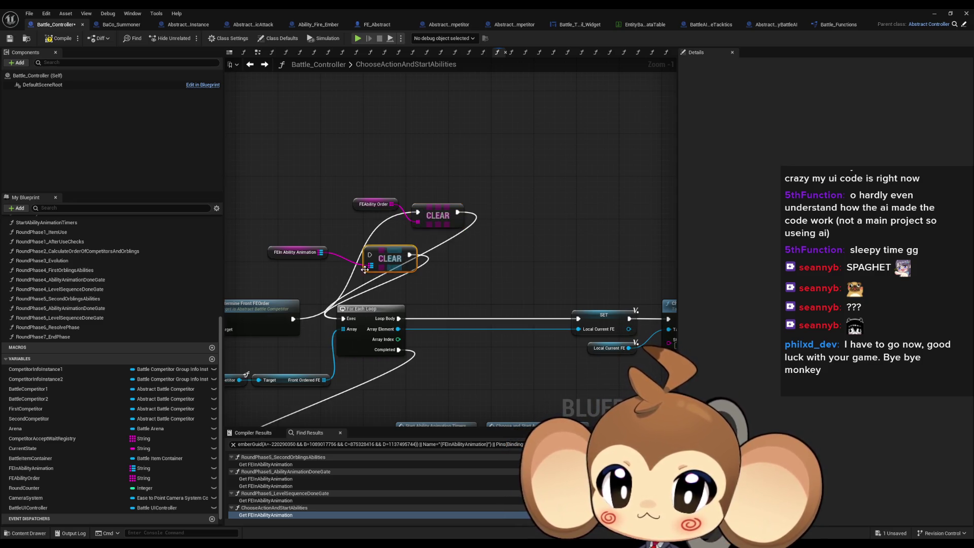
{"action": "key", "text": "Delete"}
{"action": "left_click", "coordinate": [298, 252]}
{"action": "key", "text": "Delete"}
{"action": "left_click_drag", "start_coordinate": [373, 189], "coordinate": [472, 233]}
{"action": "mouse_move", "coordinate": [437, 215]}
{"action": "left_mouse_down"}
{"action": "mouse_move", "coordinate": [358, 241]}
{"action": "mouse_move", "coordinate": [375, 252]}
{"action": "mouse_move", "coordinate": [370, 125]}
{"action": "left_mouse_up"}
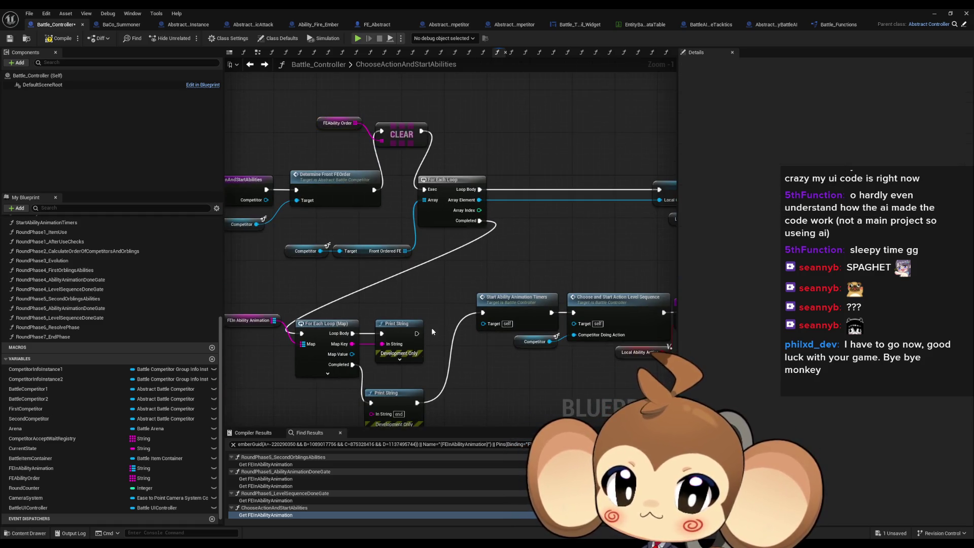
{"action": "left_click", "coordinate": [514, 306]}
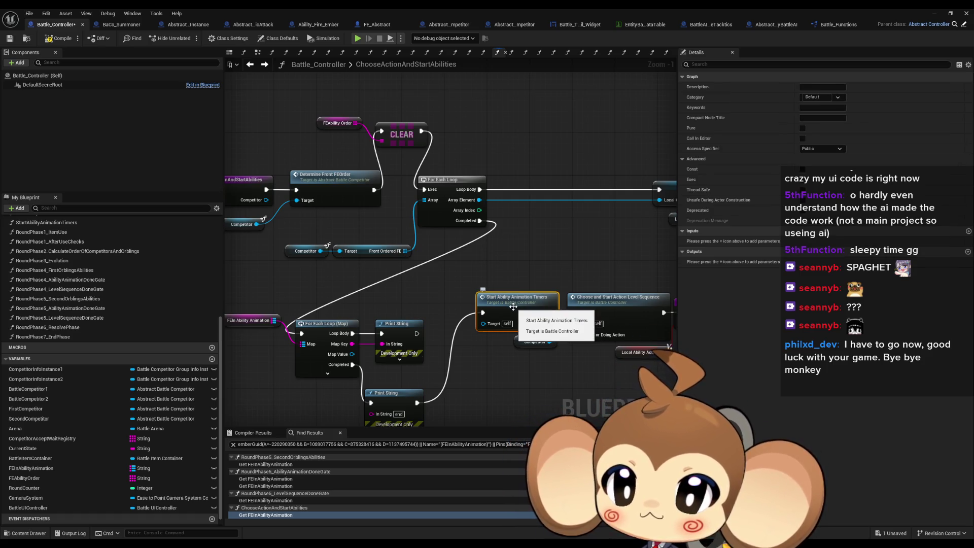
{"action": "double_click", "coordinate": [513, 307]}
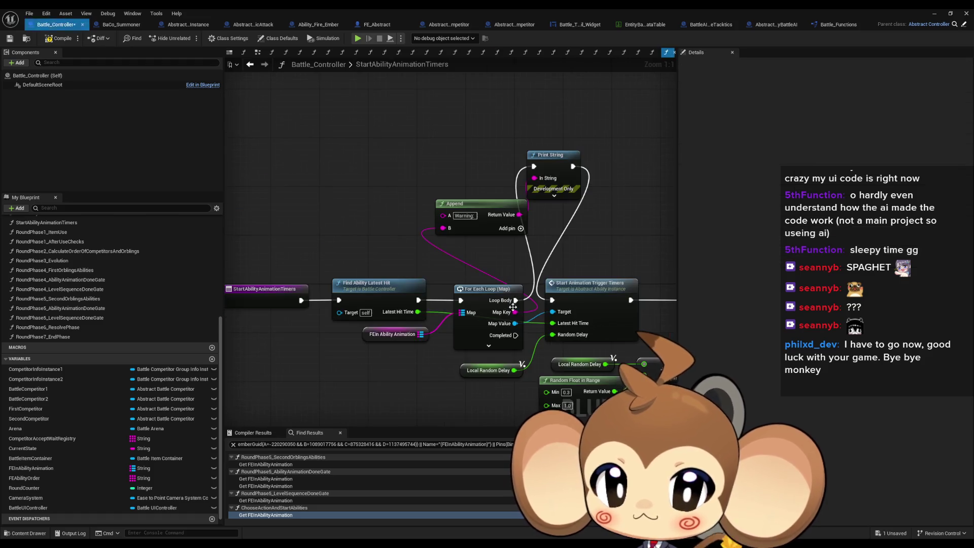
Create a For Each Loop over FEAbilityOrder and duplicate the FEIn Ability Animation getter.
{"action": "mouse_move", "coordinate": [24, 477]}
{"action": "left_mouse_down"}
{"action": "mouse_move", "coordinate": [272, 159]}
{"action": "mouse_move", "coordinate": [335, 147]}
{"action": "mouse_move", "coordinate": [352, 128]}
{"action": "left_mouse_up"}
{"action": "type", "text": "for each"}
{"action": "left_click", "coordinate": [357, 200]}
{"action": "left_click", "coordinate": [375, 334]}
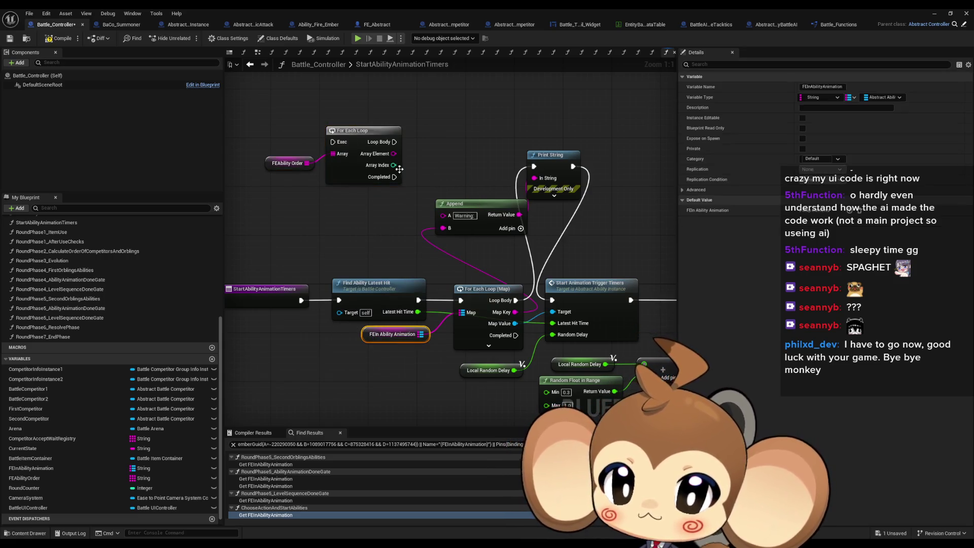
{"action": "key", "text": "ctrl+c"}
{"action": "key", "text": "ctrl+v"}
Add a FIND node on FEIn Ability Animation, keyed by the loop's Array Element.
{"action": "mouse_move", "coordinate": [384, 90]}
{"action": "left_mouse_down"}
{"action": "mouse_move", "coordinate": [422, 97]}
{"action": "mouse_move", "coordinate": [393, 154]}
{"action": "left_mouse_up"}
{"action": "type", "text": "find"}
{"action": "key", "text": "Return"}
{"action": "mouse_move", "coordinate": [457, 116]}
{"action": "left_mouse_down"}
{"action": "mouse_move", "coordinate": [461, 146]}
{"action": "mouse_move", "coordinate": [438, 167]}
{"action": "left_mouse_up"}
{"action": "left_click", "coordinate": [457, 131]}
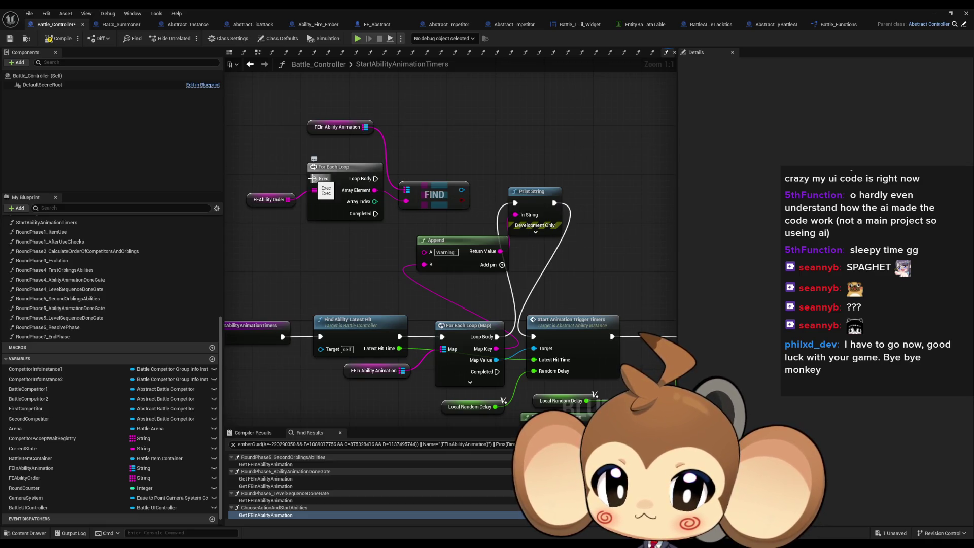
Run the loop after Find Ability Latest Hit, feeding FIND's result into Start Animation Trigger Timers.
{"action": "mouse_move", "coordinate": [312, 178]}
{"action": "left_mouse_down"}
{"action": "mouse_move", "coordinate": [359, 260]}
{"action": "mouse_move", "coordinate": [324, 336]}
{"action": "mouse_move", "coordinate": [399, 336]}
{"action": "left_mouse_up"}
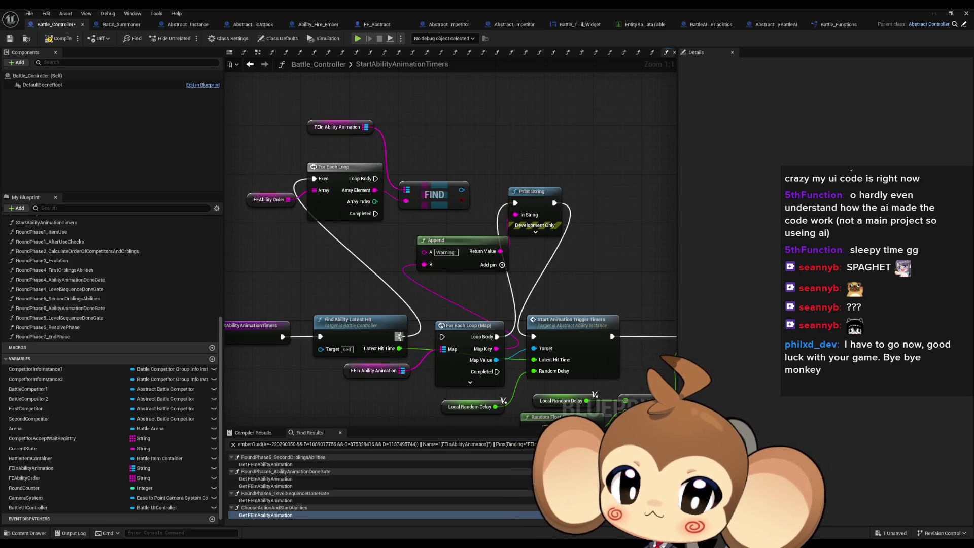
{"action": "left_click_drag", "start_coordinate": [535, 347], "coordinate": [506, 219]}
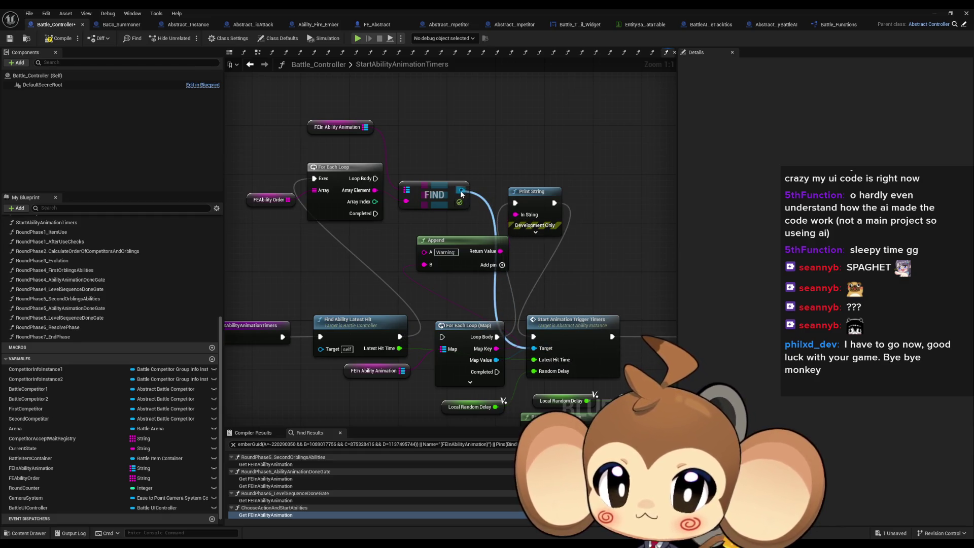
{"action": "left_click_drag", "start_coordinate": [460, 190], "coordinate": [460, 190]}
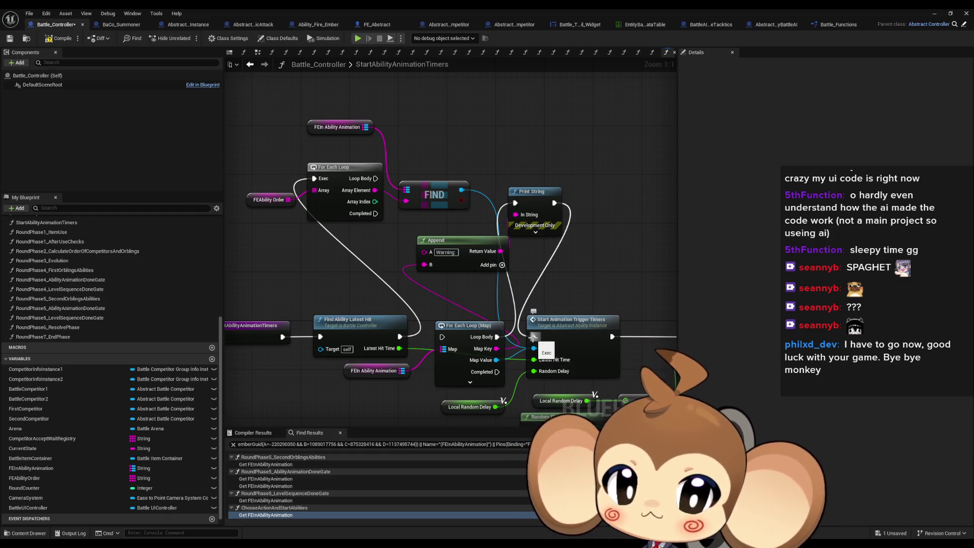
{"action": "mouse_move", "coordinate": [533, 336]}
{"action": "left_mouse_down"}
{"action": "mouse_move", "coordinate": [482, 264]}
{"action": "mouse_move", "coordinate": [375, 178]}
{"action": "left_mouse_up"}
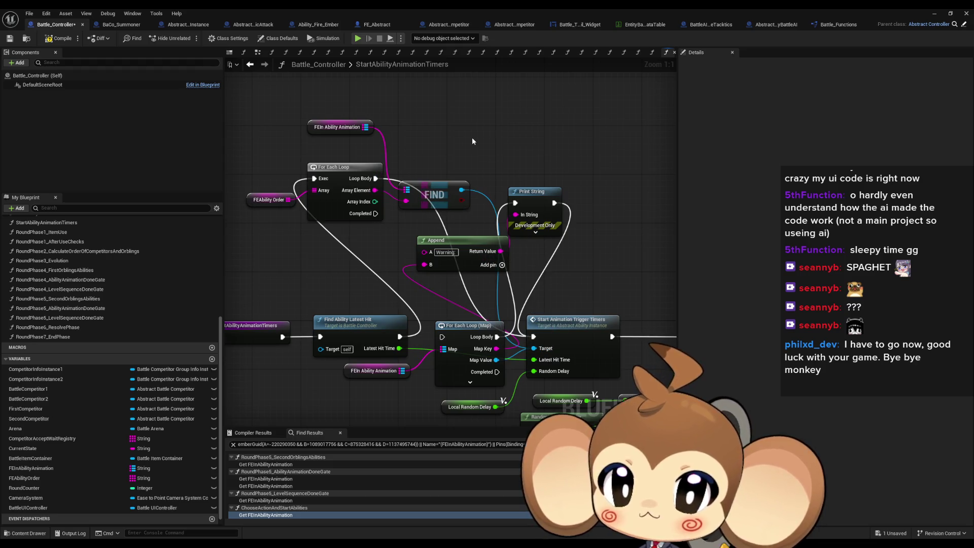
{"action": "left_click", "coordinate": [937, 18]}
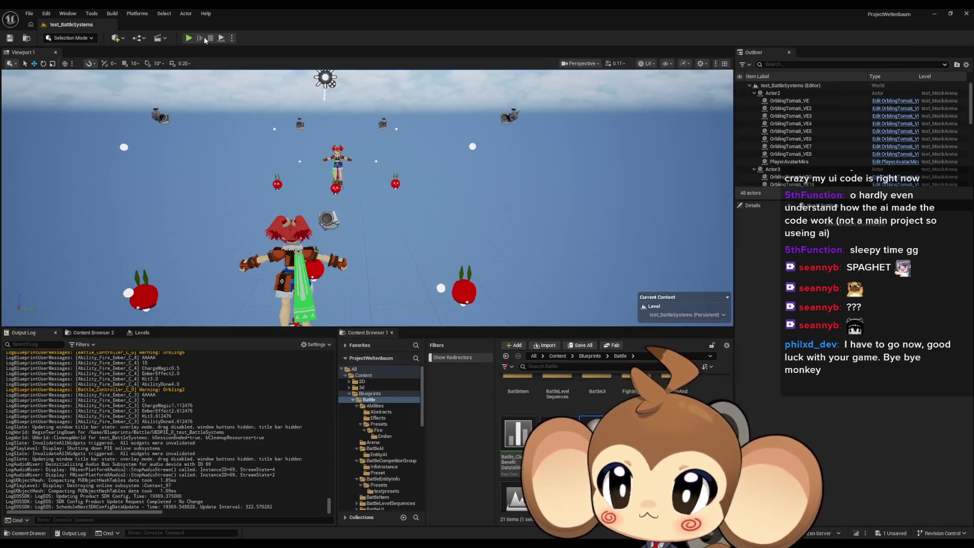
Play-test the battle in test_BattleSystems with Alt+P, then stop the session.
{"action": "key", "text": "alt+p"}
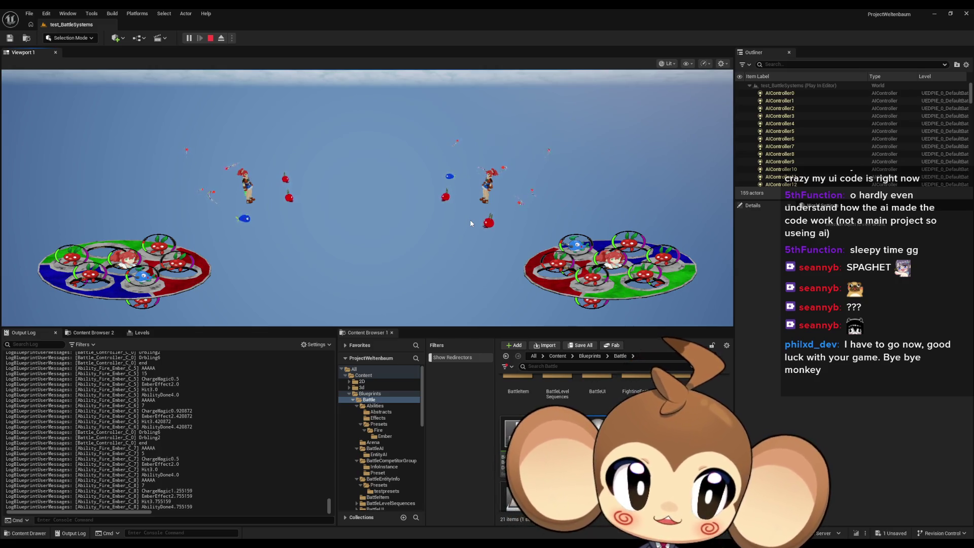
{"action": "left_click", "coordinate": [210, 38]}
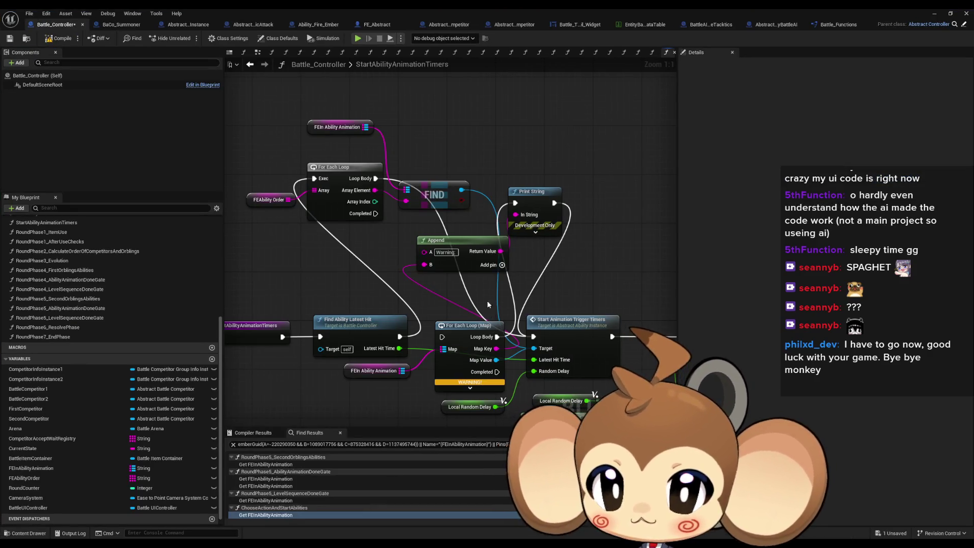
Inspect the FEIn Ability Animation variable and the For Each Loop (Map) node.
{"action": "scroll", "coordinate": [522, 304], "scroll_direction": "down", "scroll_amount": 1}
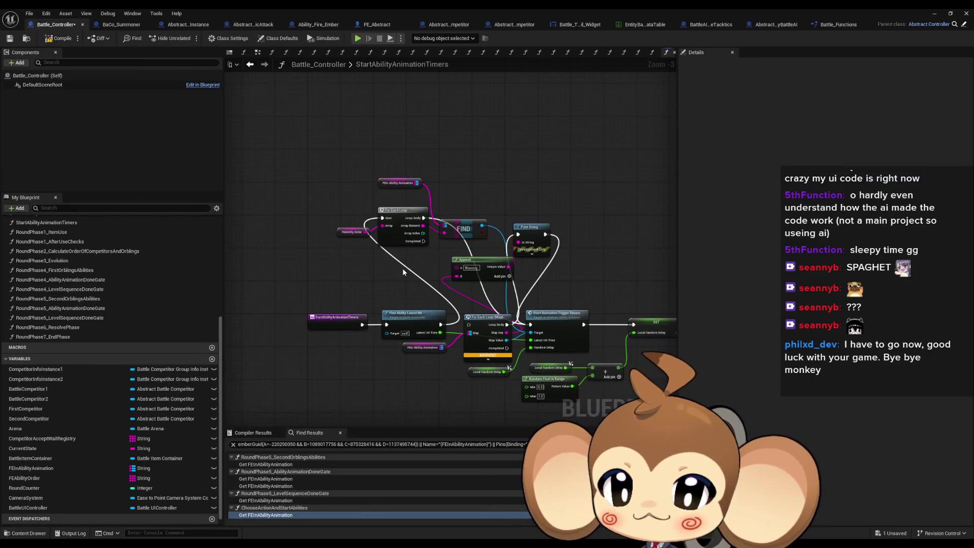
{"action": "scroll", "coordinate": [403, 272], "scroll_direction": "up", "scroll_amount": 2}
{"action": "left_click", "coordinate": [400, 158]}
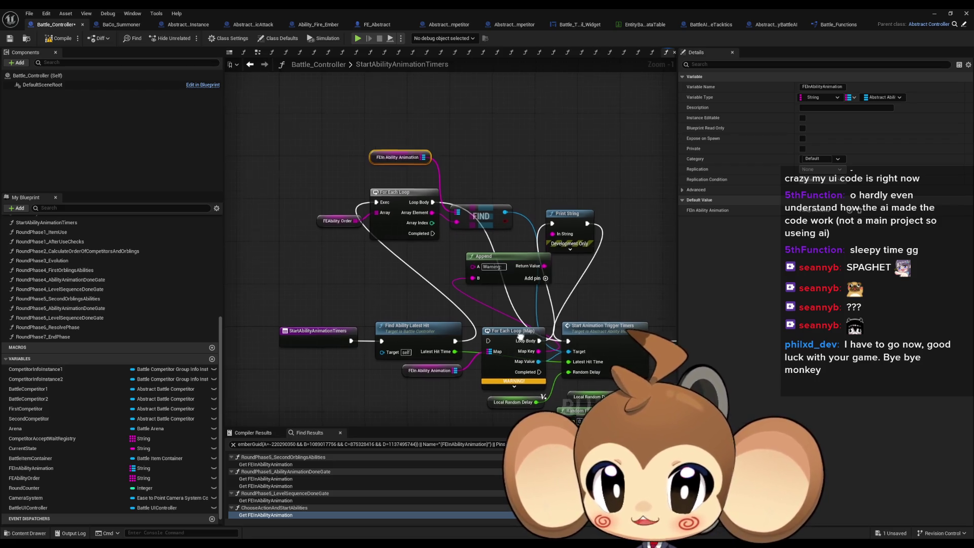
{"action": "left_click", "coordinate": [474, 334]}
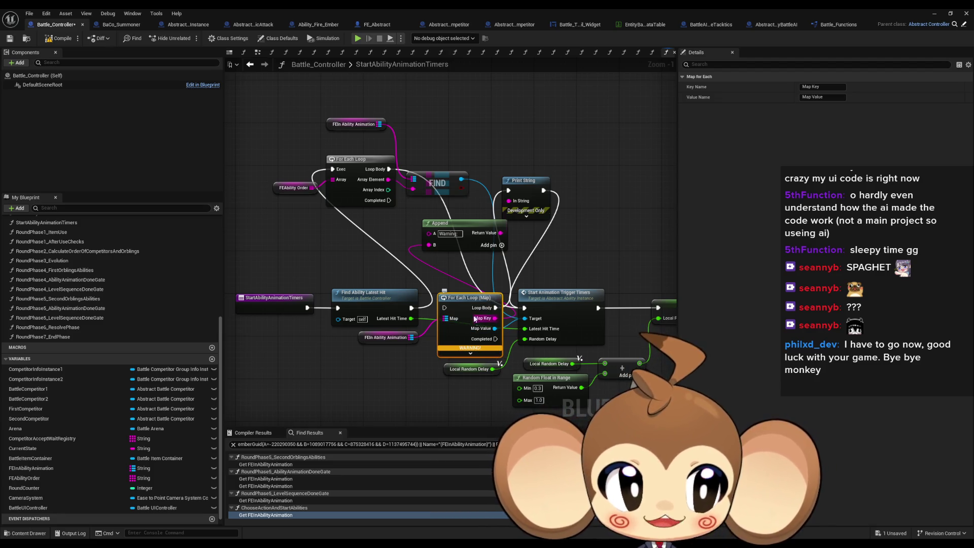
{"action": "left_click", "coordinate": [469, 284]}
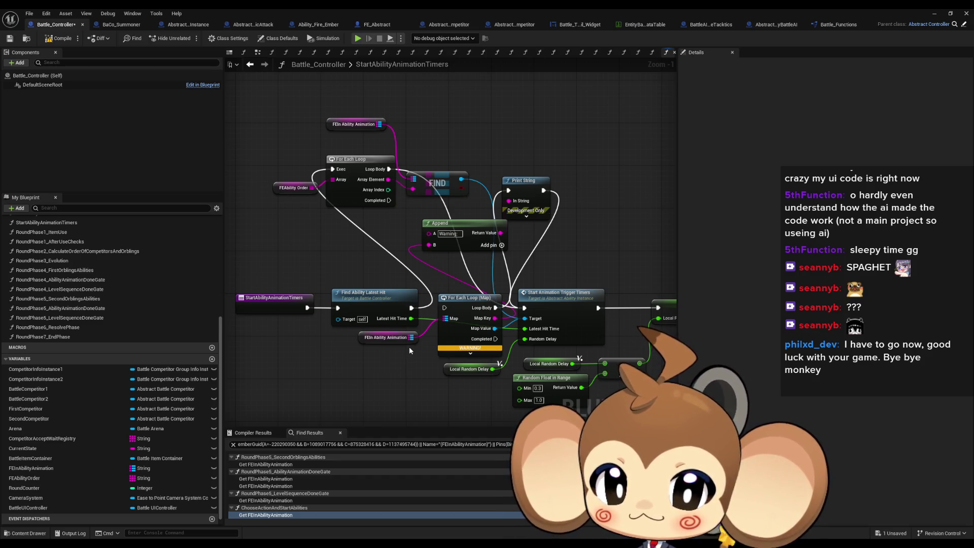
Duplicate the FEIn Ability Animation getter and add a VALUES node from it.
{"action": "left_click", "coordinate": [373, 173]}
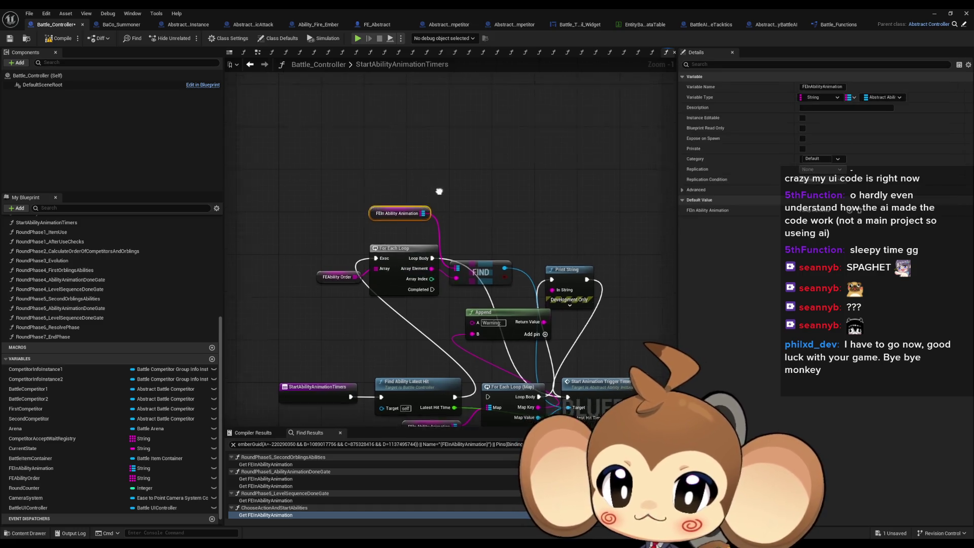
{"action": "key", "text": "ctrl+d"}
{"action": "left_click_drag", "start_coordinate": [425, 133], "coordinate": [449, 151]}
{"action": "type", "text": "value"}
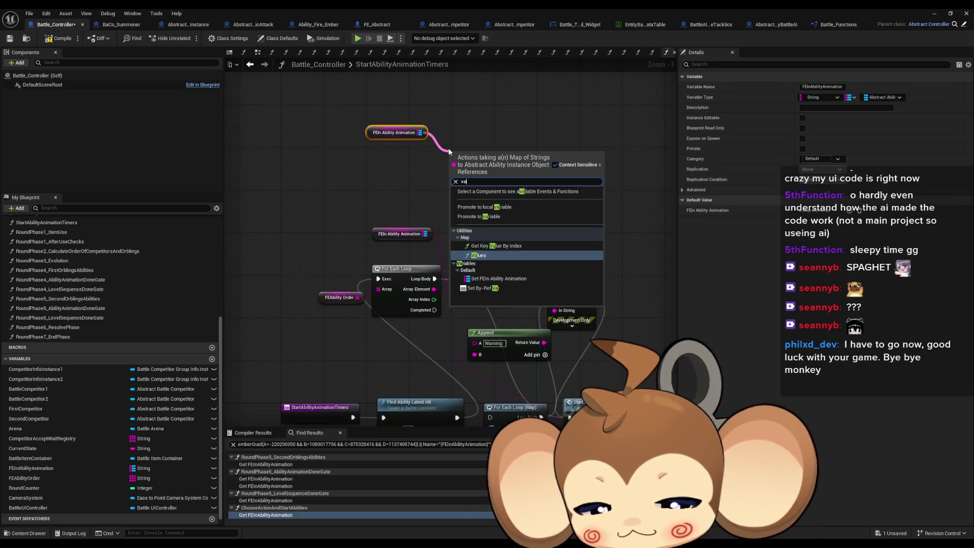
{"action": "key", "text": "Return"}
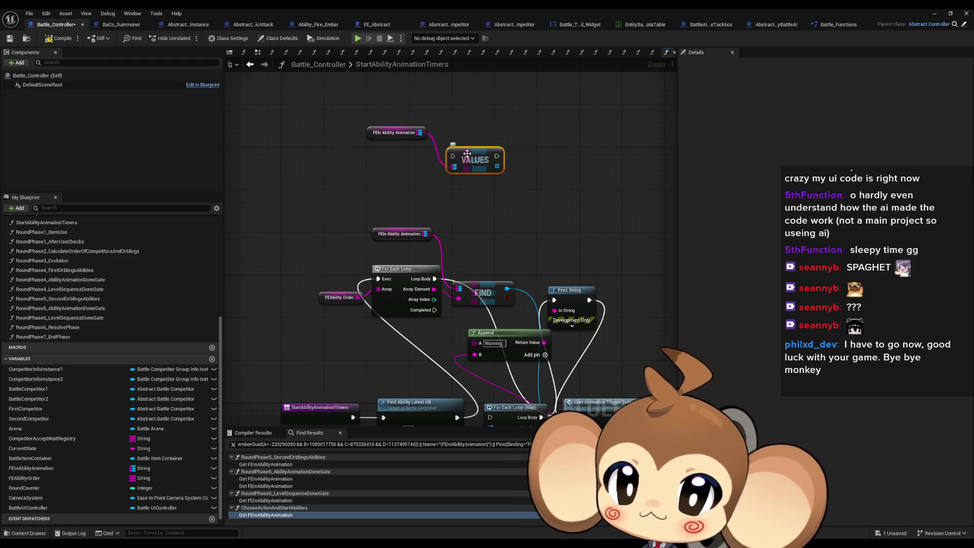
{"action": "mouse_move", "coordinate": [459, 155]}
{"action": "left_mouse_down"}
{"action": "mouse_move", "coordinate": [460, 132]}
{"action": "mouse_move", "coordinate": [530, 138]}
{"action": "left_mouse_up"}
{"action": "key", "text": "ctrl+z"}
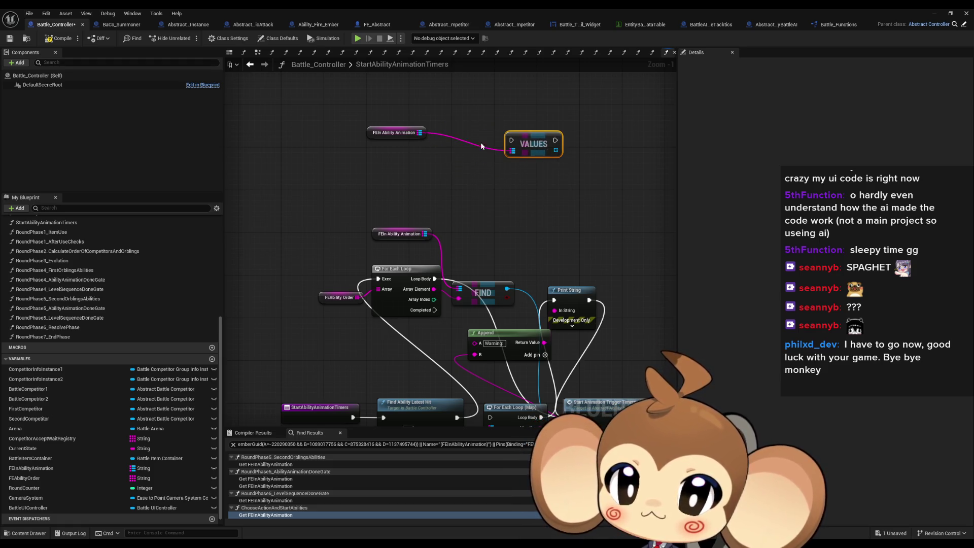
Add a KEYS node with a For Each Loop over the map's keys and arrange them.
{"action": "left_click_drag", "start_coordinate": [425, 133], "coordinate": [503, 178]}
{"action": "type", "text": "key"}
{"action": "key", "text": "Return"}
{"action": "type", "text": "forea"}
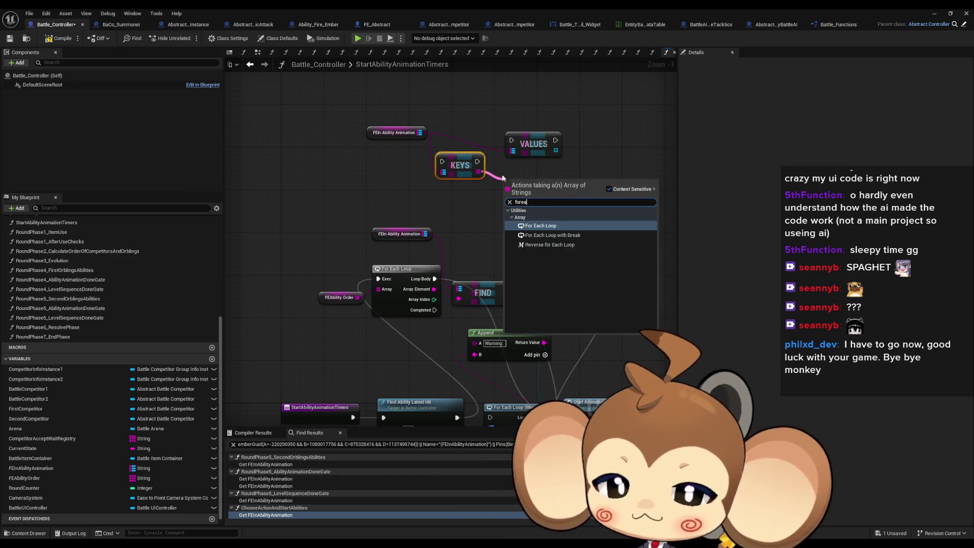
{"action": "key", "text": "Return"}
{"action": "left_click_drag", "start_coordinate": [533, 143], "coordinate": [619, 133]}
{"action": "left_click_drag", "start_coordinate": [594, 176], "coordinate": [516, 174]}
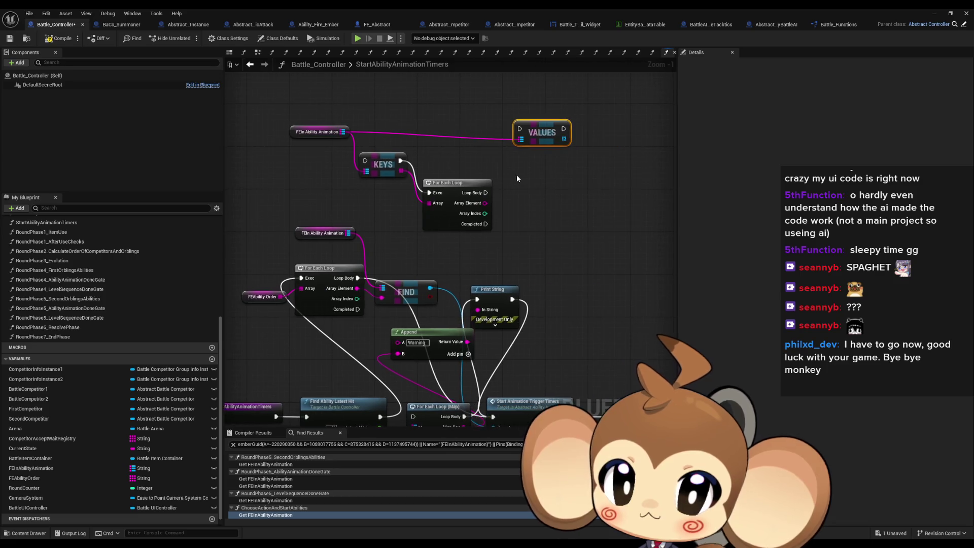
{"action": "left_click_drag", "start_coordinate": [382, 168], "coordinate": [367, 195]}
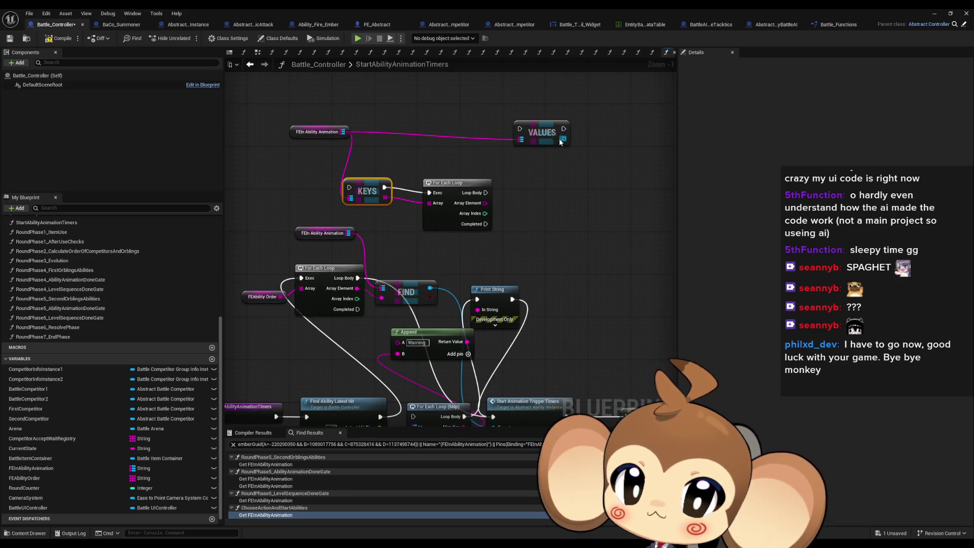
{"action": "left_click_drag", "start_coordinate": [537, 131], "coordinate": [418, 154]}
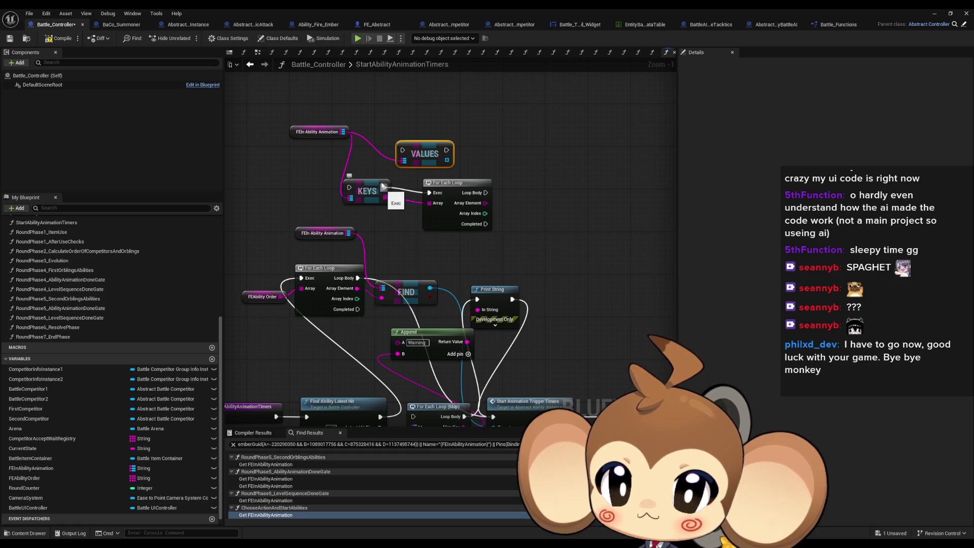
Add a FIND node fed by the loop's Array Element and delete the unused VALUES node.
{"action": "left_click_drag", "start_coordinate": [343, 132], "coordinate": [537, 151]}
{"action": "type", "text": "find"}
{"action": "key", "text": "Return"}
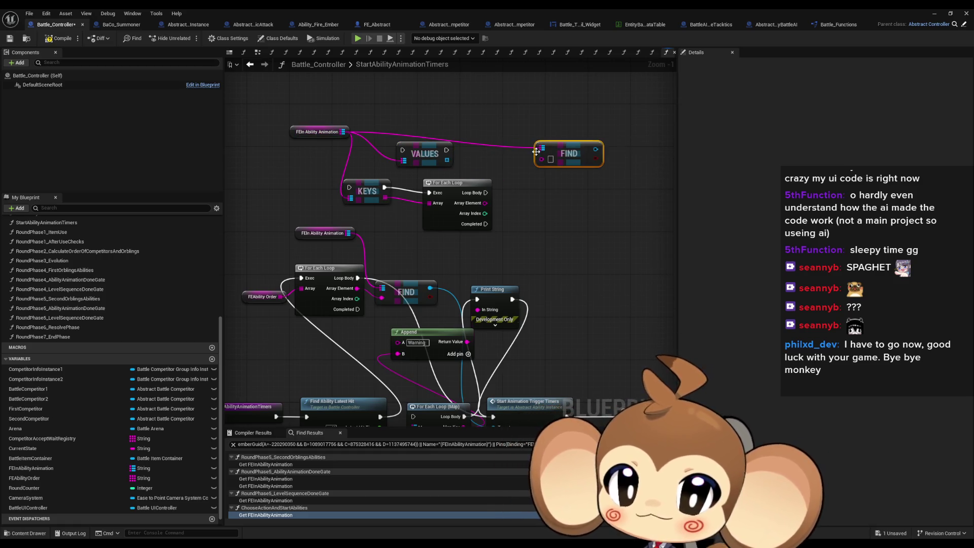
{"action": "mouse_move", "coordinate": [485, 203]}
{"action": "left_mouse_down"}
{"action": "mouse_move", "coordinate": [541, 159]}
{"action": "mouse_move", "coordinate": [551, 172]}
{"action": "mouse_move", "coordinate": [531, 198]}
{"action": "left_mouse_up"}
{"action": "left_click", "coordinate": [425, 153]}
{"action": "key", "text": "Delete"}
{"action": "mouse_move", "coordinate": [432, 253]}
{"action": "left_mouse_down"}
{"action": "mouse_move", "coordinate": [446, 243]}
{"action": "mouse_move", "coordinate": [464, 183]}
{"action": "left_mouse_up"}
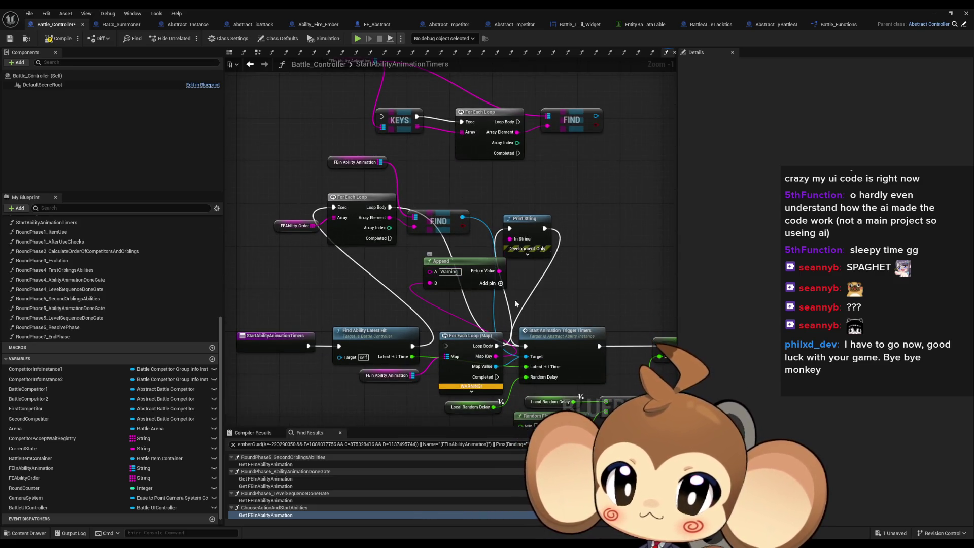
Route Find Ability Latest Hit into KEYS and FIND's value into Start Animation Trigger Timers' Target.
{"action": "left_click_drag", "start_coordinate": [474, 310], "coordinate": [460, 329]}
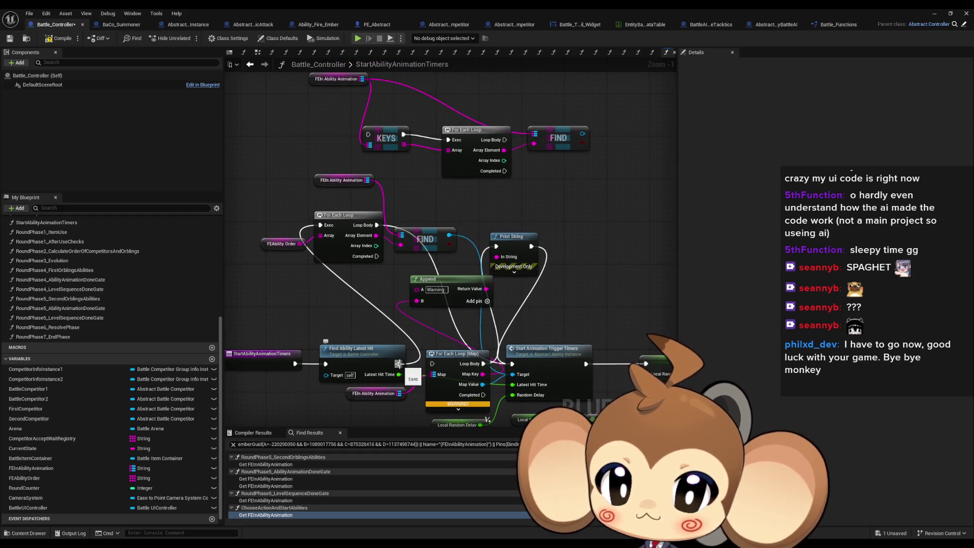
{"action": "left_click_drag", "start_coordinate": [398, 364], "coordinate": [368, 134]}
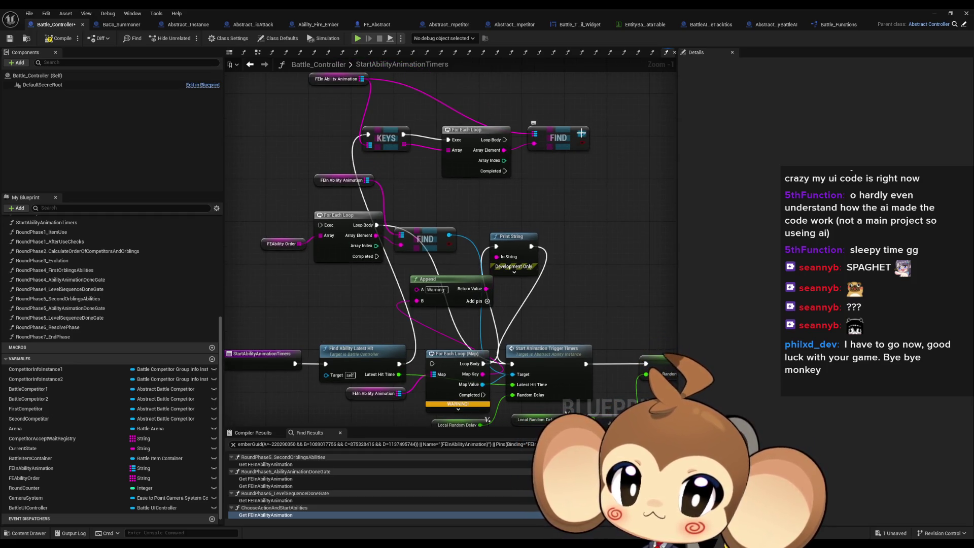
{"action": "mouse_move", "coordinate": [582, 133]}
{"action": "left_mouse_down"}
{"action": "mouse_move", "coordinate": [505, 372]}
{"action": "mouse_move", "coordinate": [515, 370]}
{"action": "mouse_move", "coordinate": [504, 140]}
{"action": "left_mouse_up"}
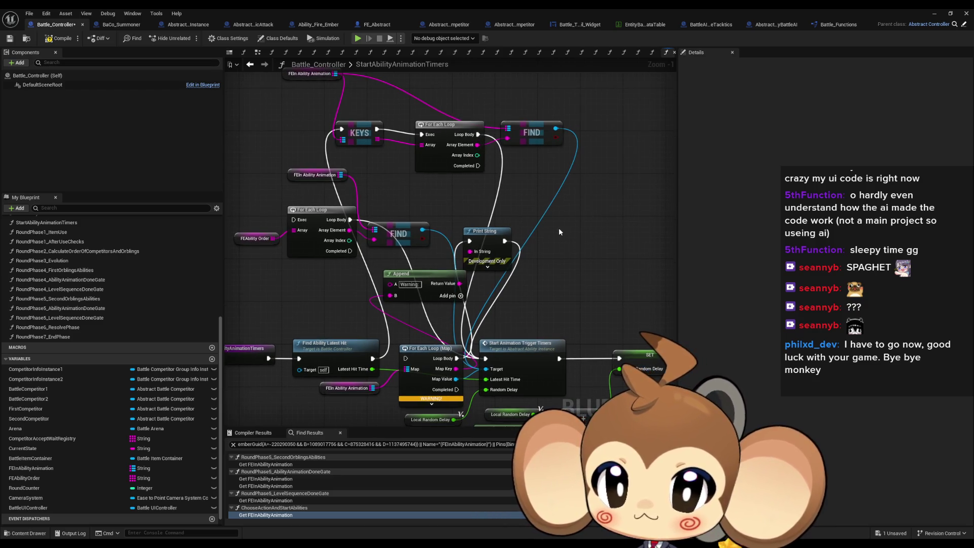
{"action": "left_click_drag", "start_coordinate": [526, 194], "coordinate": [564, 184]}
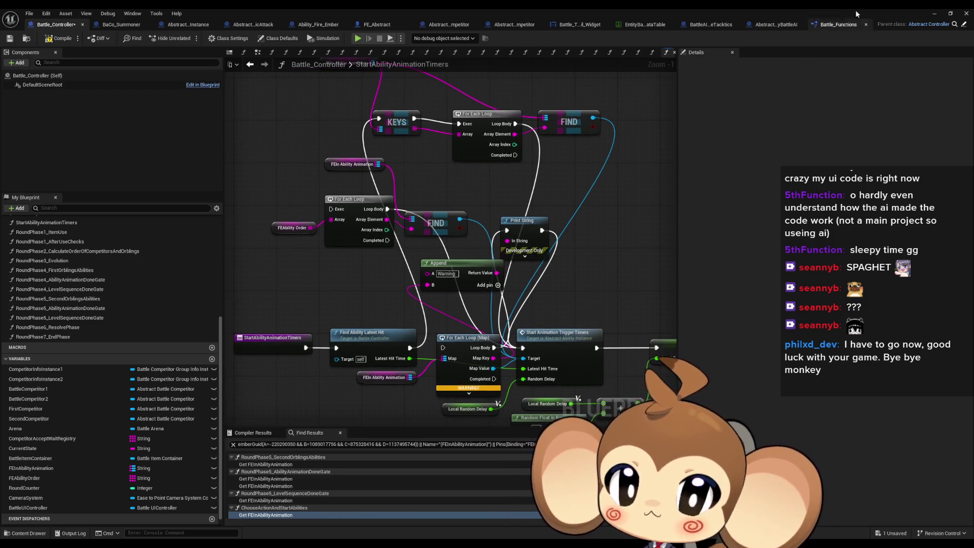
{"action": "left_click", "coordinate": [935, 14]}
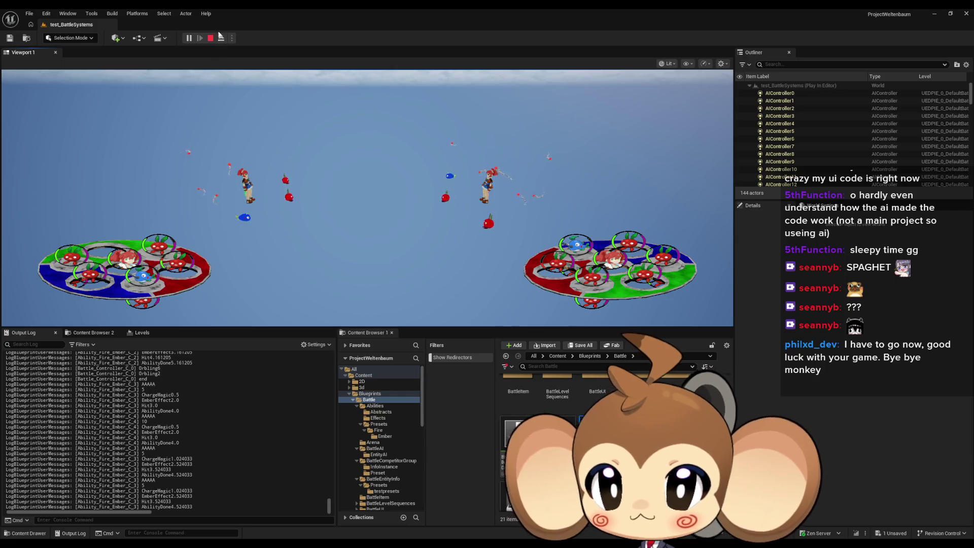
Restore the Battle_Controller Blueprint editor from the taskbar.
{"action": "left_click", "coordinate": [275, 490]}
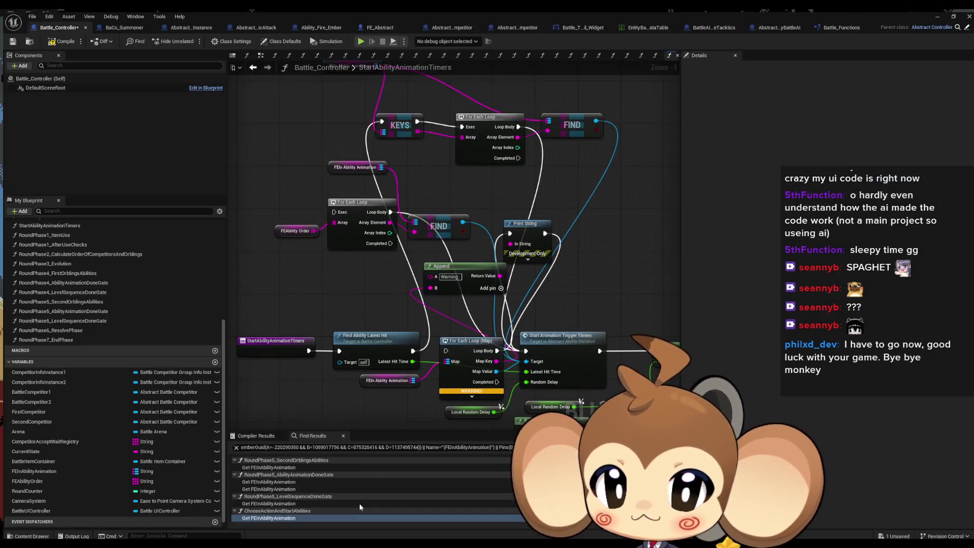
Delete the Append node, the For Each Loop (Map) and its leftover FEIn Ability Animation getter.
{"action": "mouse_move", "coordinate": [437, 235]}
{"action": "left_mouse_down"}
{"action": "mouse_move", "coordinate": [498, 223]}
{"action": "mouse_move", "coordinate": [485, 228]}
{"action": "mouse_move", "coordinate": [500, 241]}
{"action": "mouse_move", "coordinate": [545, 247]}
{"action": "mouse_move", "coordinate": [498, 259]}
{"action": "left_mouse_up"}
{"action": "mouse_move", "coordinate": [342, 234]}
{"action": "left_mouse_down"}
{"action": "mouse_move", "coordinate": [392, 256]}
{"action": "mouse_move", "coordinate": [290, 272]}
{"action": "left_mouse_up"}
{"action": "mouse_move", "coordinate": [515, 284]}
{"action": "left_mouse_down"}
{"action": "mouse_move", "coordinate": [414, 285]}
{"action": "mouse_move", "coordinate": [491, 273]}
{"action": "mouse_move", "coordinate": [423, 282]}
{"action": "mouse_move", "coordinate": [437, 277]}
{"action": "left_mouse_up"}
{"action": "key", "text": "Delete"}
{"action": "left_click_drag", "start_coordinate": [432, 326], "coordinate": [471, 287]}
{"action": "left_click", "coordinate": [472, 330]}
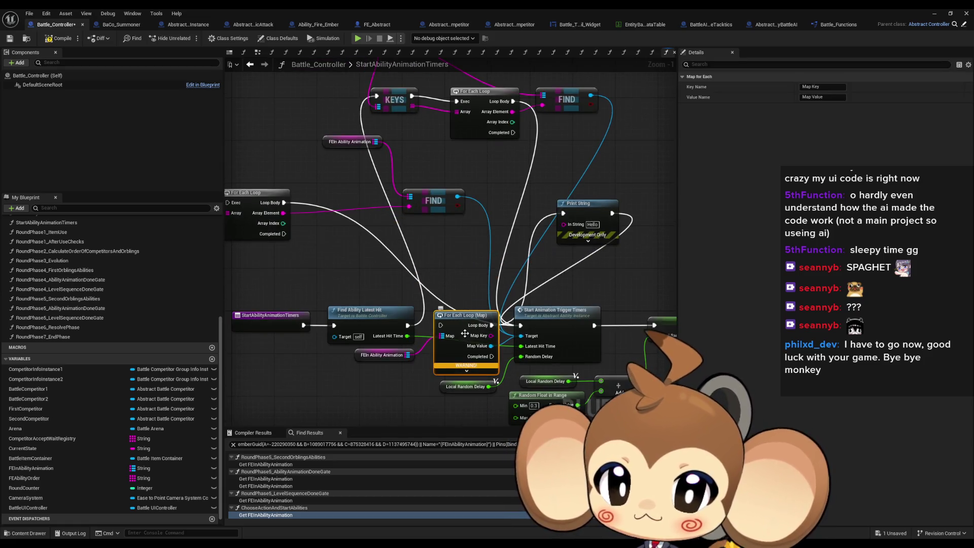
{"action": "key", "text": "Delete"}
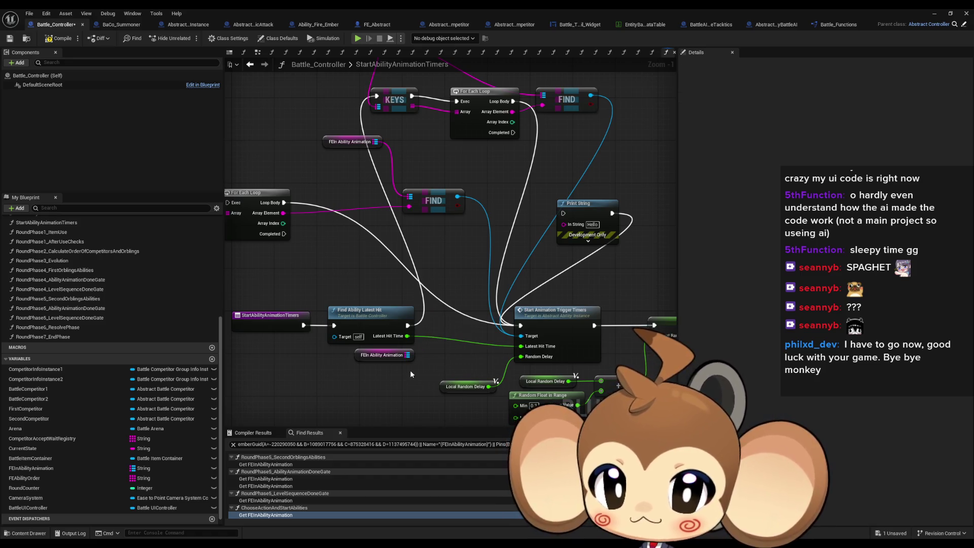
{"action": "left_click", "coordinate": [406, 356]}
{"action": "key", "text": "Delete"}
{"action": "left_click_drag", "start_coordinate": [507, 278], "coordinate": [506, 310]}
Move the getter and FIND node beside the For Each Loop and delete the Print String node.
{"action": "mouse_move", "coordinate": [445, 235]}
{"action": "left_mouse_down"}
{"action": "mouse_move", "coordinate": [485, 247]}
{"action": "mouse_move", "coordinate": [442, 300]}
{"action": "mouse_move", "coordinate": [475, 219]}
{"action": "mouse_move", "coordinate": [401, 253]}
{"action": "mouse_move", "coordinate": [392, 241]}
{"action": "left_mouse_up"}
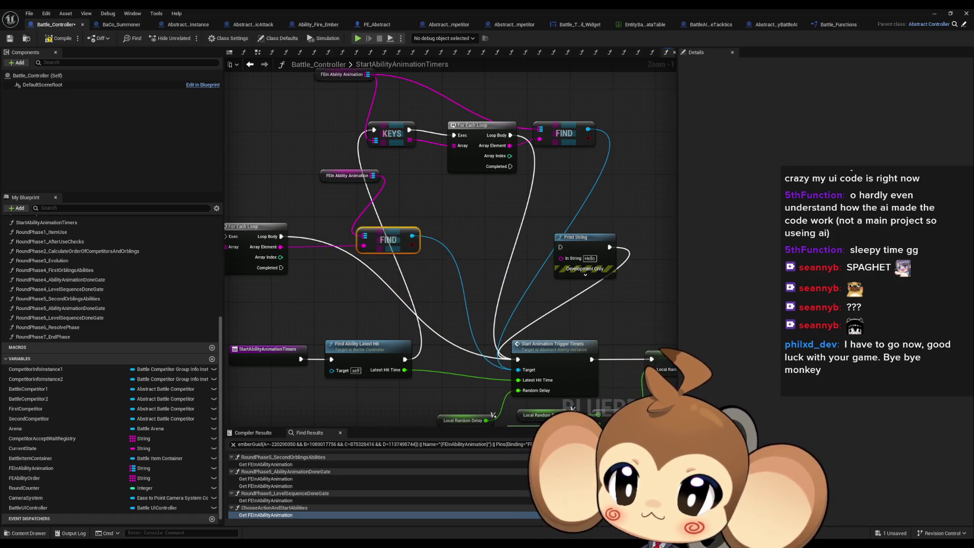
{"action": "left_click", "coordinate": [501, 223]}
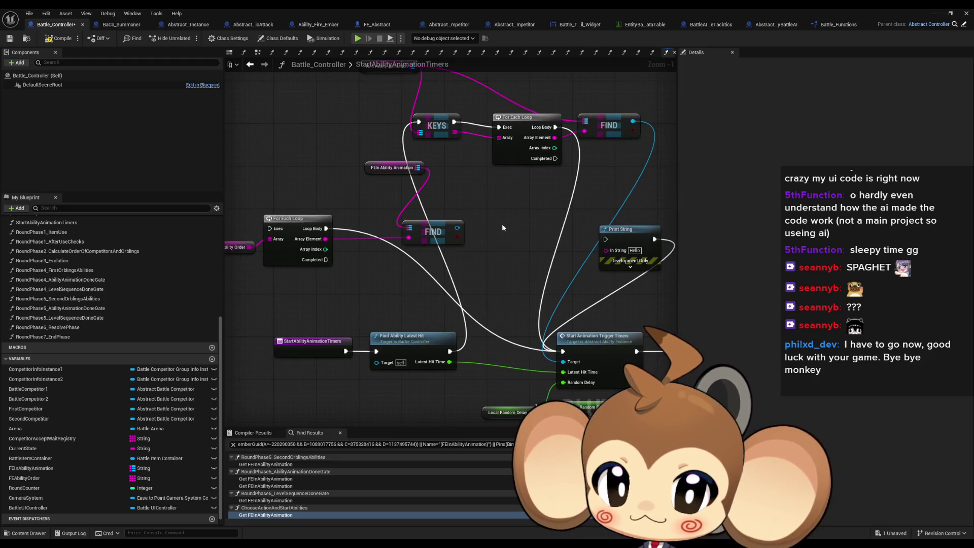
{"action": "left_click_drag", "start_coordinate": [501, 223], "coordinate": [434, 236]}
{"action": "left_click_drag", "start_coordinate": [382, 364], "coordinate": [454, 364]}
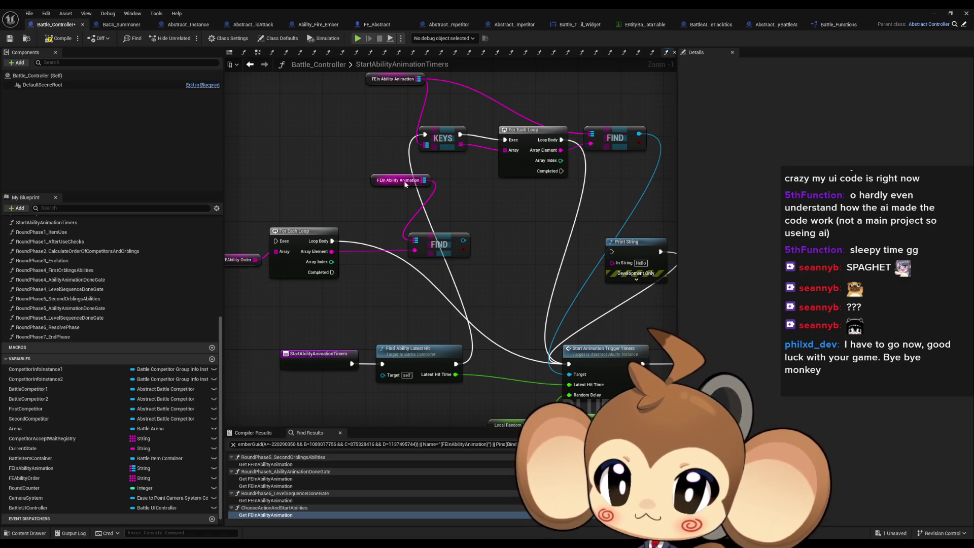
{"action": "left_click_drag", "start_coordinate": [406, 184], "coordinate": [344, 224]}
{"action": "left_click_drag", "start_coordinate": [440, 241], "coordinate": [376, 244]}
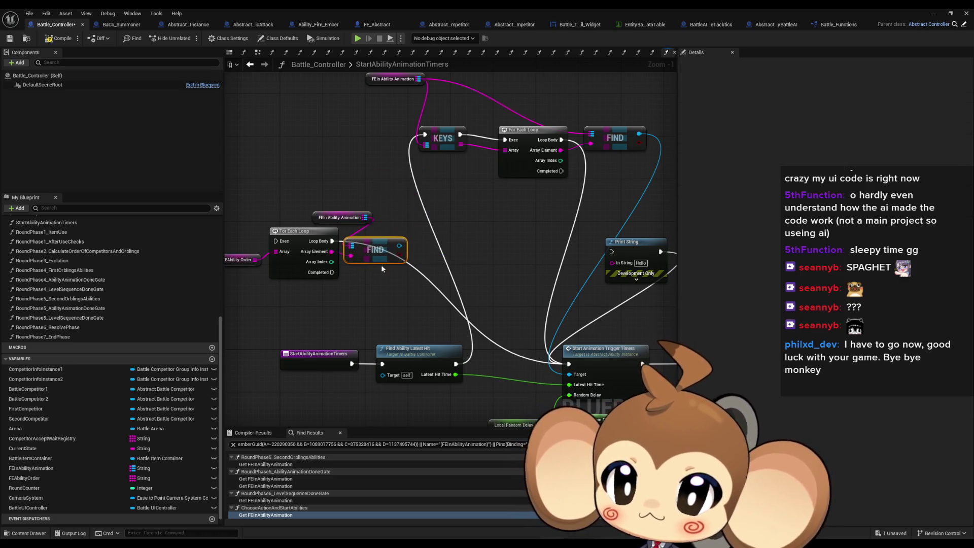
{"action": "mouse_move", "coordinate": [633, 243]}
{"action": "left_mouse_down"}
{"action": "mouse_move", "coordinate": [553, 246]}
{"action": "mouse_move", "coordinate": [452, 197]}
{"action": "mouse_move", "coordinate": [523, 206]}
{"action": "mouse_move", "coordinate": [559, 293]}
{"action": "mouse_move", "coordinate": [556, 239]}
{"action": "left_mouse_up"}
{"action": "left_click", "coordinate": [560, 246]}
{"action": "key", "text": "Delete"}
Return to the ChooseActionAndStartAbilities graph.
{"action": "scroll", "coordinate": [524, 232], "scroll_direction": "down", "scroll_amount": 1}
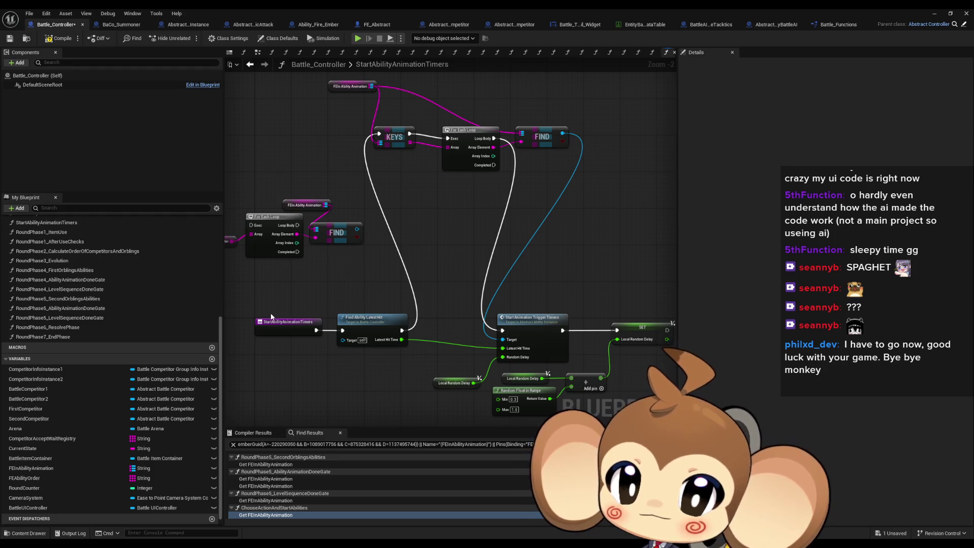
{"action": "scroll", "coordinate": [76, 328], "scroll_direction": "up", "scroll_amount": 3}
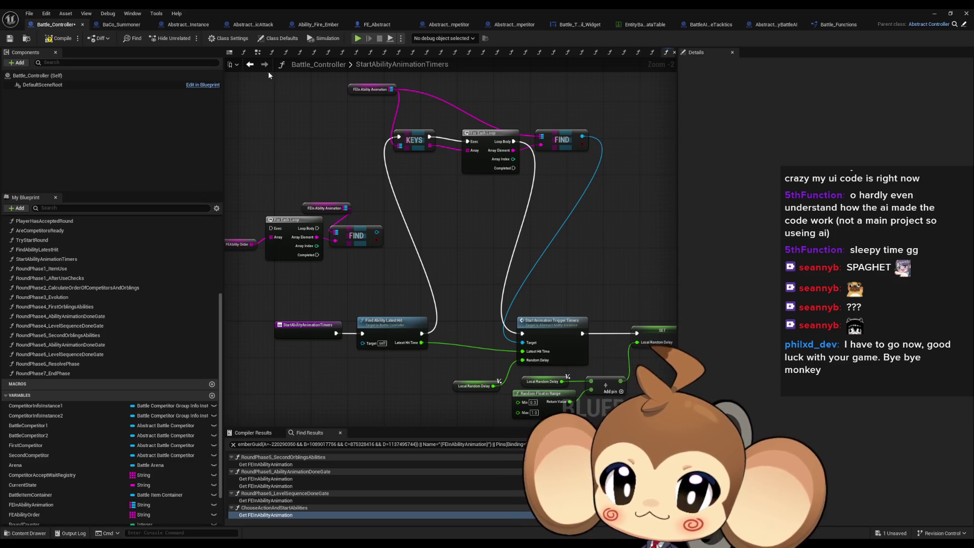
{"action": "left_click", "coordinate": [250, 65]}
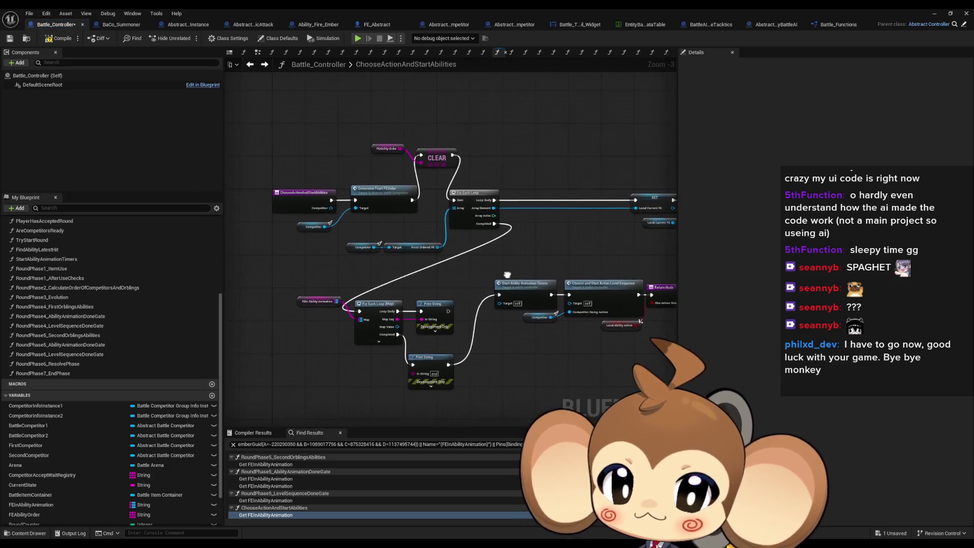
{"action": "scroll", "coordinate": [485, 350], "scroll_direction": "up", "scroll_amount": 4}
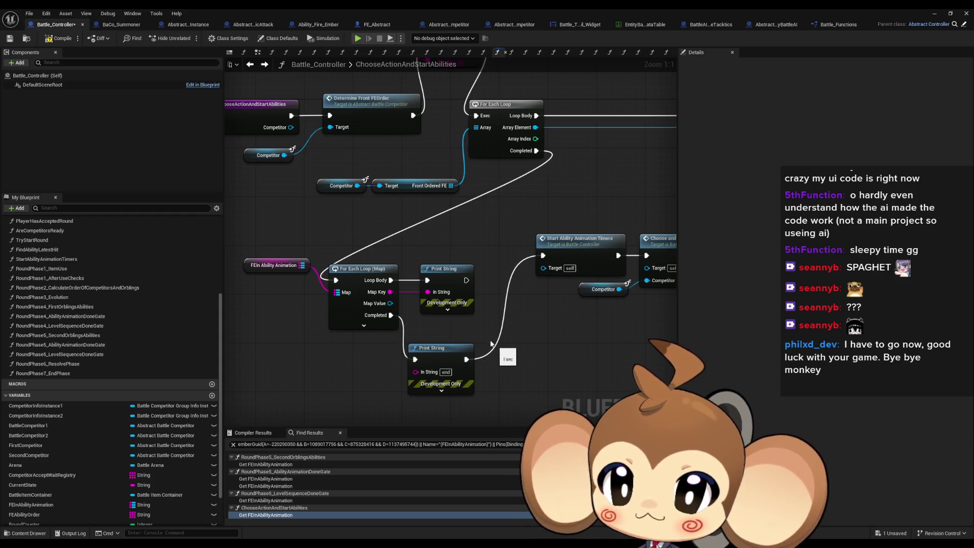
{"action": "left_click", "coordinate": [180, 29]}
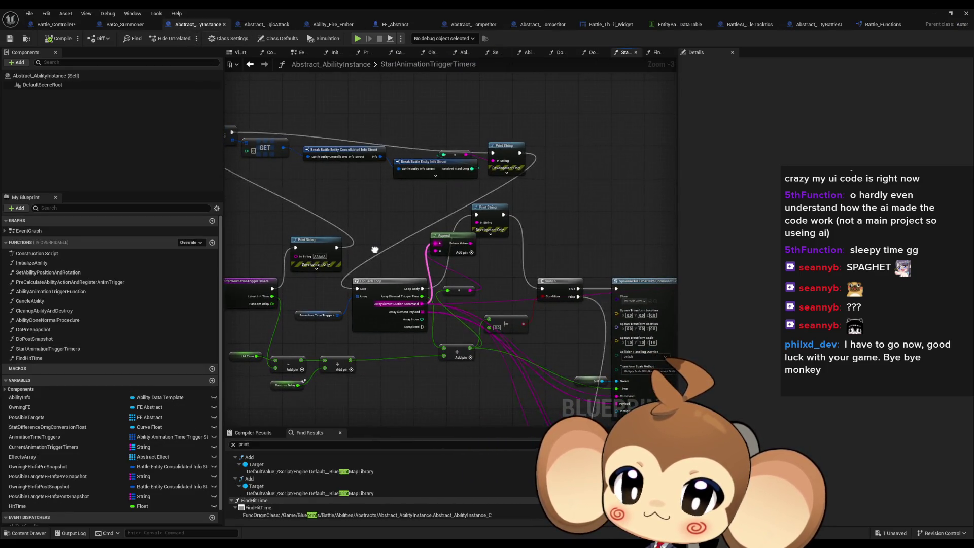
{"action": "scroll", "coordinate": [480, 287], "scroll_direction": "down", "scroll_amount": 1}
{"action": "left_click_drag", "start_coordinate": [479, 287], "coordinate": [348, 208]}
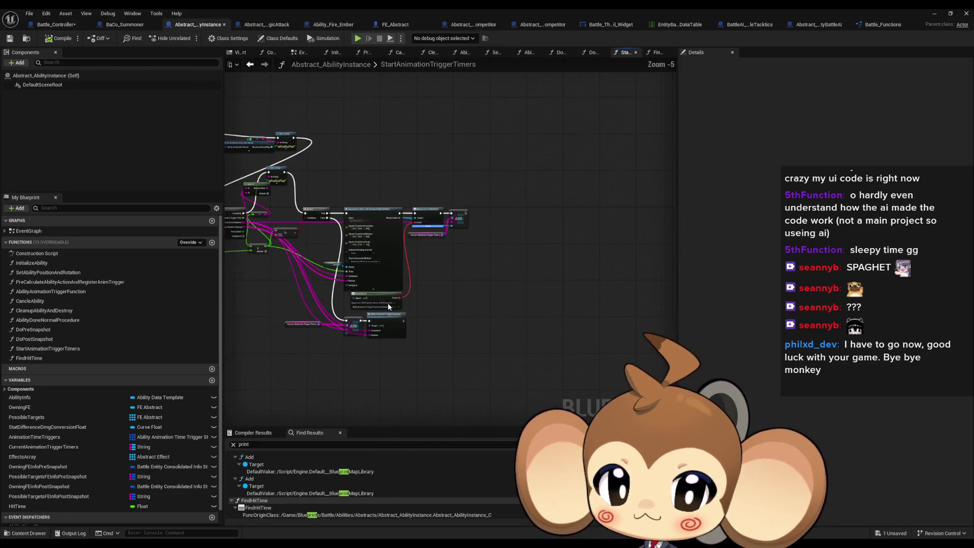
{"action": "left_click", "coordinate": [264, 24]}
{"action": "left_click", "coordinate": [189, 25]}
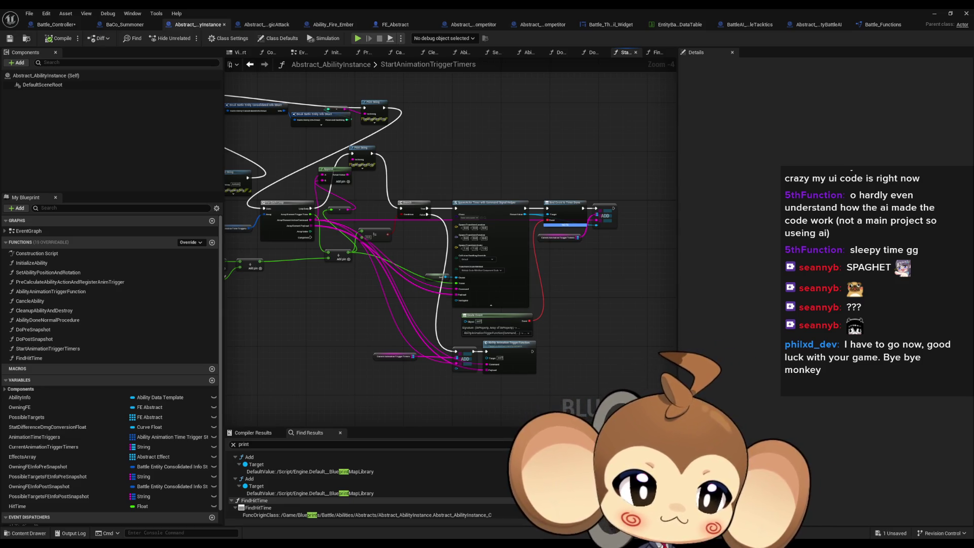
{"action": "left_click_drag", "start_coordinate": [327, 321], "coordinate": [370, 330]}
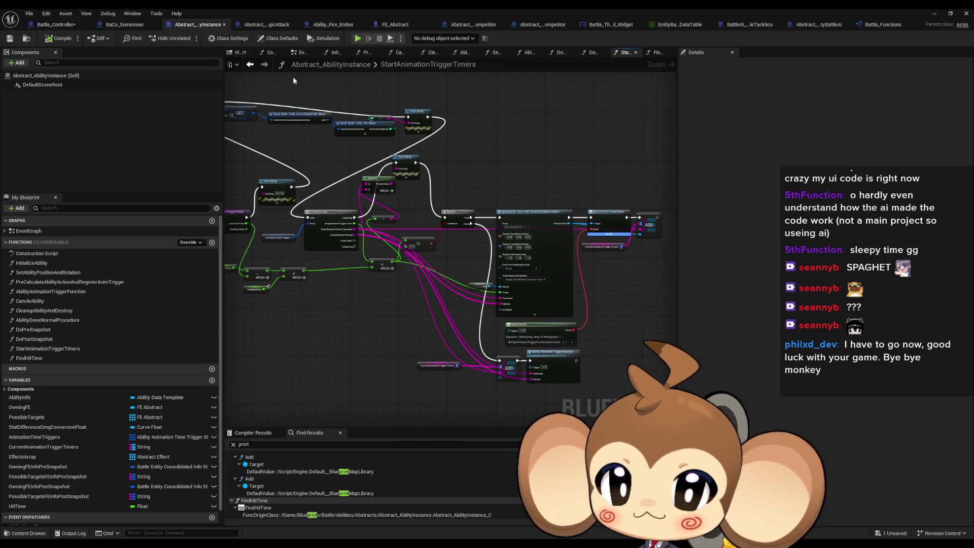
{"action": "left_click", "coordinate": [317, 25]}
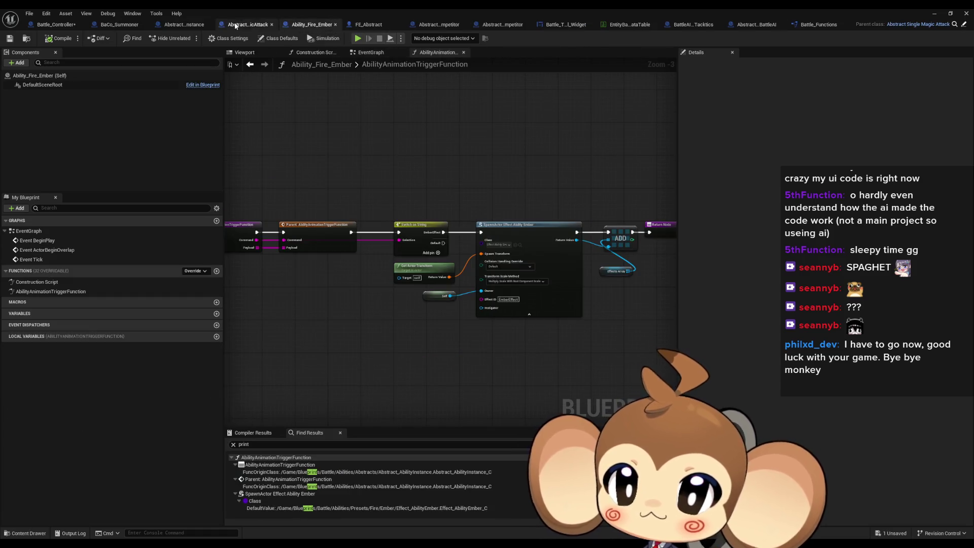
{"action": "left_click", "coordinate": [235, 26]}
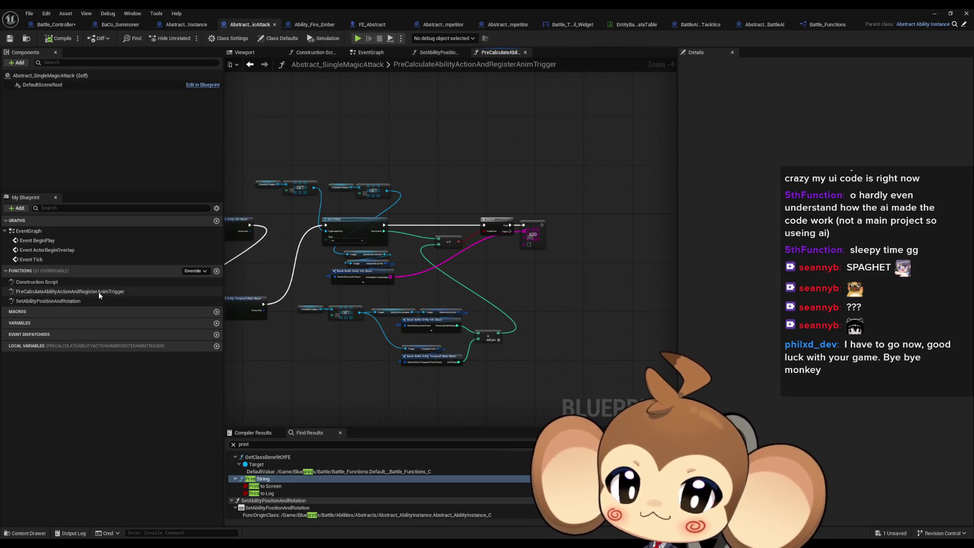
{"action": "left_click", "coordinate": [186, 24]}
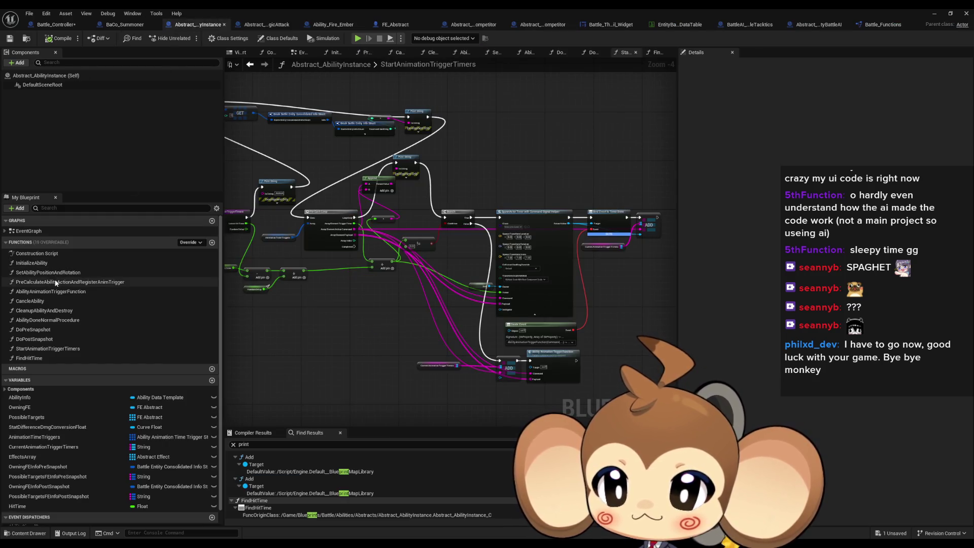
{"action": "double_click", "coordinate": [81, 281]}
{"action": "scroll", "coordinate": [387, 275], "scroll_direction": "down", "scroll_amount": 5}
{"action": "scroll", "coordinate": [387, 275], "scroll_direction": "up", "scroll_amount": 5}
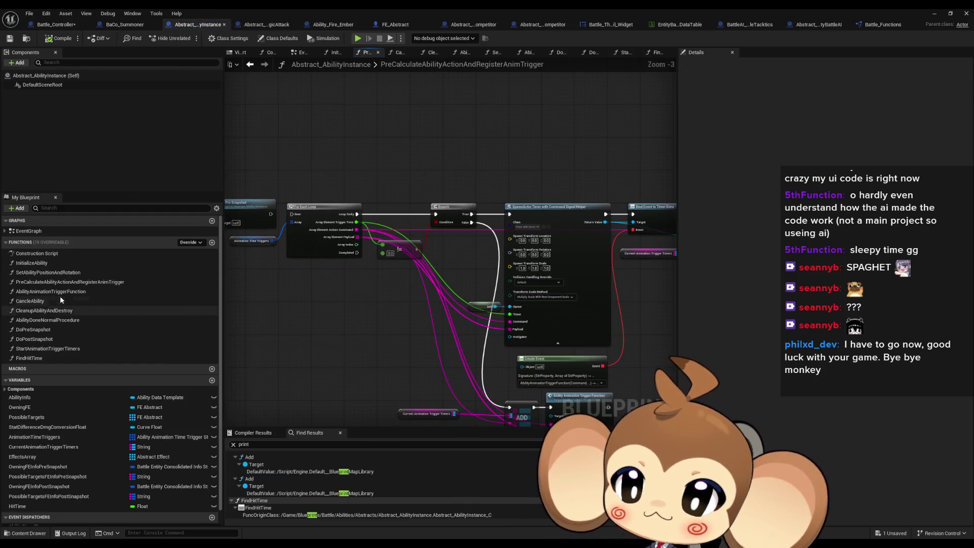
{"action": "double_click", "coordinate": [42, 292]}
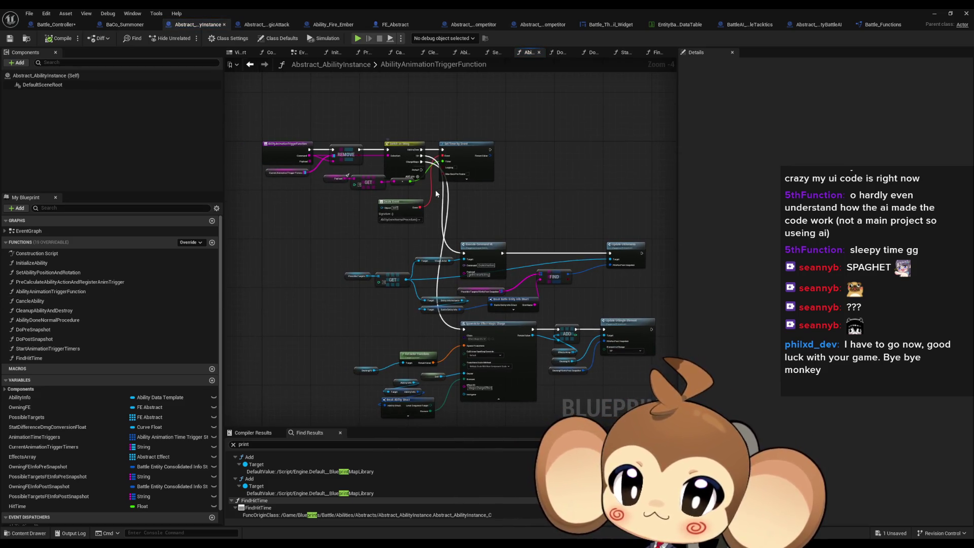
{"action": "scroll", "coordinate": [591, 347], "scroll_direction": "up", "scroll_amount": 2}
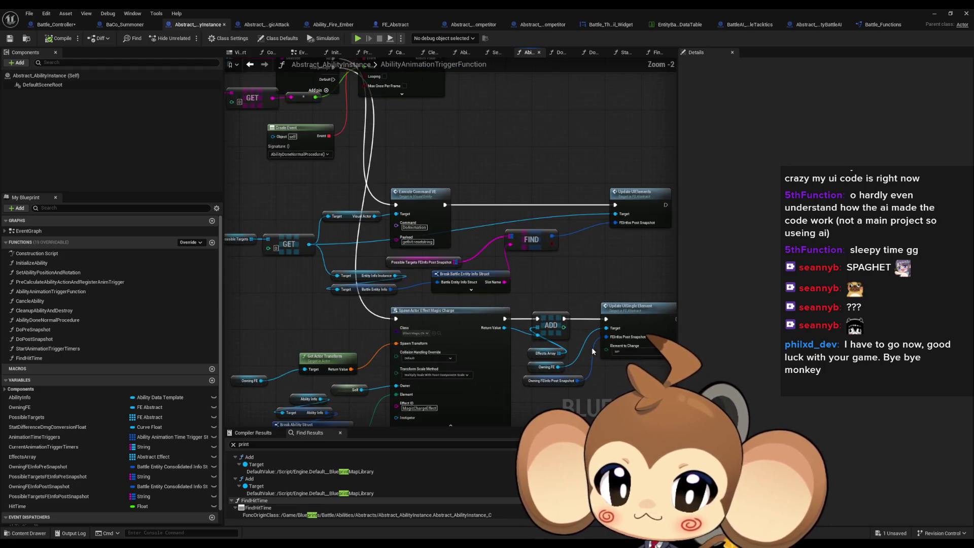
{"action": "left_click_drag", "start_coordinate": [456, 291], "coordinate": [388, 237]}
{"action": "left_click", "coordinate": [57, 26]}
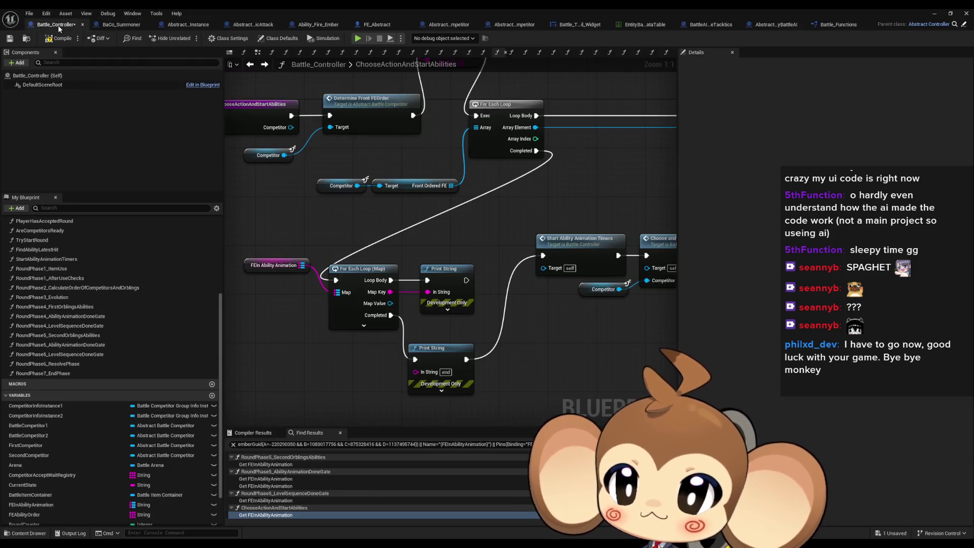
Delete the Append, Print String, VALUES, GET and Break Struct debug nodes.
{"action": "scroll", "coordinate": [283, 203], "scroll_direction": "down", "scroll_amount": 5}
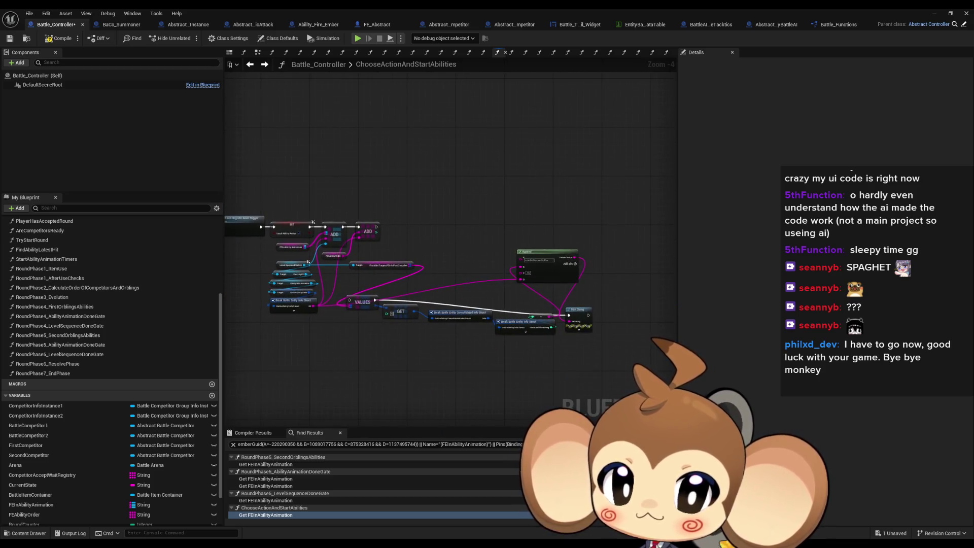
{"action": "scroll", "coordinate": [564, 253], "scroll_direction": "up", "scroll_amount": 1}
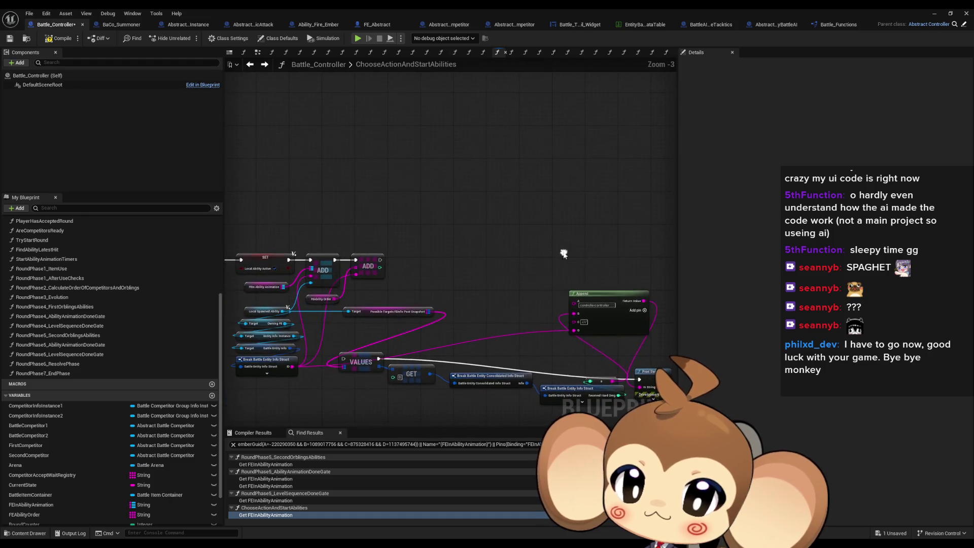
{"action": "key", "text": "Delete"}
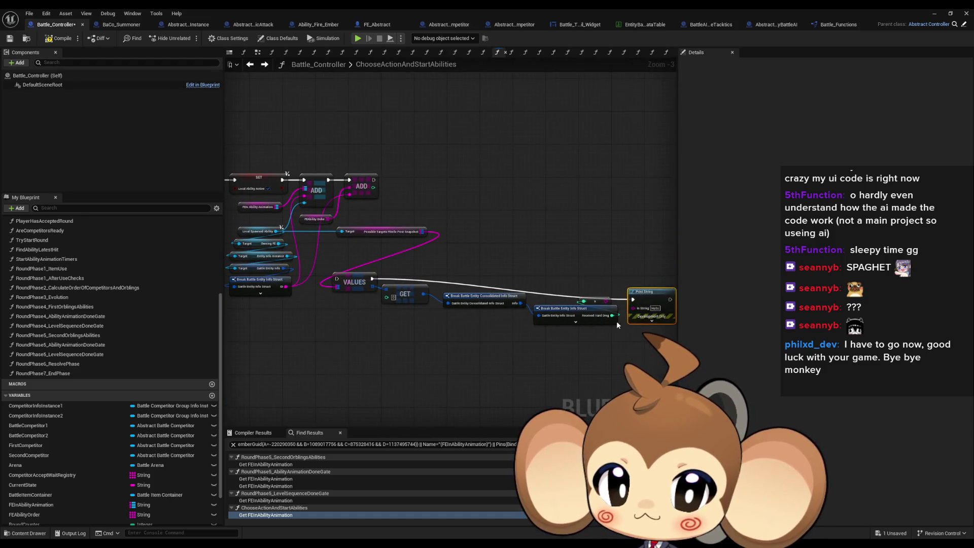
{"action": "left_click_drag", "start_coordinate": [345, 261], "coordinate": [626, 348]}
{"action": "key", "text": "Delete"}
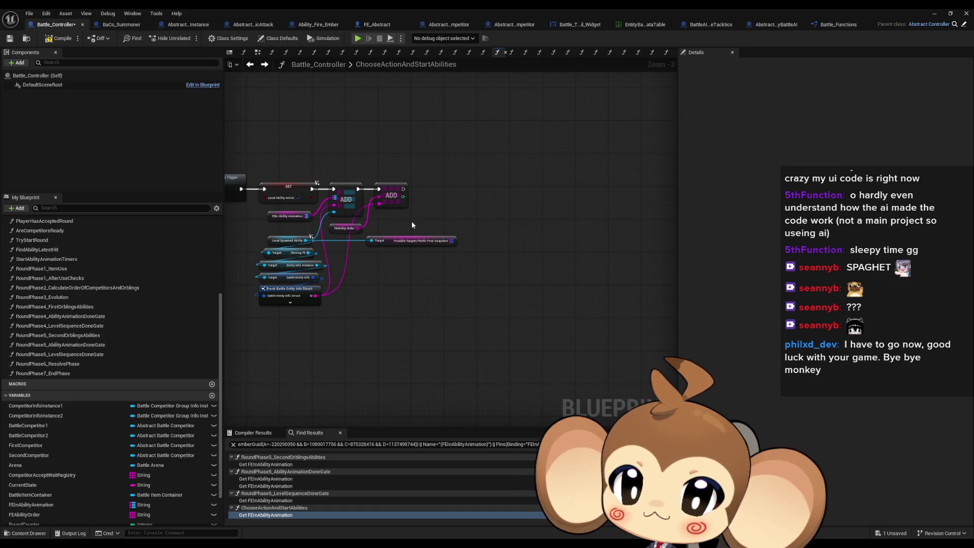
{"action": "left_click_drag", "start_coordinate": [436, 262], "coordinate": [500, 294]}
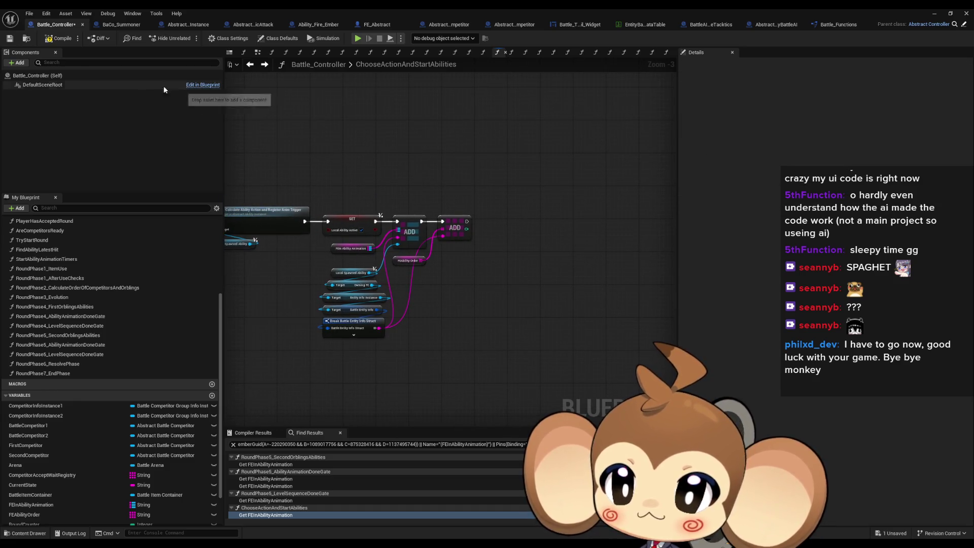
Compile and save Battle_Controller, briefly shrinking the editor to check the level editor.
{"action": "left_click", "coordinate": [50, 41]}
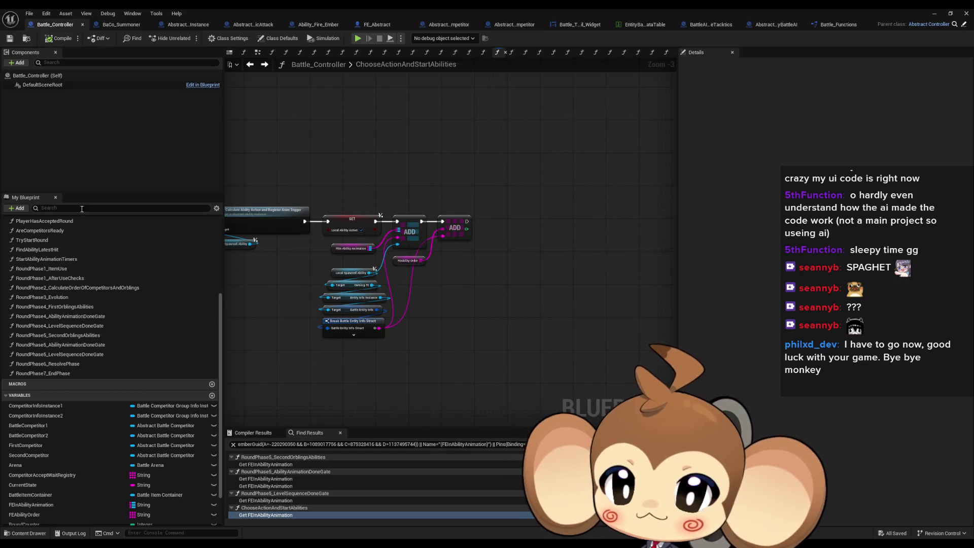
{"action": "double_click", "coordinate": [238, 8]}
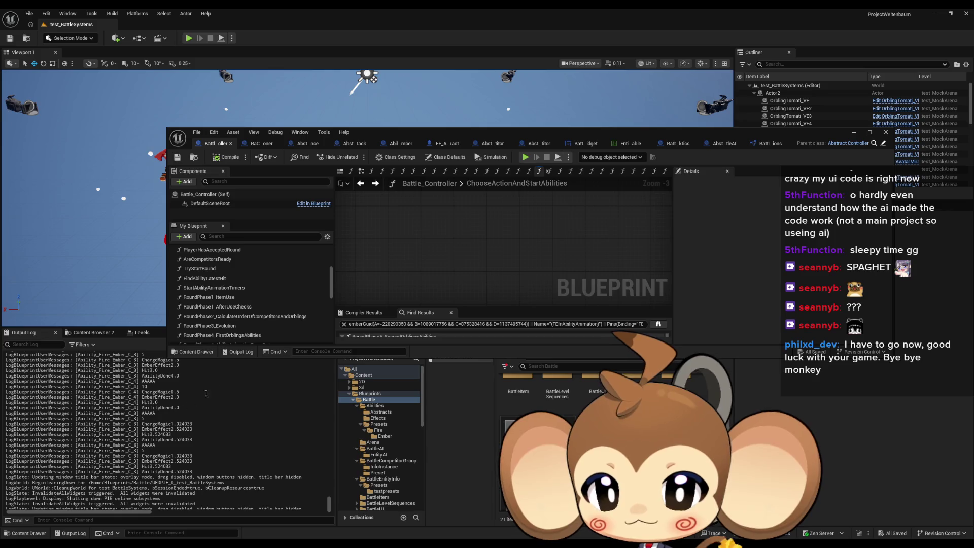
{"action": "double_click", "coordinate": [382, 136]}
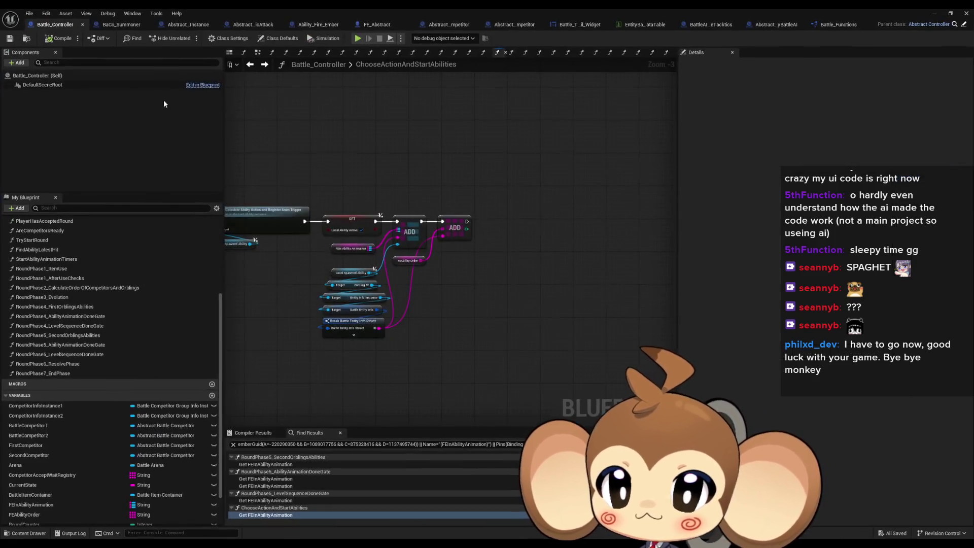
Review Abstract_AbilityInstance's PreCalculate graph and Abstract_SingleMagicAttack's SetAbilityPositionAndRotation graph.
{"action": "left_click", "coordinate": [180, 26]}
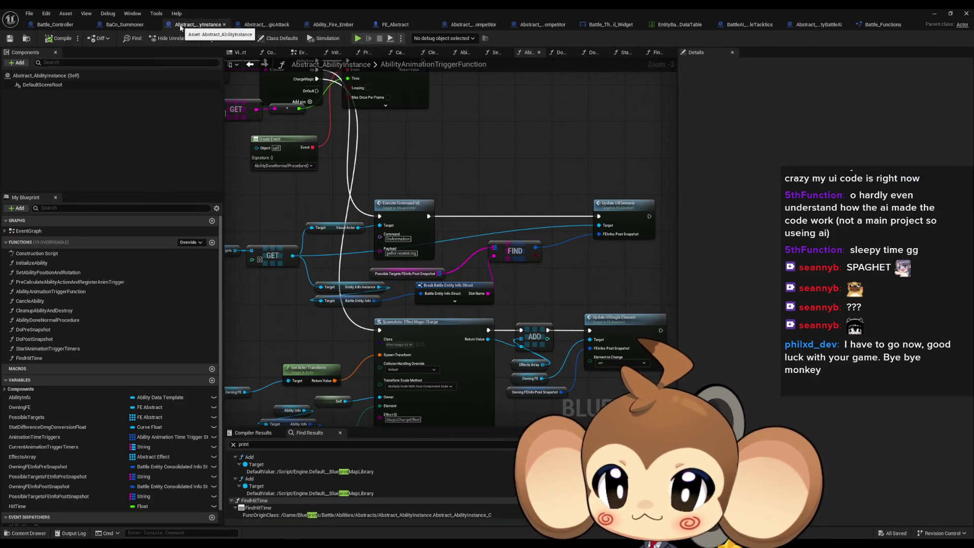
{"action": "left_click_drag", "start_coordinate": [228, 213], "coordinate": [379, 261]}
{"action": "double_click", "coordinate": [70, 282]}
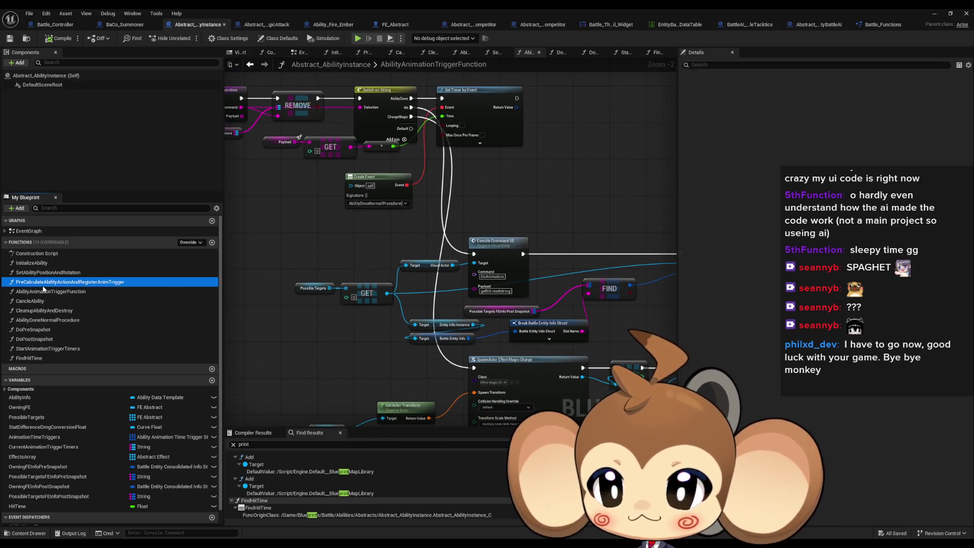
{"action": "scroll", "coordinate": [380, 317], "scroll_direction": "up", "scroll_amount": 1}
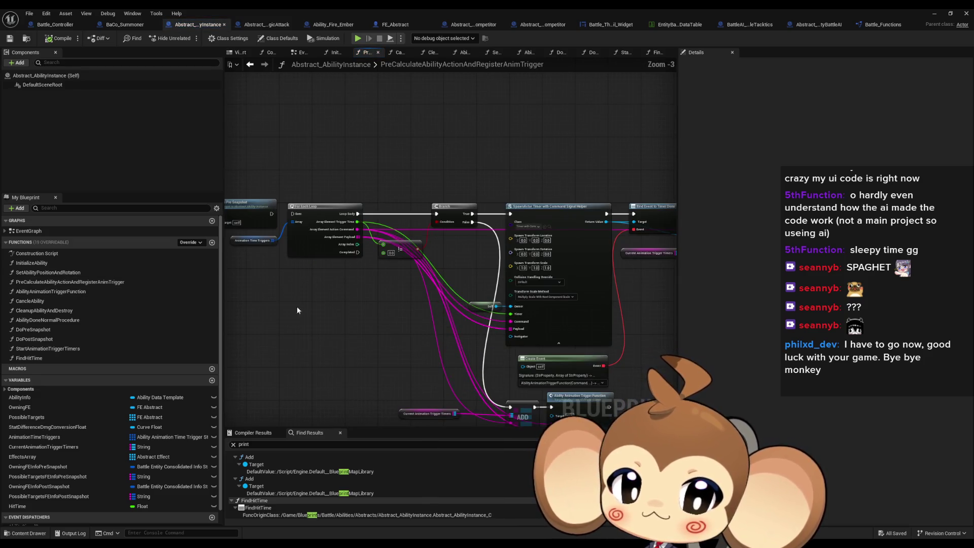
{"action": "left_click", "coordinate": [260, 25]}
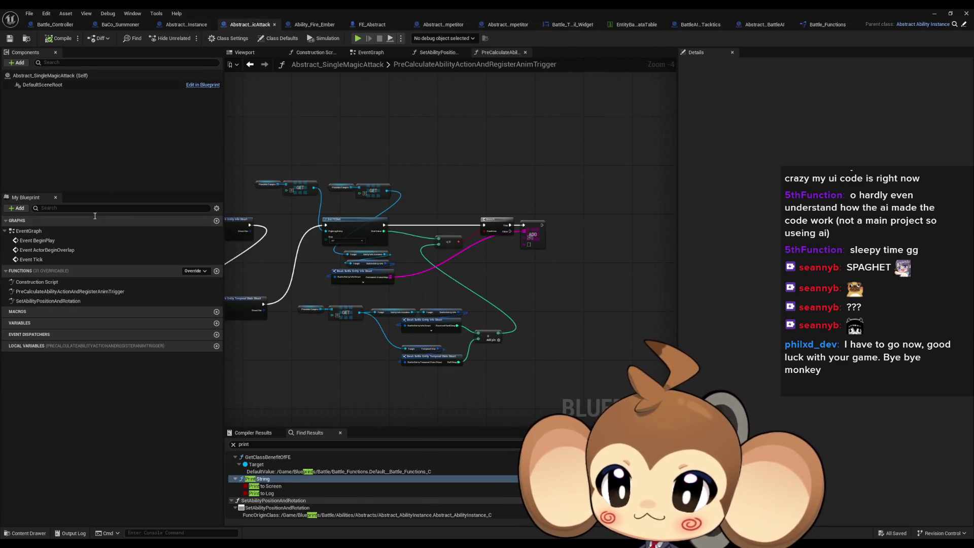
{"action": "double_click", "coordinate": [49, 301]}
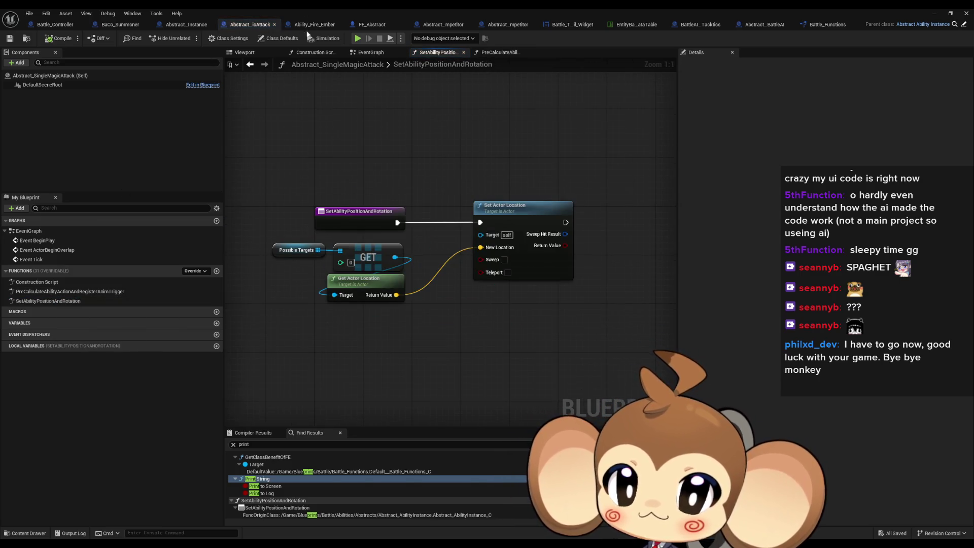
Compare Ember's trigger override with Abstract_AbilityInstance's AbilityAnimationTriggerFunction, up to its Switch on String node.
{"action": "left_click", "coordinate": [311, 24]}
{"action": "left_click", "coordinate": [77, 292]}
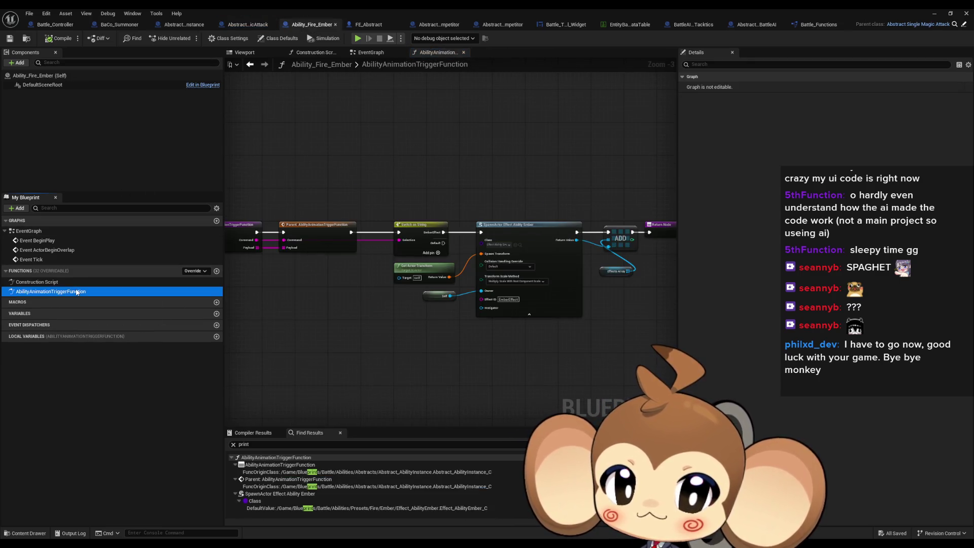
{"action": "left_click", "coordinate": [183, 24]}
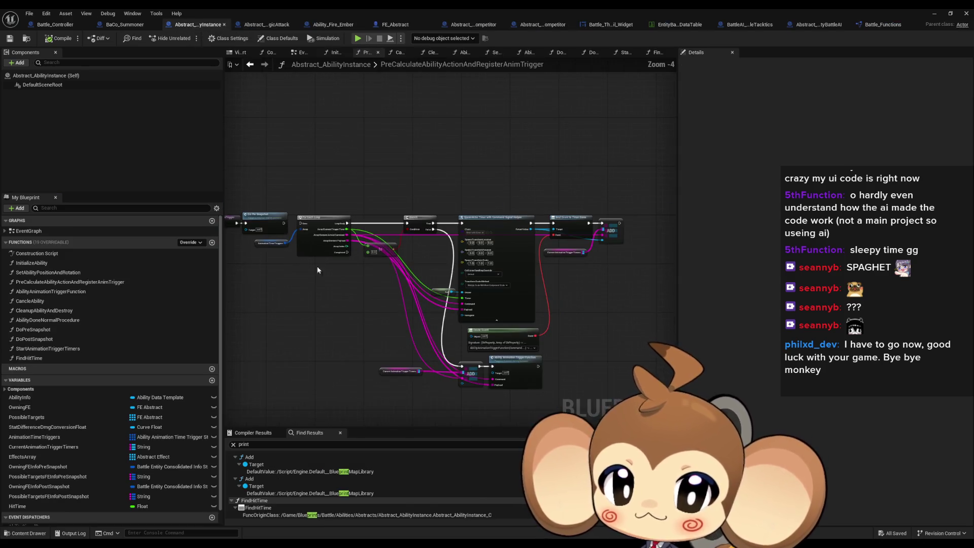
{"action": "double_click", "coordinate": [72, 291]}
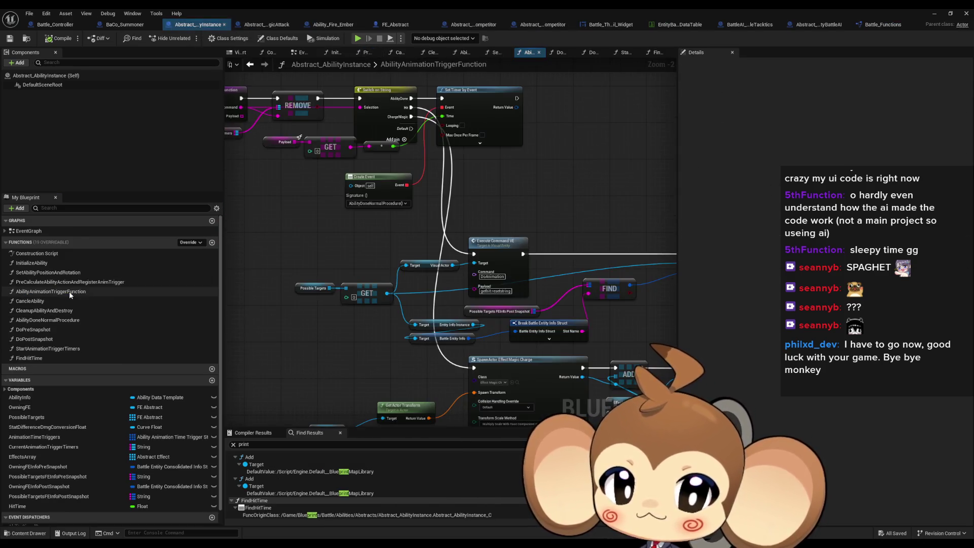
{"action": "mouse_move", "coordinate": [349, 320]}
{"action": "left_mouse_down"}
{"action": "mouse_move", "coordinate": [341, 289]}
{"action": "mouse_move", "coordinate": [274, 276]}
{"action": "mouse_move", "coordinate": [303, 281]}
{"action": "left_mouse_up"}
{"action": "scroll", "coordinate": [568, 232], "scroll_direction": "up", "scroll_amount": 4}
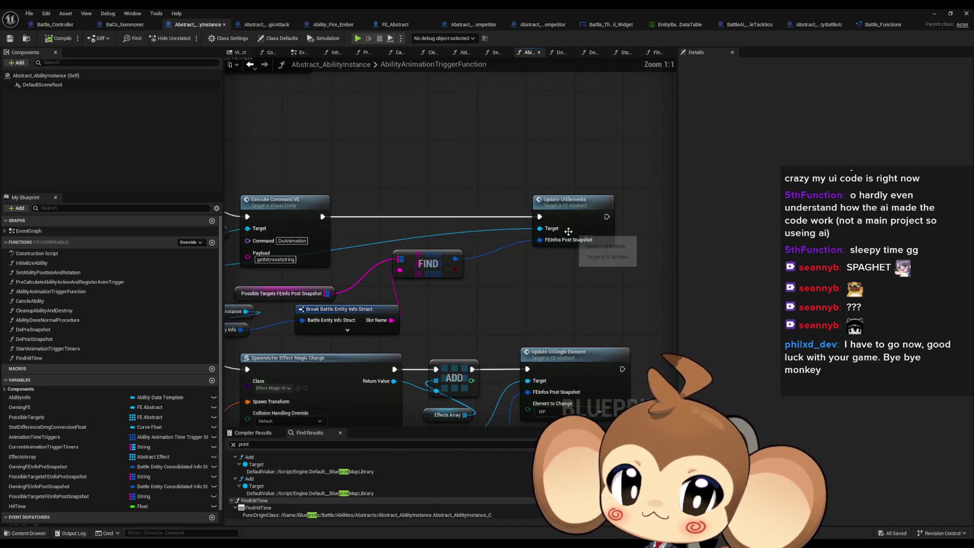
{"action": "left_click_drag", "start_coordinate": [307, 223], "coordinate": [414, 233]}
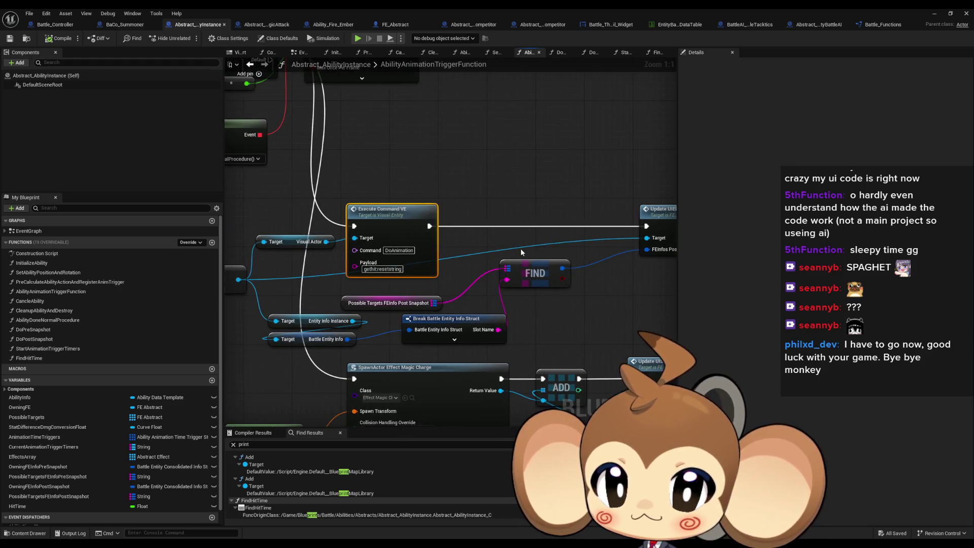
{"action": "scroll", "coordinate": [521, 252], "scroll_direction": "down", "scroll_amount": 3}
{"action": "scroll", "coordinate": [400, 191], "scroll_direction": "up", "scroll_amount": 3}
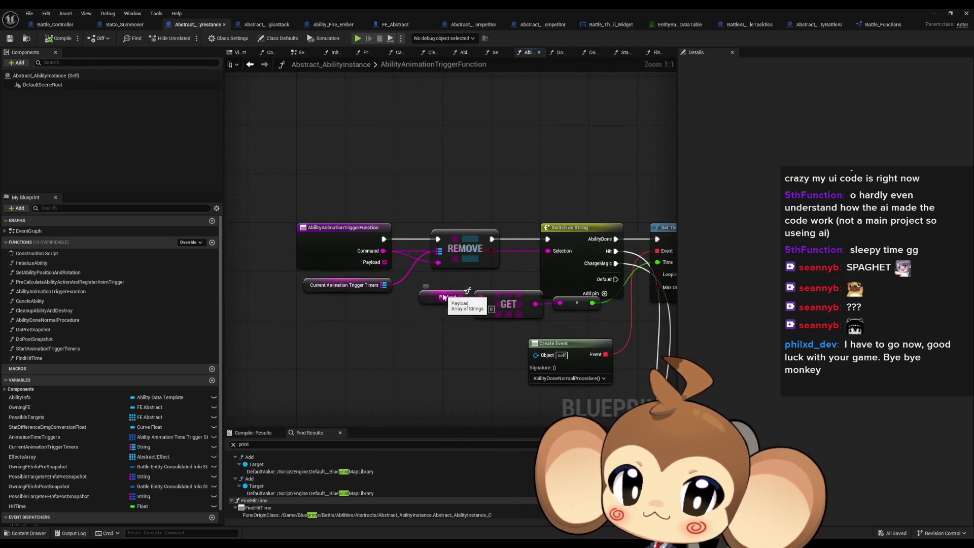
{"action": "left_click_drag", "start_coordinate": [443, 296], "coordinate": [382, 278]}
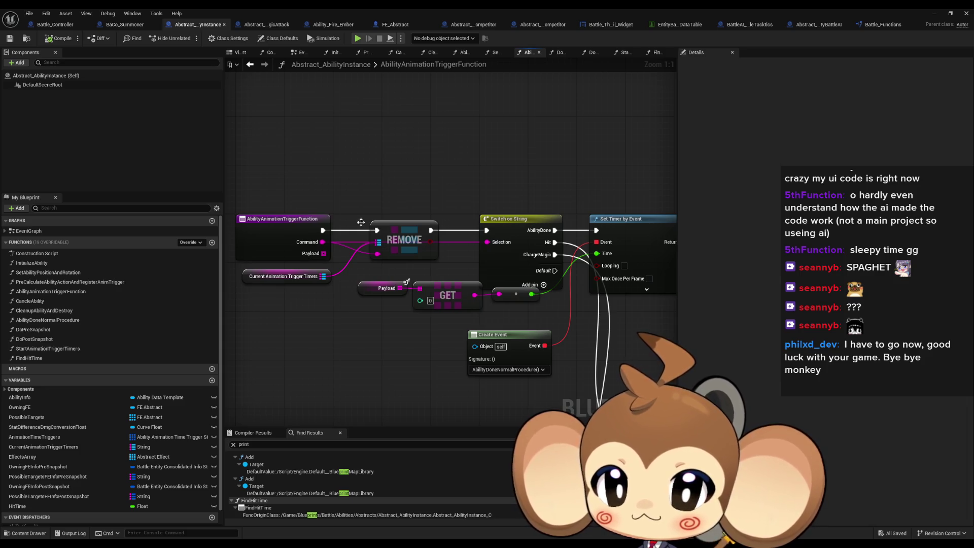
Maximize the Blueprint editor again and re-check the PreCalculate and SetAbilityPositionAndRotation graphs.
{"action": "double_click", "coordinate": [251, 8]}
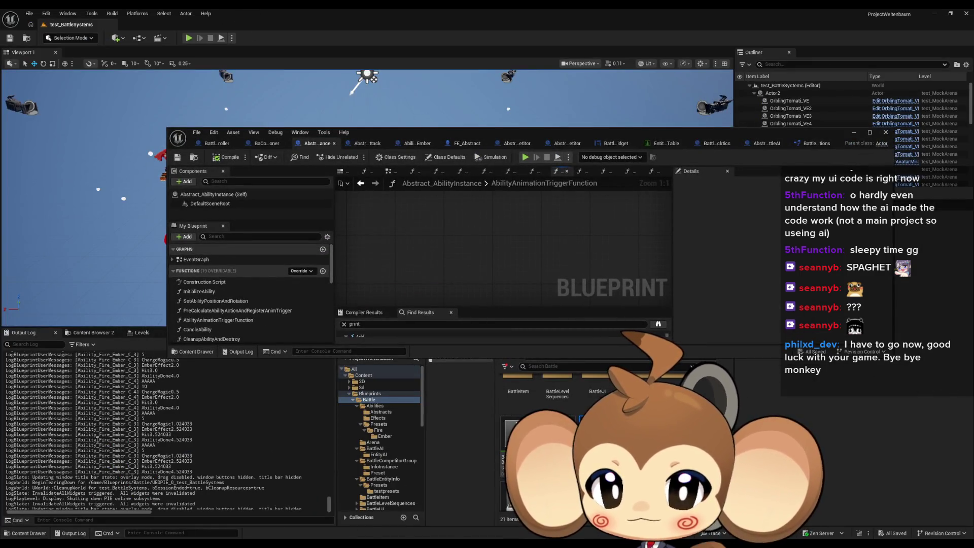
{"action": "left_click", "coordinate": [365, 143]}
{"action": "double_click", "coordinate": [364, 131]}
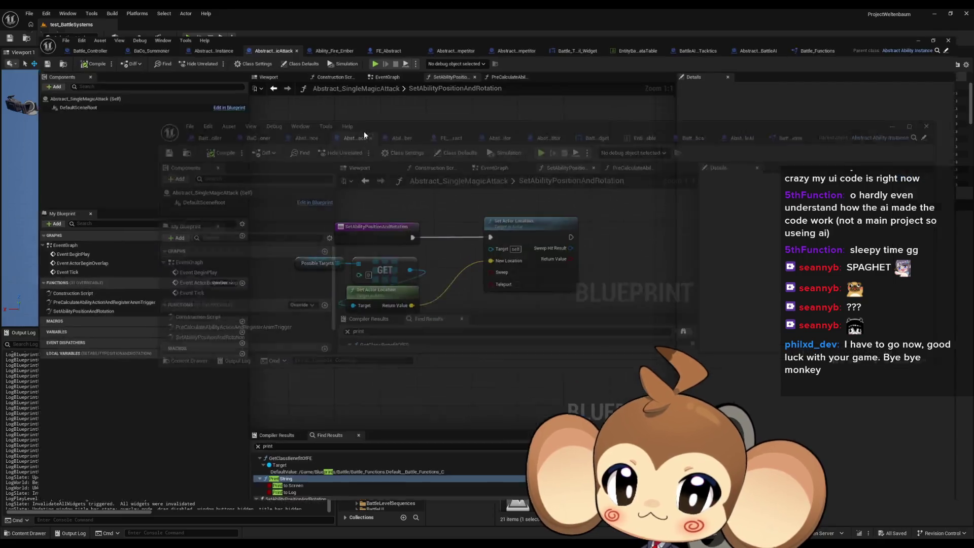
{"action": "double_click", "coordinate": [66, 291]}
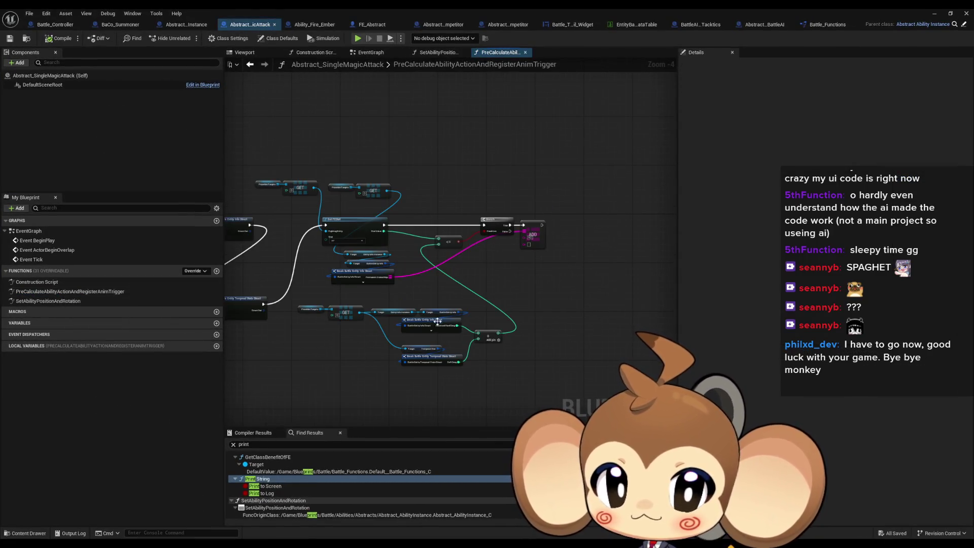
{"action": "scroll", "coordinate": [516, 314], "scroll_direction": "down", "scroll_amount": 3}
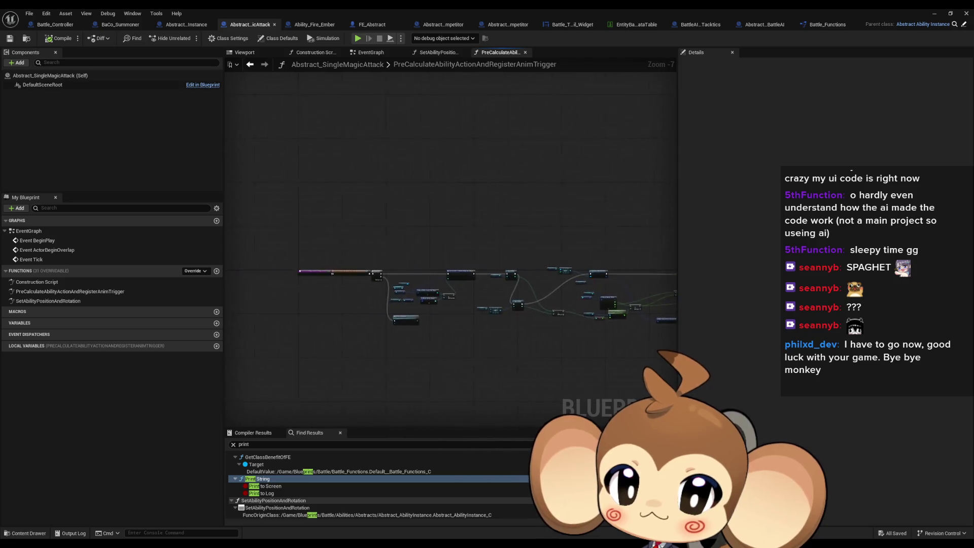
{"action": "double_click", "coordinate": [80, 301]}
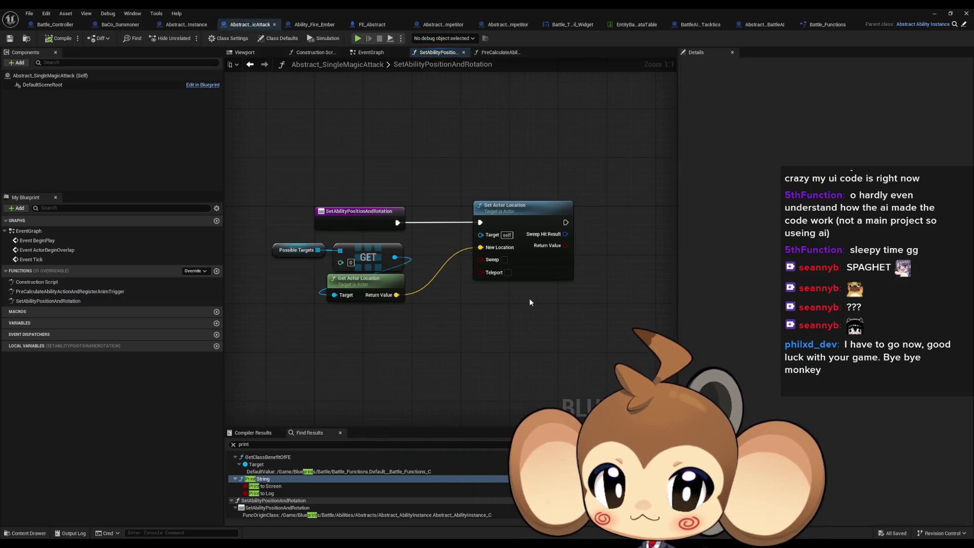
Re-examine Ability_Fire_Ember's AbilityAnimationTriggerFunction graph with all its nodes in view.
{"action": "left_click", "coordinate": [301, 23]}
{"action": "left_click", "coordinate": [77, 289]}
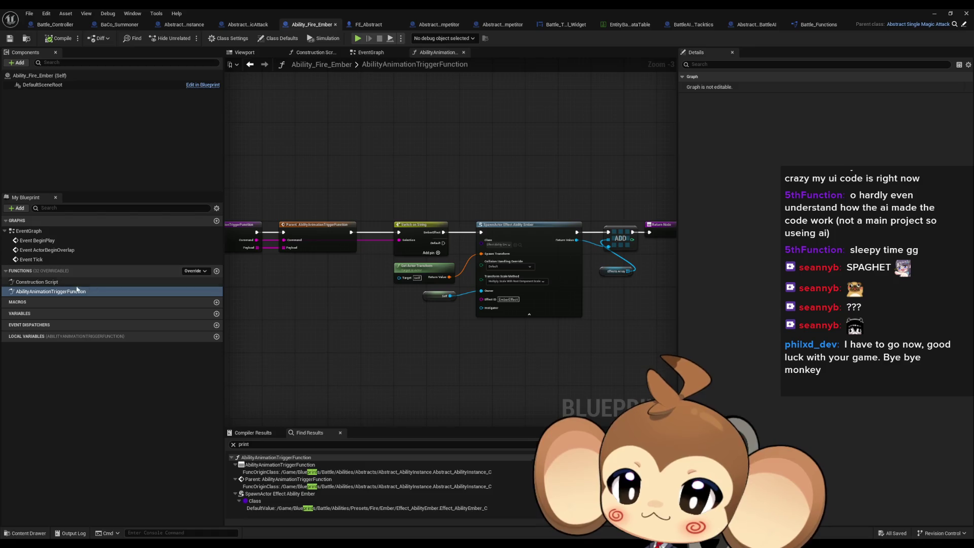
{"action": "double_click", "coordinate": [49, 293]}
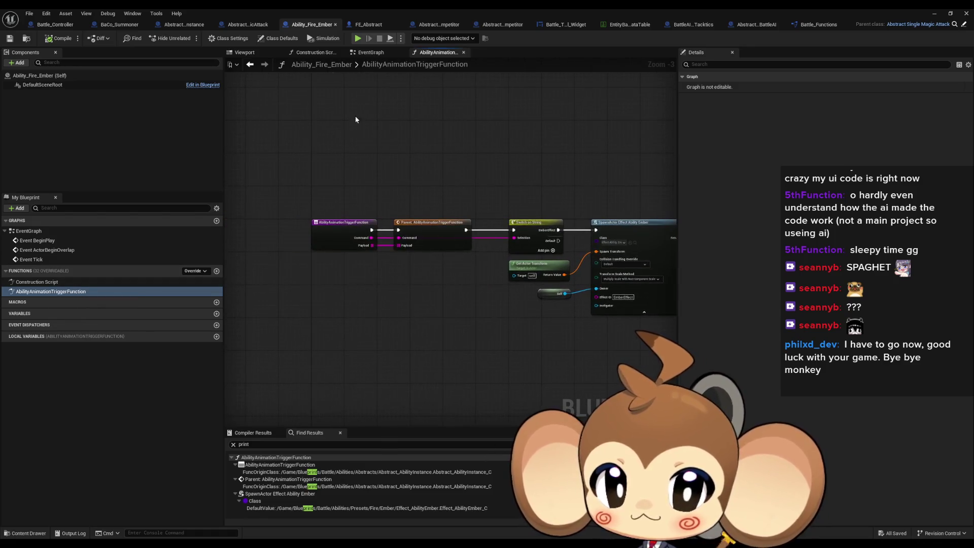
Find 'print' and jump to the Print String in StartAnimationTriggerTimers, then minimize the editor.
{"action": "left_click", "coordinate": [184, 25]}
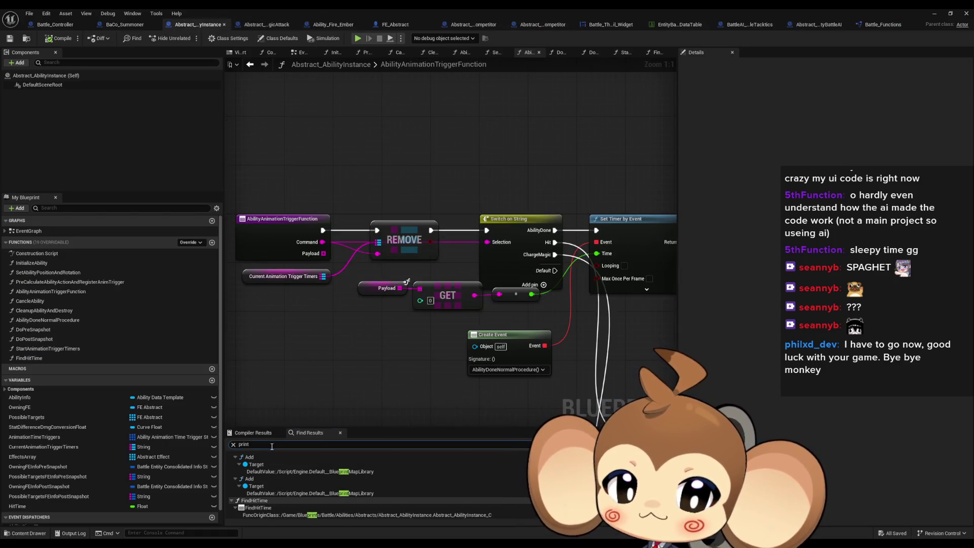
{"action": "type", "text": "int"}
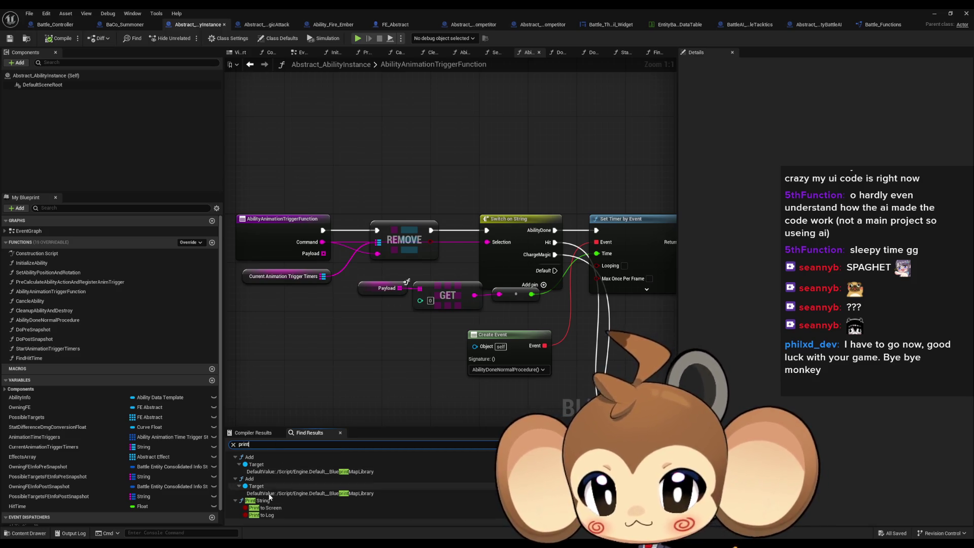
{"action": "double_click", "coordinate": [270, 500]}
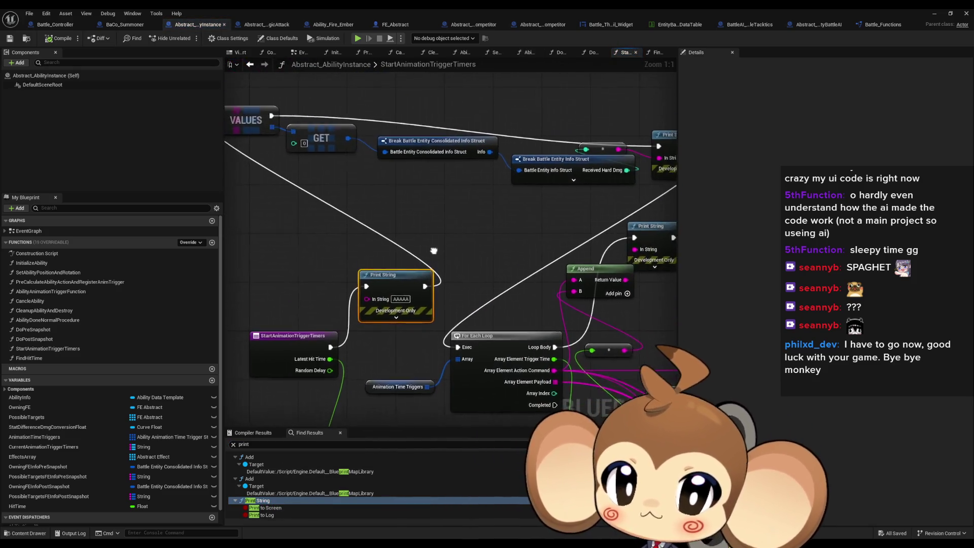
{"action": "scroll", "coordinate": [447, 165], "scroll_direction": "down", "scroll_amount": 4}
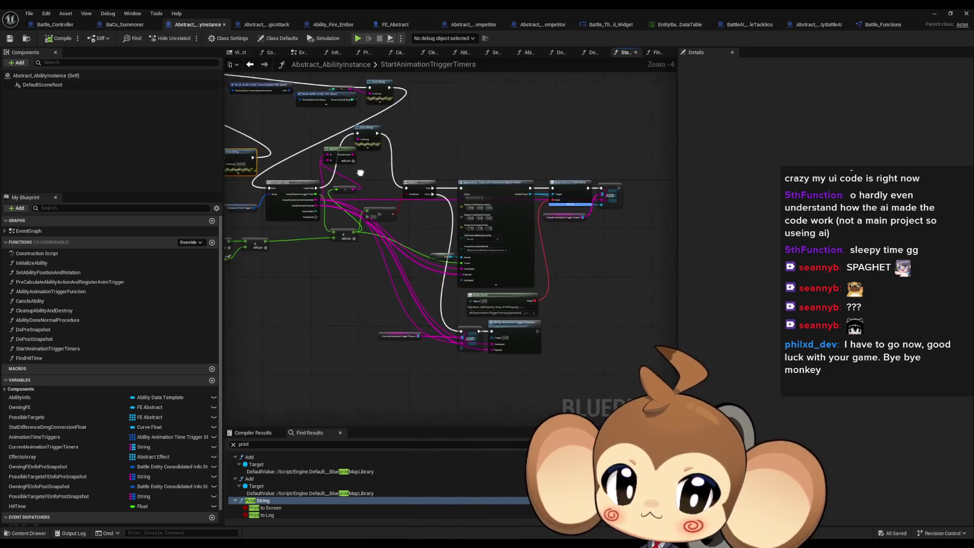
{"action": "scroll", "coordinate": [410, 218], "scroll_direction": "up", "scroll_amount": 3}
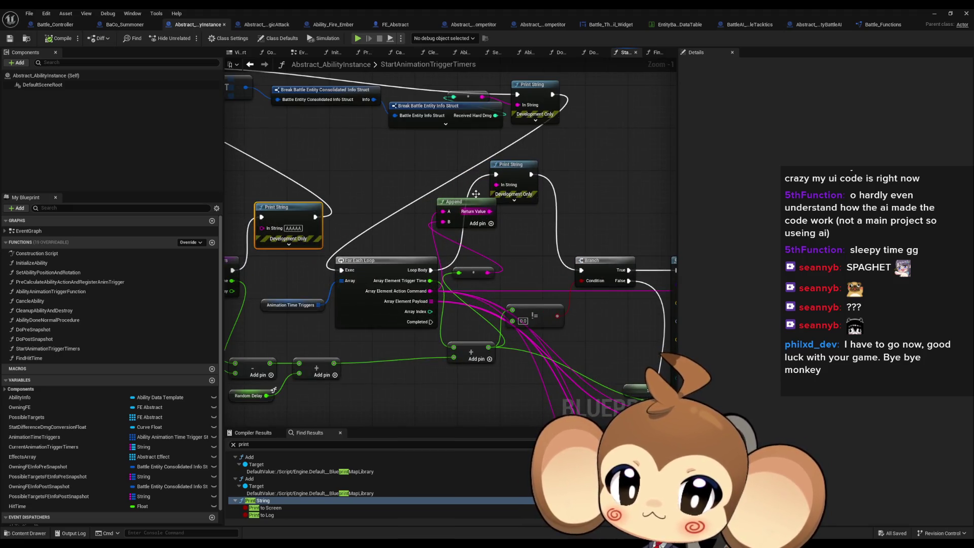
{"action": "left_click", "coordinate": [936, 13]}
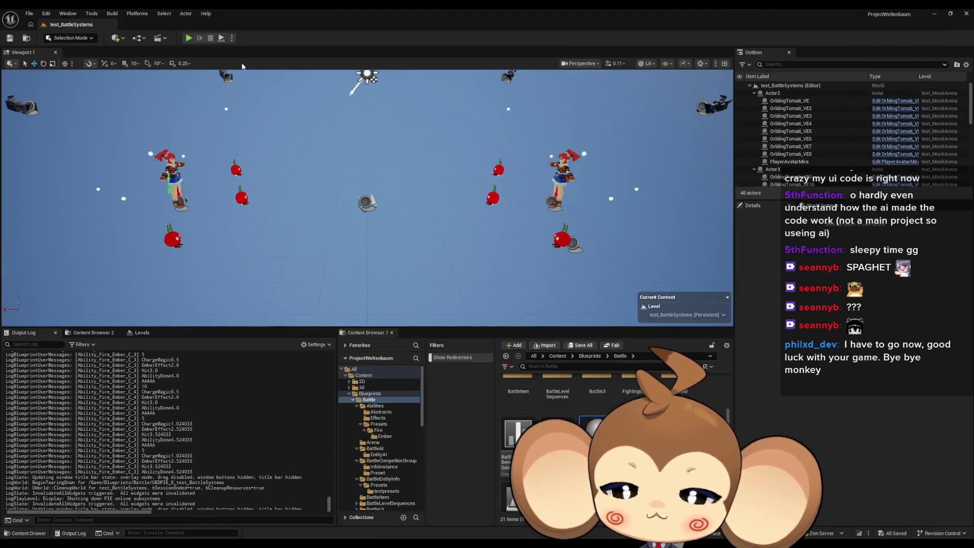
Run the test_BattleSystems battle in Play-In-Editor and watch the Output Log.
{"action": "left_click", "coordinate": [188, 39]}
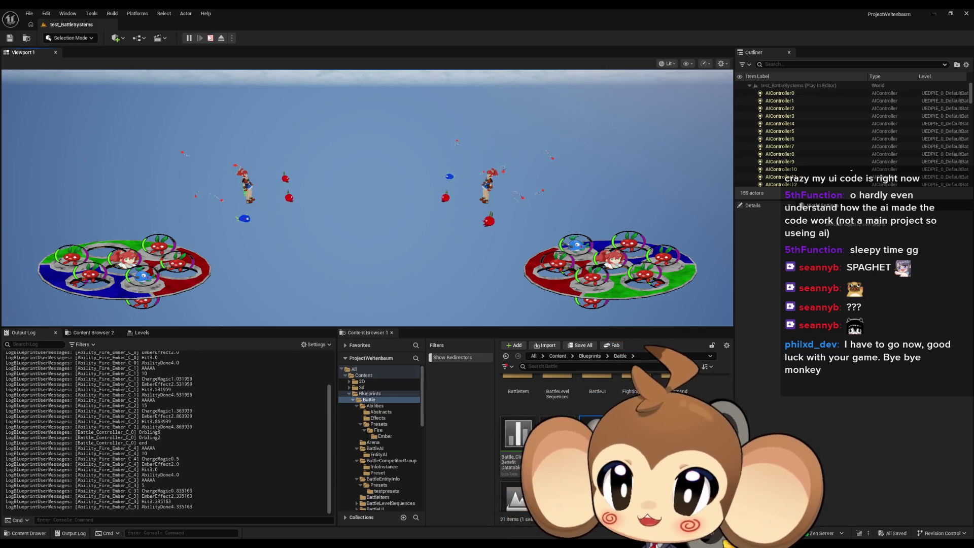
In Battle_Controller's ChooseActionAndStartAbilities graph, open the Start Ability Animation Timers function.
{"action": "mouse_move", "coordinate": [355, 542]}
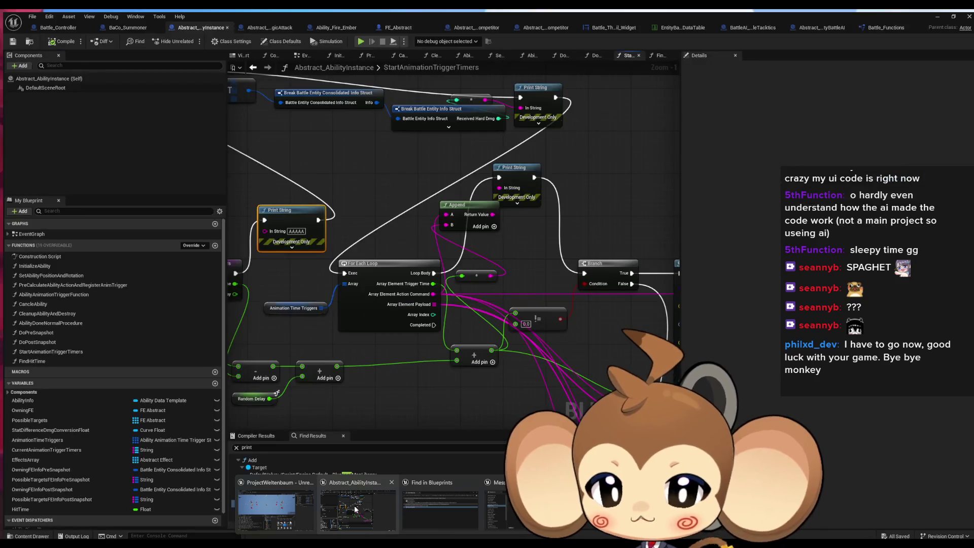
{"action": "left_click", "coordinate": [355, 509]}
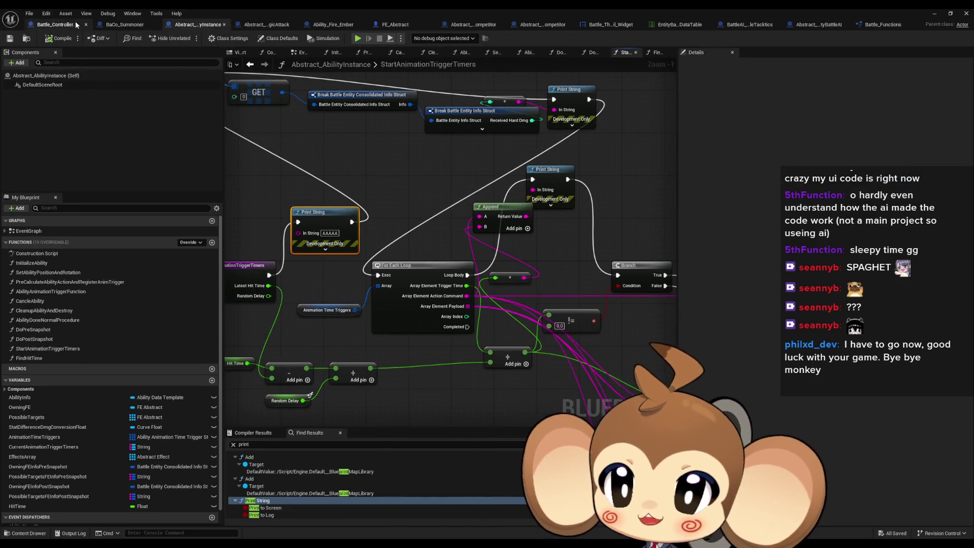
{"action": "left_click", "coordinate": [76, 24]}
{"action": "scroll", "coordinate": [272, 237], "scroll_direction": "down", "scroll_amount": 1}
{"action": "mouse_move", "coordinate": [272, 237]}
{"action": "left_mouse_down"}
{"action": "mouse_move", "coordinate": [355, 243]}
{"action": "mouse_move", "coordinate": [410, 264]}
{"action": "mouse_move", "coordinate": [398, 283]}
{"action": "left_mouse_up"}
{"action": "scroll", "coordinate": [398, 283], "scroll_direction": "up", "scroll_amount": 4}
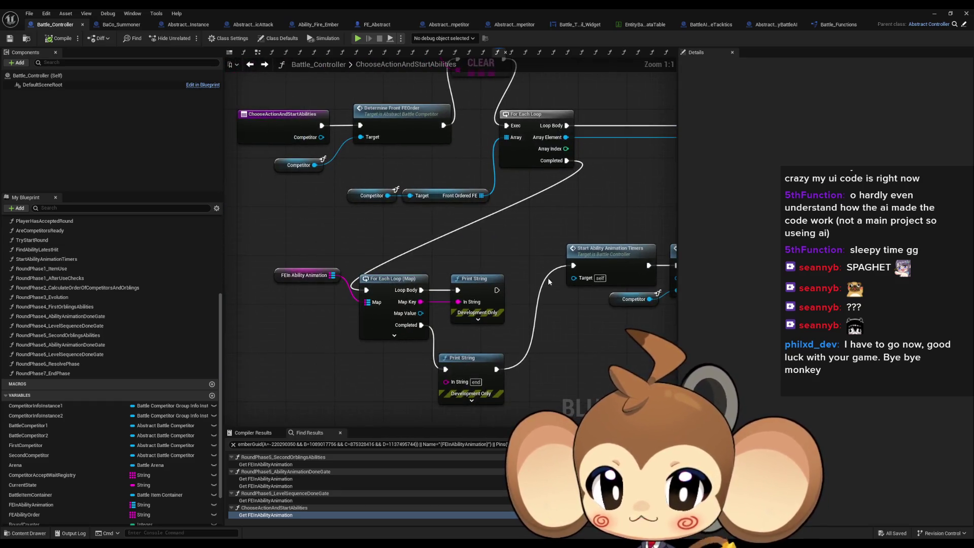
{"action": "left_click_drag", "start_coordinate": [514, 261], "coordinate": [503, 349]}
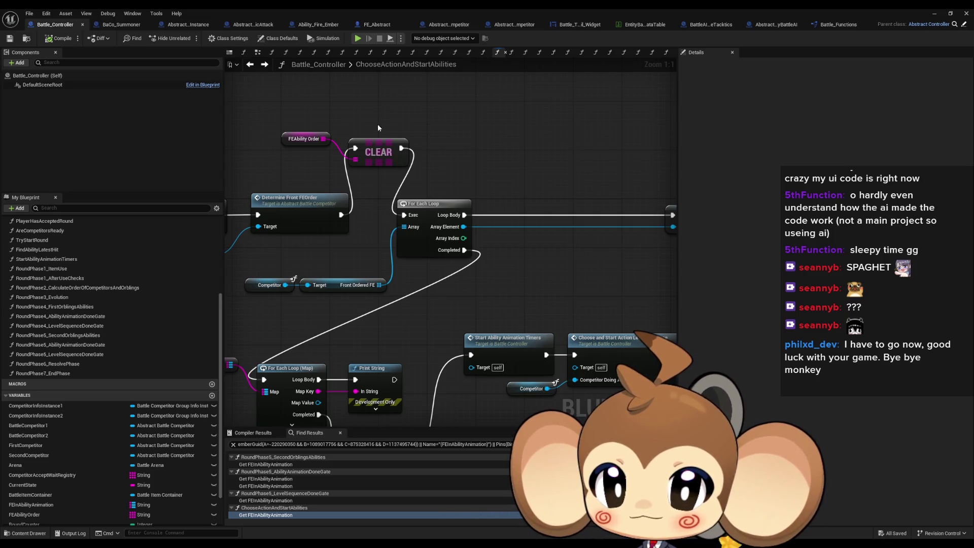
{"action": "double_click", "coordinate": [502, 340]}
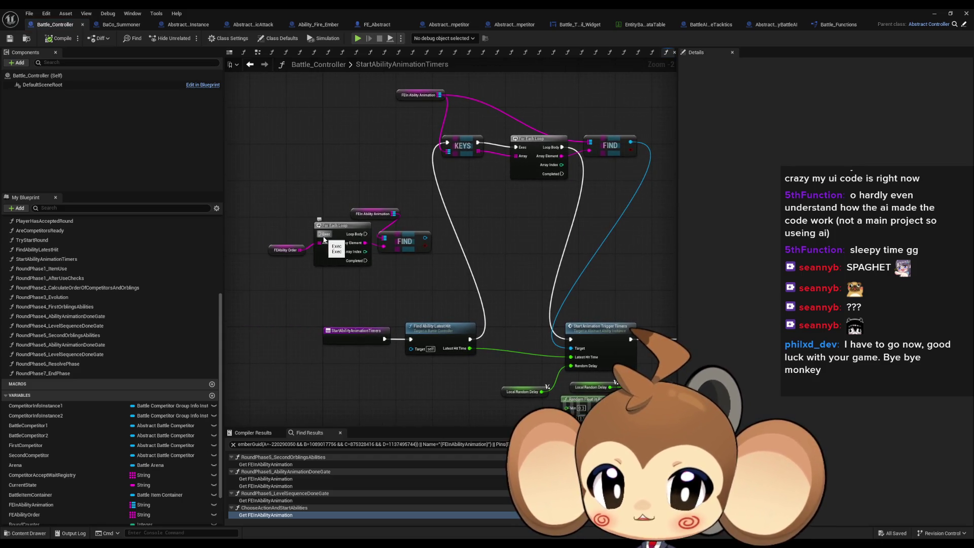
Feed the lower For Each Loop from Find Ability Latest Hit and drive Start Animation Trigger Timers from its body.
{"action": "mouse_move", "coordinate": [325, 239]}
{"action": "left_mouse_down"}
{"action": "mouse_move", "coordinate": [476, 348]}
{"action": "mouse_move", "coordinate": [469, 340]}
{"action": "left_mouse_up"}
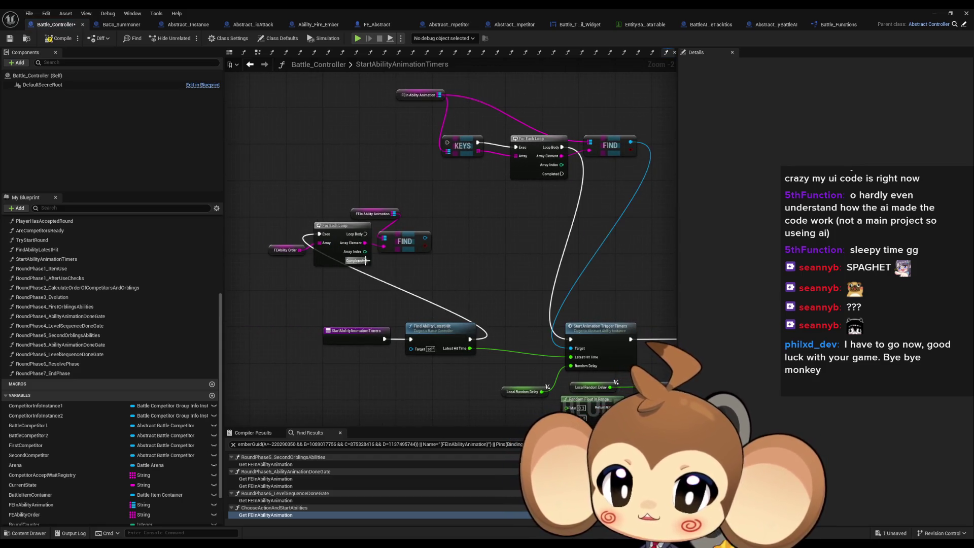
{"action": "mouse_move", "coordinate": [369, 239]}
{"action": "left_mouse_down"}
{"action": "mouse_move", "coordinate": [572, 343]}
{"action": "mouse_move", "coordinate": [424, 236]}
{"action": "left_mouse_up"}
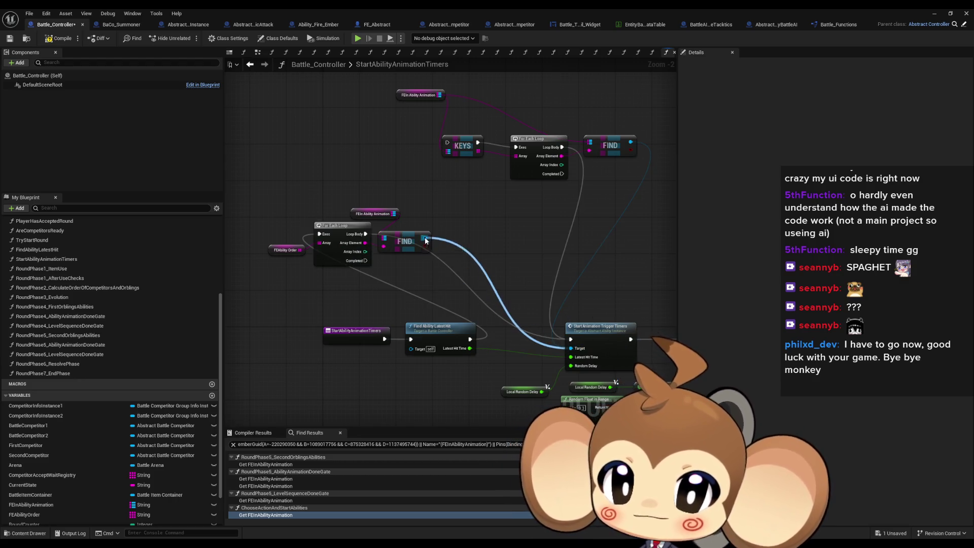
{"action": "left_click", "coordinate": [934, 16]}
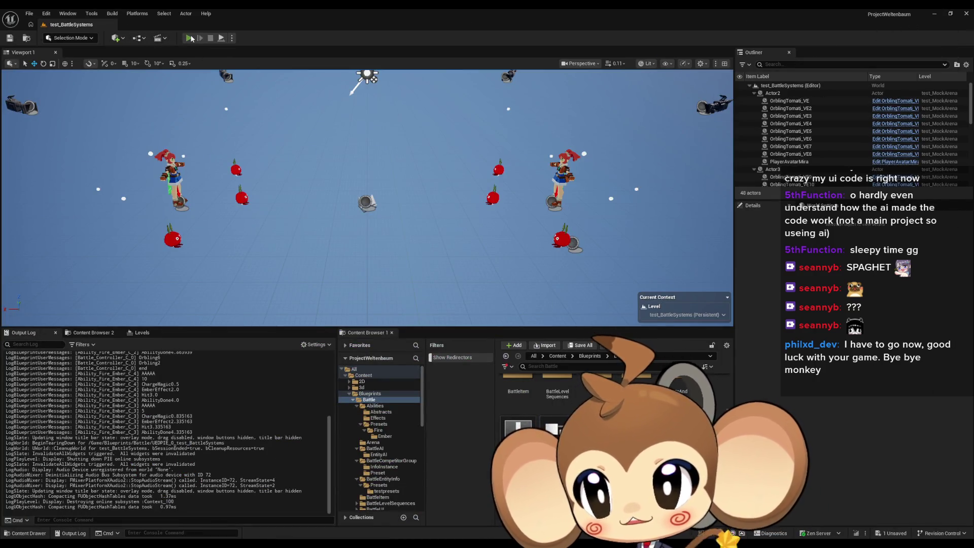
Play-test the battle twice via Alt+P and Play, stopping each run, then return to Battle_Controller.
{"action": "key", "text": "alt+p"}
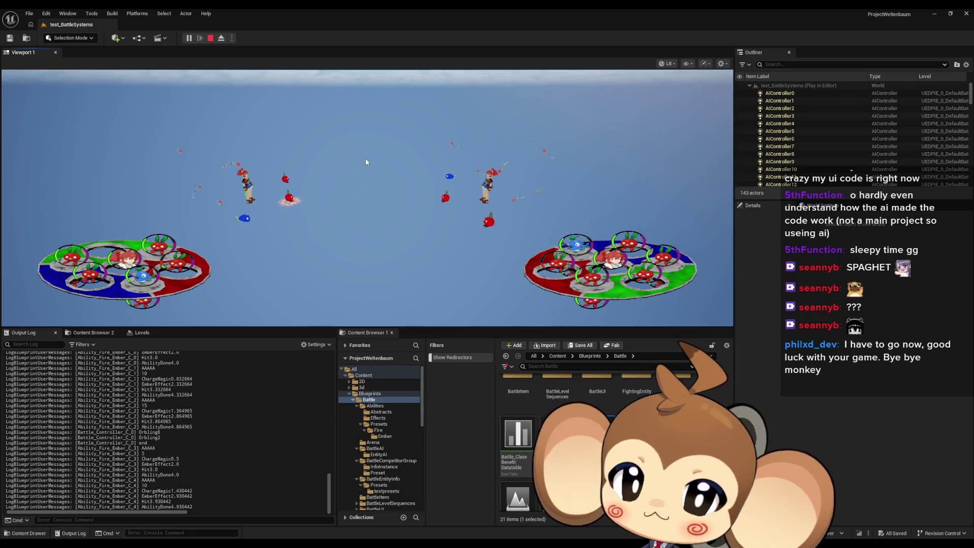
{"action": "left_click", "coordinate": [211, 39]}
{"action": "left_click", "coordinate": [190, 38]}
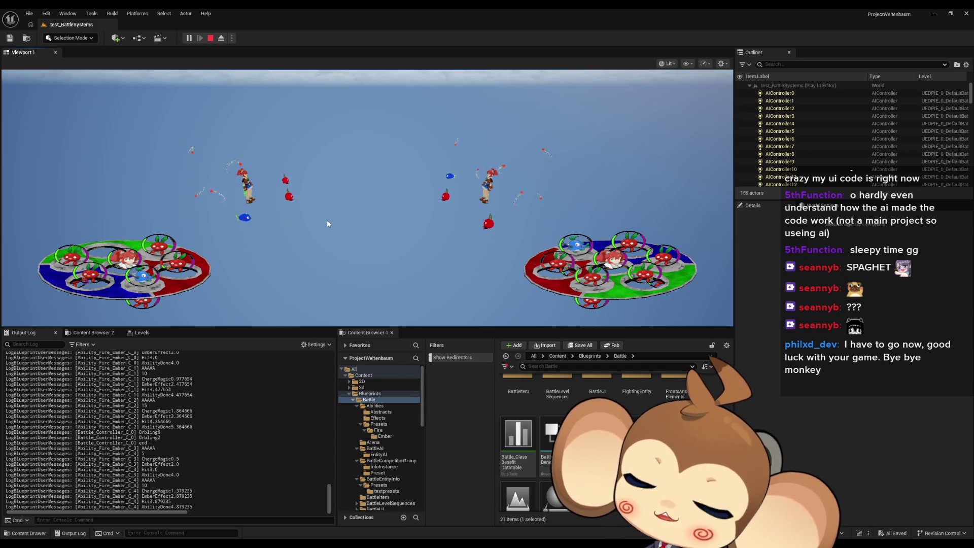
{"action": "left_click", "coordinate": [211, 39]}
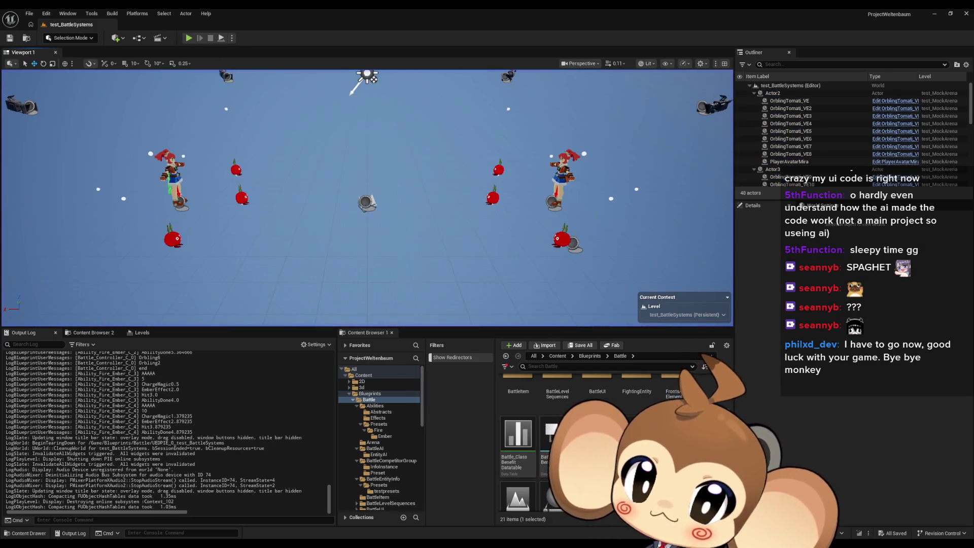
{"action": "left_click", "coordinate": [367, 486]}
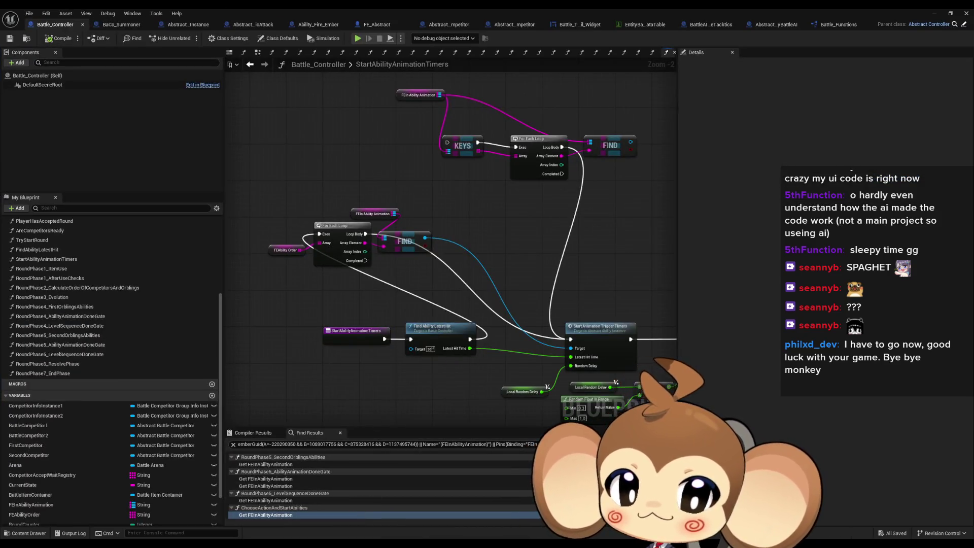
Delete the top KEYS, loop and FIND nodes and move the remaining loop and FIND beside Start Animation Trigger Timers.
{"action": "left_click_drag", "start_coordinate": [282, 128], "coordinate": [614, 262]}
{"action": "key", "text": "Delete"}
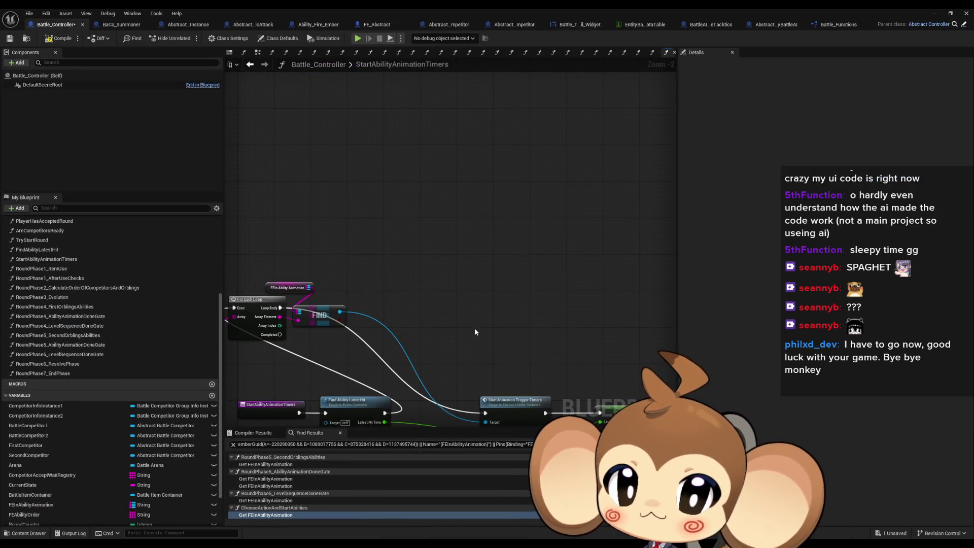
{"action": "scroll", "coordinate": [454, 240], "scroll_direction": "down", "scroll_amount": 2}
{"action": "left_click_drag", "start_coordinate": [570, 355], "coordinate": [571, 355]}
{"action": "scroll", "coordinate": [484, 294], "scroll_direction": "up", "scroll_amount": 3}
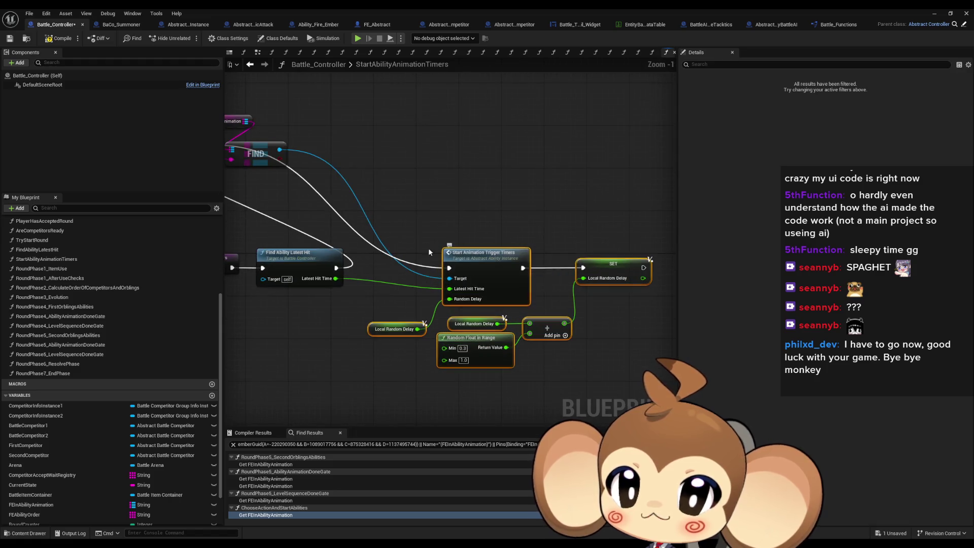
{"action": "left_click_drag", "start_coordinate": [428, 247], "coordinate": [594, 280]}
{"action": "mouse_move", "coordinate": [443, 191]}
{"action": "left_mouse_down"}
{"action": "mouse_move", "coordinate": [576, 202]}
{"action": "mouse_move", "coordinate": [631, 223]}
{"action": "mouse_move", "coordinate": [424, 196]}
{"action": "left_mouse_up"}
Arrange Start Animation Trigger Timers, the delay nodes, FIND and the Local Random Delay SET node neatly.
{"action": "left_click_drag", "start_coordinate": [329, 257], "coordinate": [543, 365]}
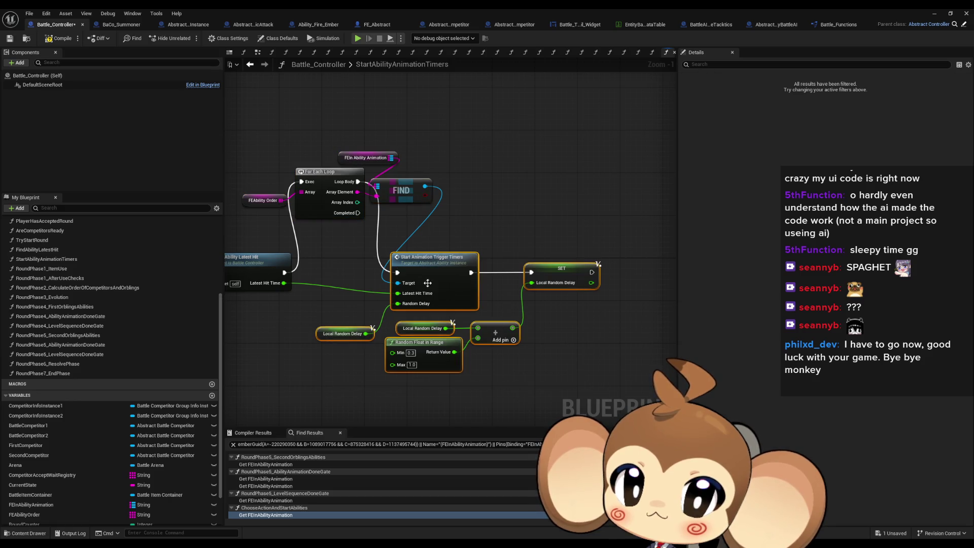
{"action": "left_click_drag", "start_coordinate": [428, 282], "coordinate": [536, 200]}
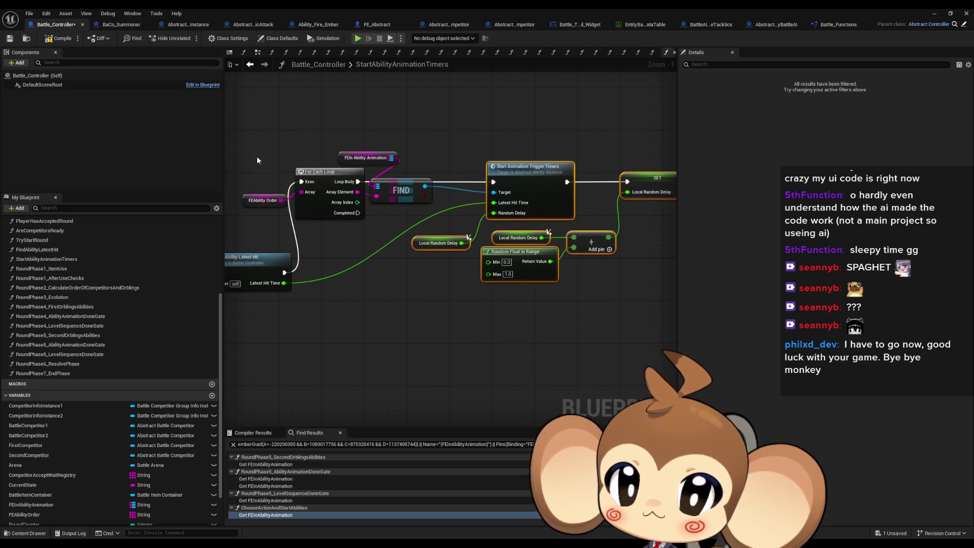
{"action": "left_click_drag", "start_coordinate": [331, 181], "coordinate": [335, 287]}
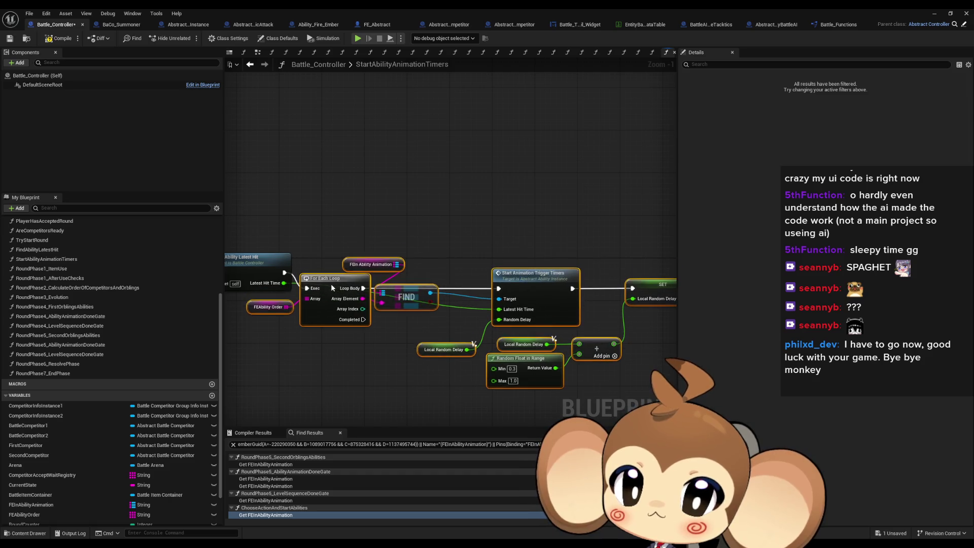
{"action": "left_click", "coordinate": [255, 312], "text": "ctrl"}
{"action": "mouse_move", "coordinate": [334, 274]}
{"action": "left_mouse_down"}
{"action": "mouse_move", "coordinate": [338, 263]}
{"action": "mouse_move", "coordinate": [326, 331]}
{"action": "left_mouse_up"}
{"action": "left_click", "coordinate": [470, 233]}
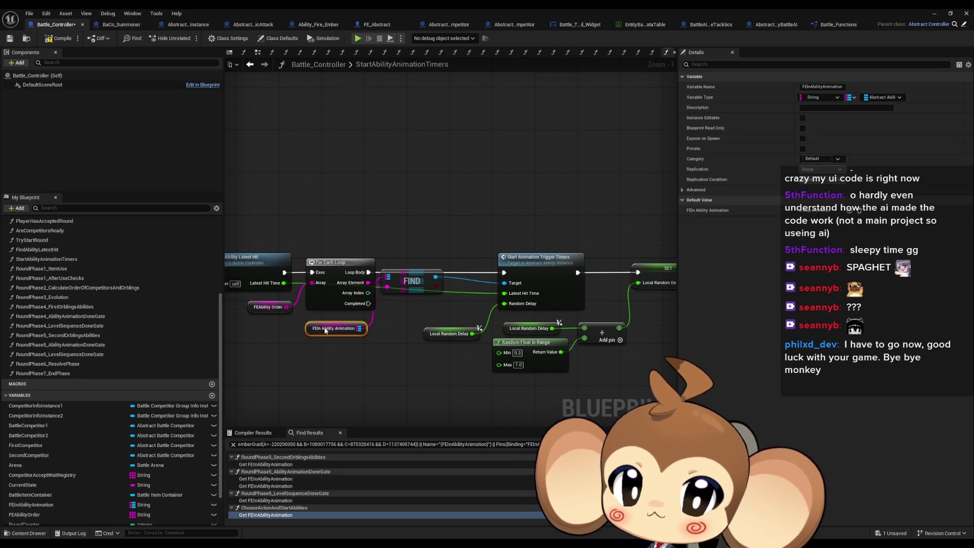
{"action": "left_click_drag", "start_coordinate": [406, 287], "coordinate": [419, 298]}
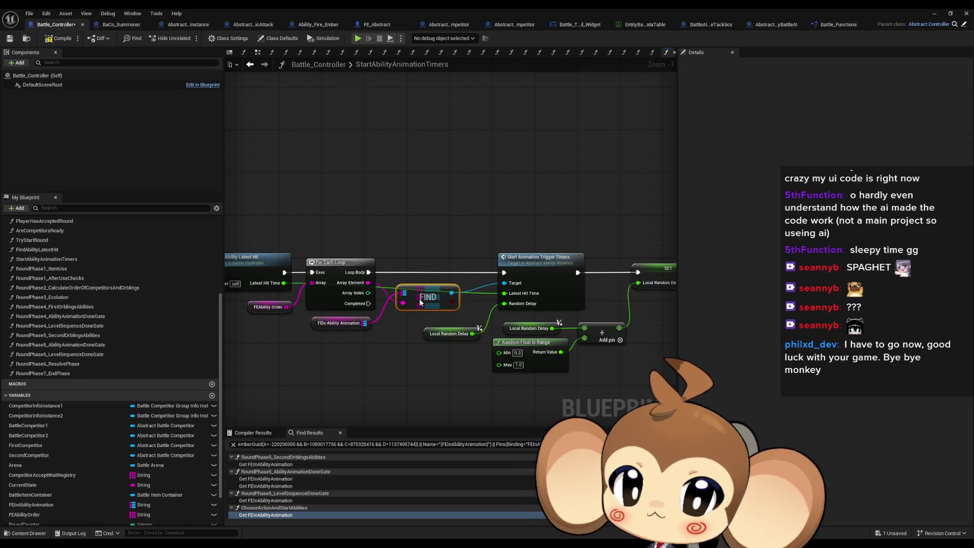
{"action": "left_click_drag", "start_coordinate": [393, 223], "coordinate": [601, 385]}
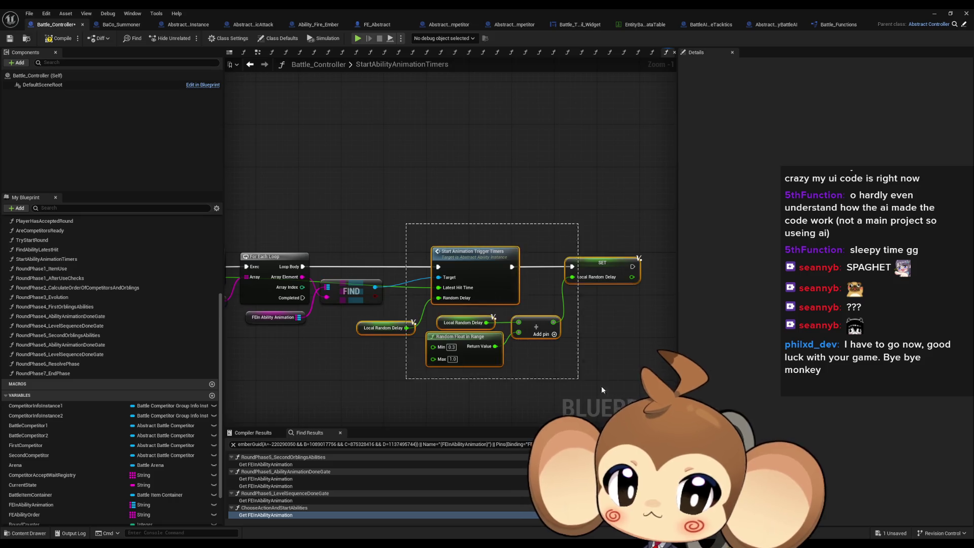
{"action": "left_click_drag", "start_coordinate": [475, 281], "coordinate": [443, 281]}
{"action": "left_click_drag", "start_coordinate": [568, 276], "coordinate": [557, 277]}
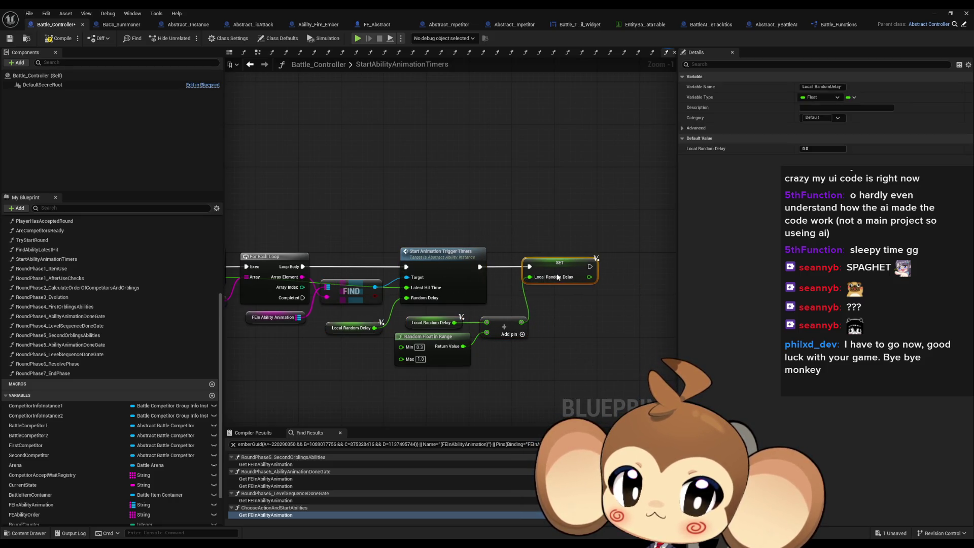
{"action": "left_click", "coordinate": [496, 224]}
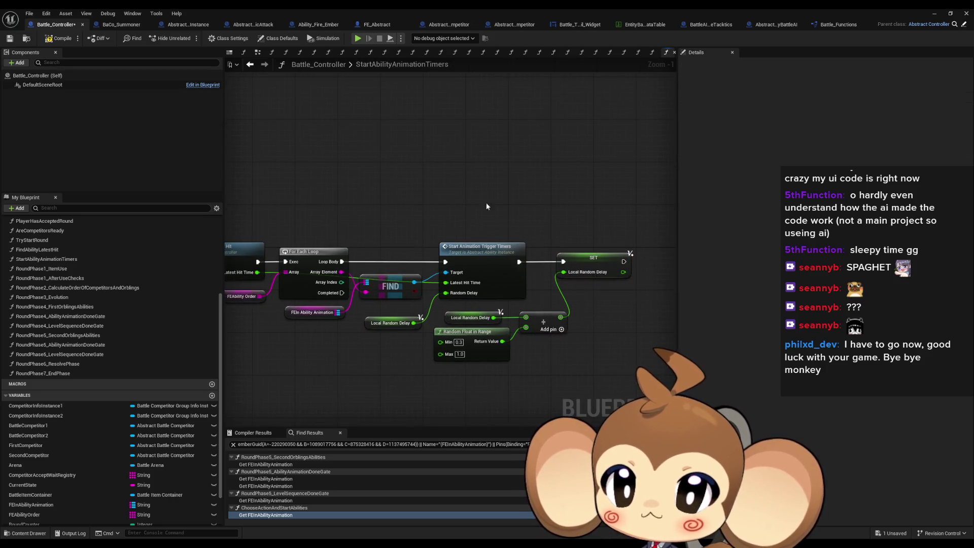
Compile Battle_Controller and return to the ChooseActionAndStartAbilities graph.
{"action": "left_click", "coordinate": [61, 39]}
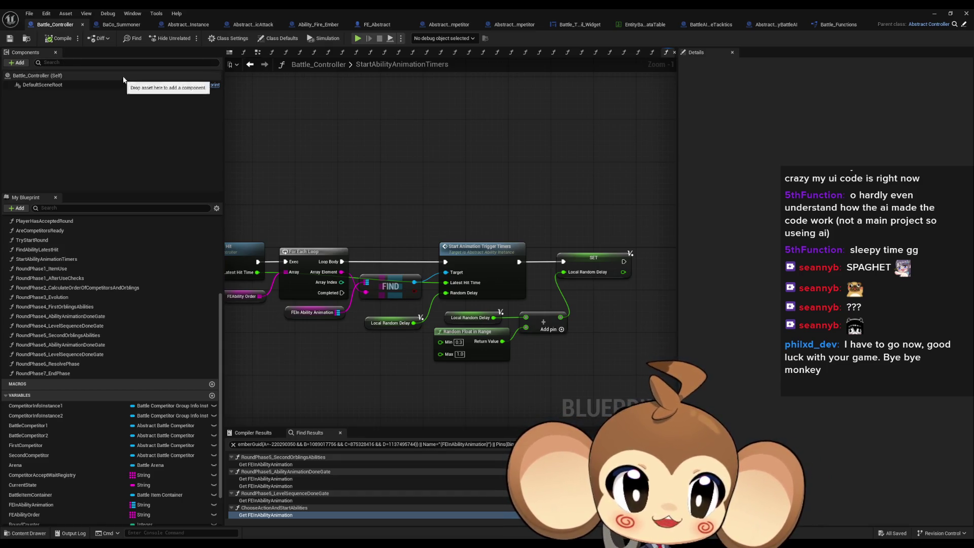
{"action": "left_click_drag", "start_coordinate": [355, 171], "coordinate": [474, 165]}
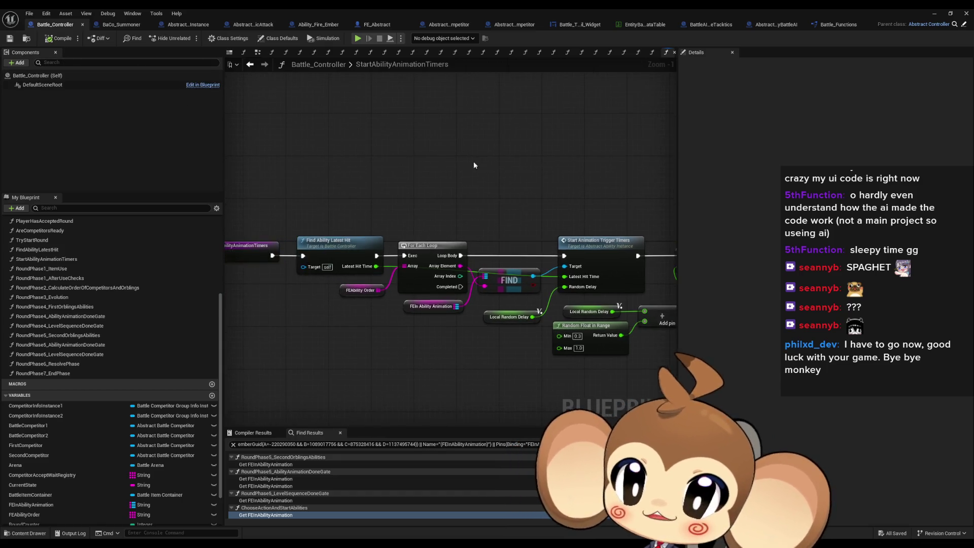
{"action": "scroll", "coordinate": [115, 324], "scroll_direction": "up", "scroll_amount": 5}
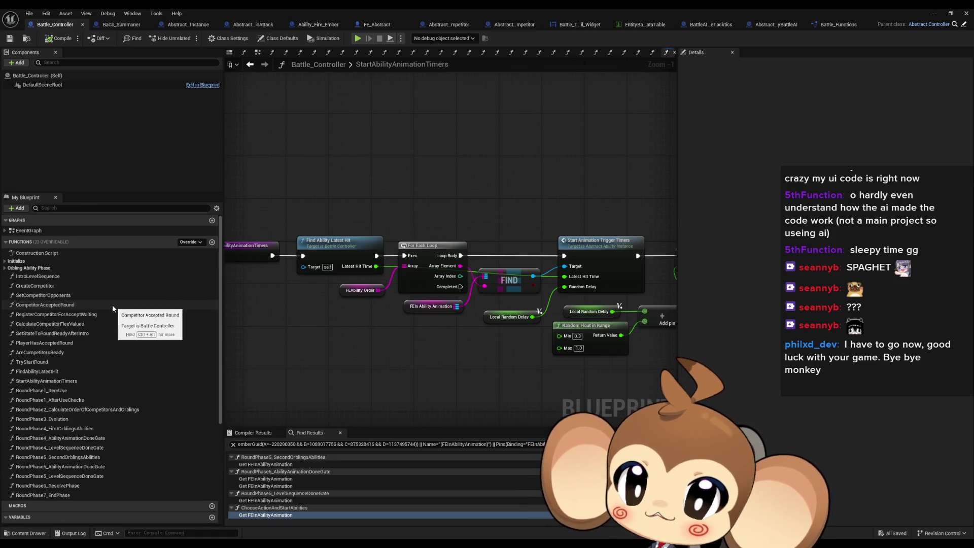
{"action": "left_click_drag", "start_coordinate": [387, 303], "coordinate": [454, 298]}
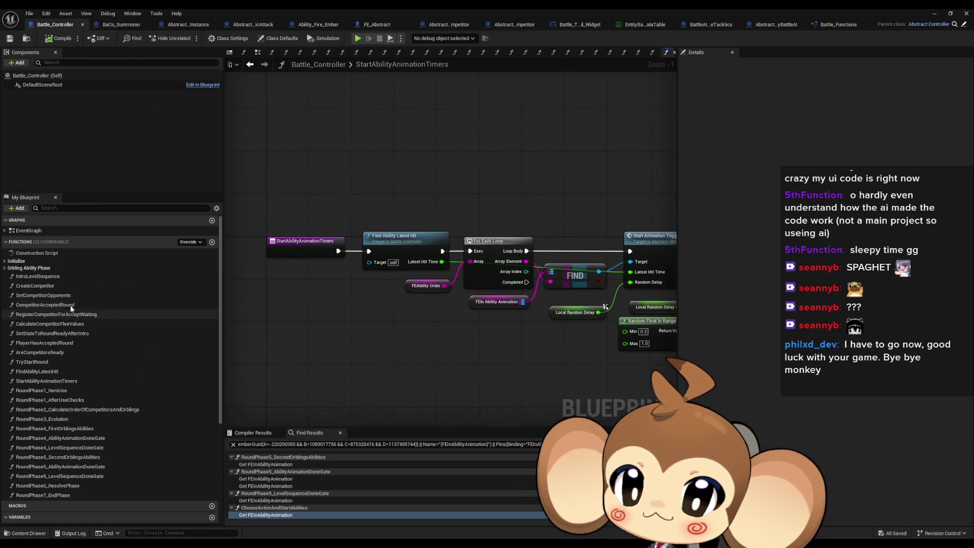
{"action": "left_click", "coordinate": [251, 65]}
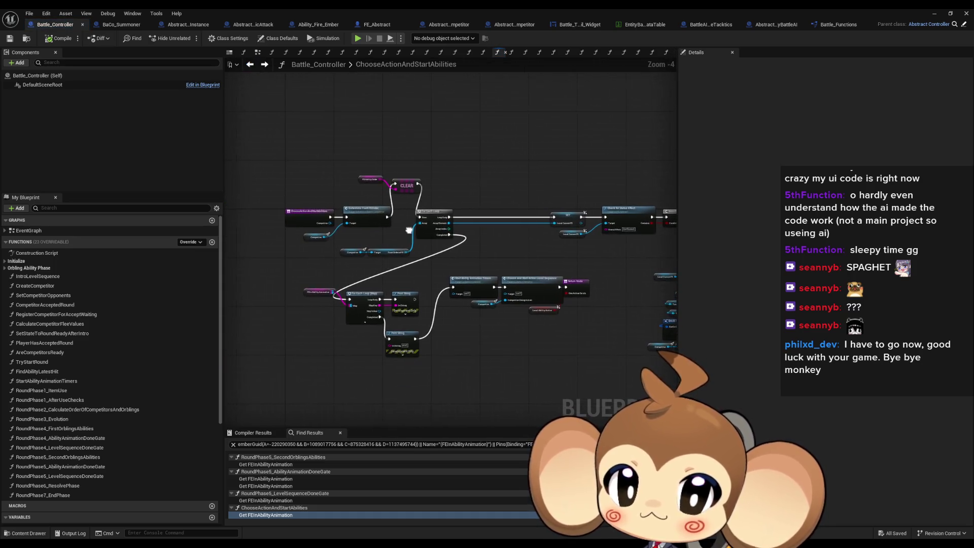
Connect the loop's Completed to Start Ability Animation Timers and delete the map loop and Print String nodes.
{"action": "scroll", "coordinate": [393, 315], "scroll_direction": "up", "scroll_amount": 1}
{"action": "left_click_drag", "start_coordinate": [449, 285], "coordinate": [445, 215]}
{"action": "left_click_drag", "start_coordinate": [254, 287], "coordinate": [415, 379]}
{"action": "key", "text": "Delete"}
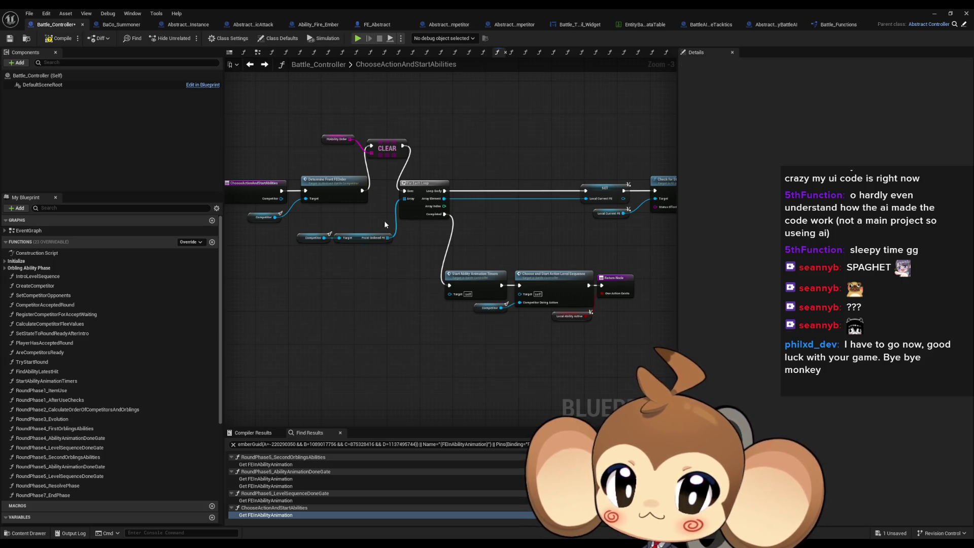
Reposition the loop node group and the FEAbility Order getter lower and to the right.
{"action": "scroll", "coordinate": [410, 208], "scroll_direction": "down", "scroll_amount": 2}
{"action": "scroll", "coordinate": [358, 224], "scroll_direction": "down", "scroll_amount": 1}
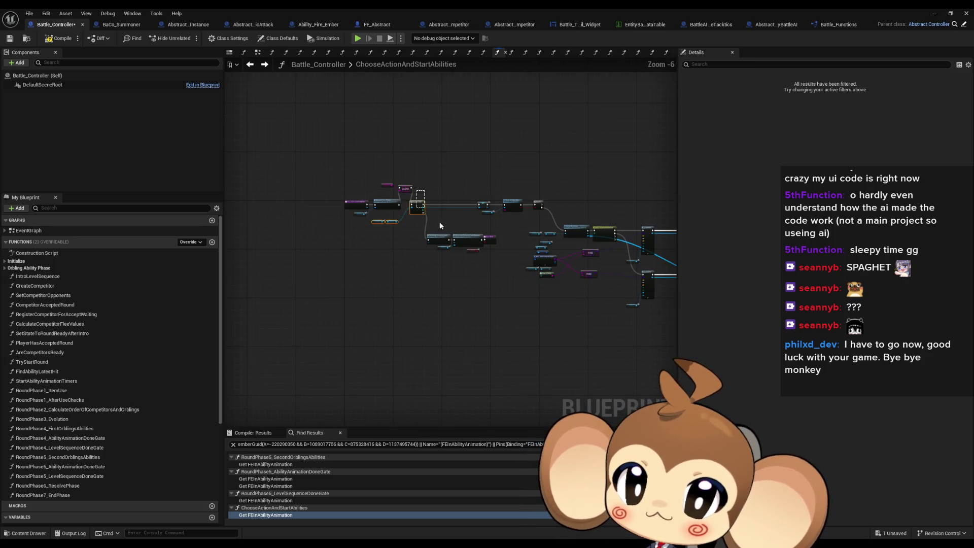
{"action": "scroll", "coordinate": [452, 266], "scroll_direction": "up", "scroll_amount": 7}
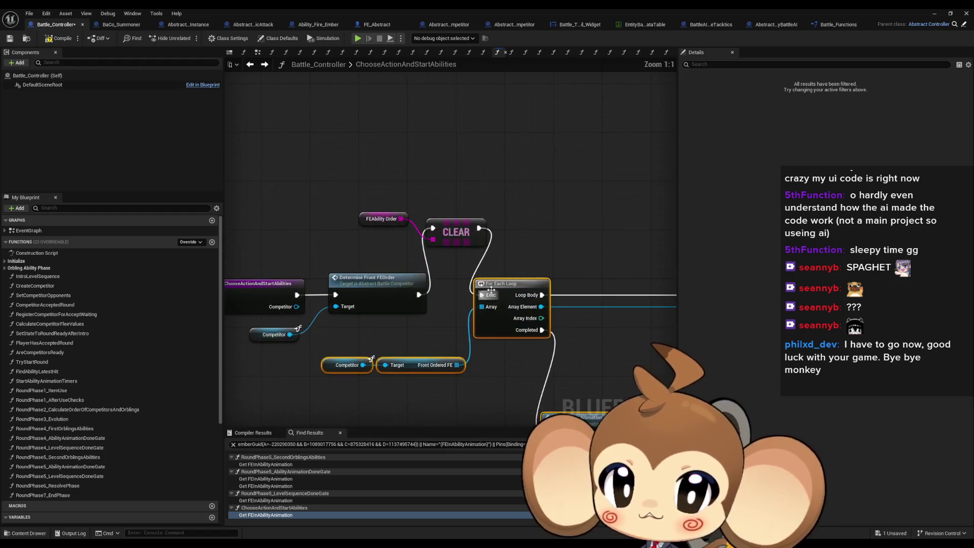
{"action": "left_click_drag", "start_coordinate": [472, 234], "coordinate": [497, 301]}
{"action": "left_click_drag", "start_coordinate": [371, 221], "coordinate": [388, 336]}
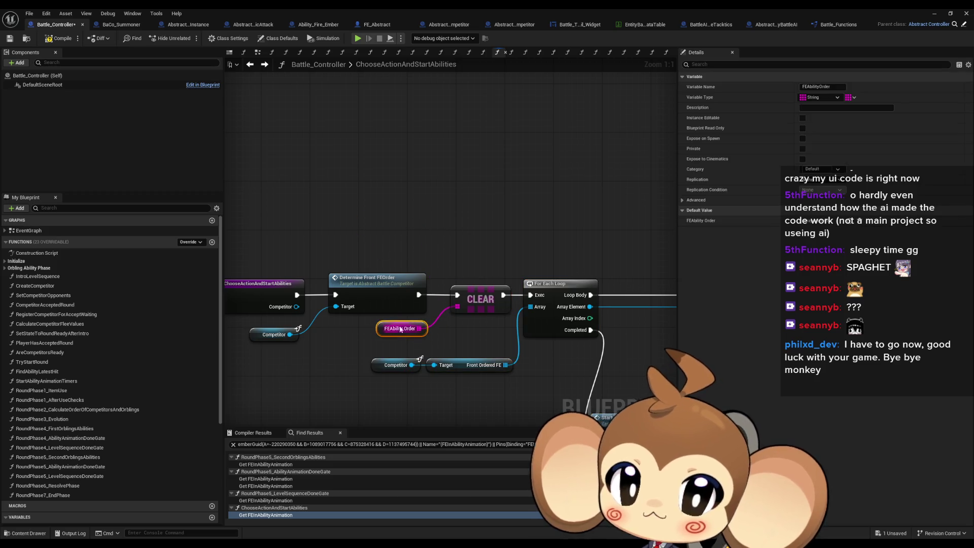
{"action": "scroll", "coordinate": [389, 336], "scroll_direction": "down", "scroll_amount": 6}
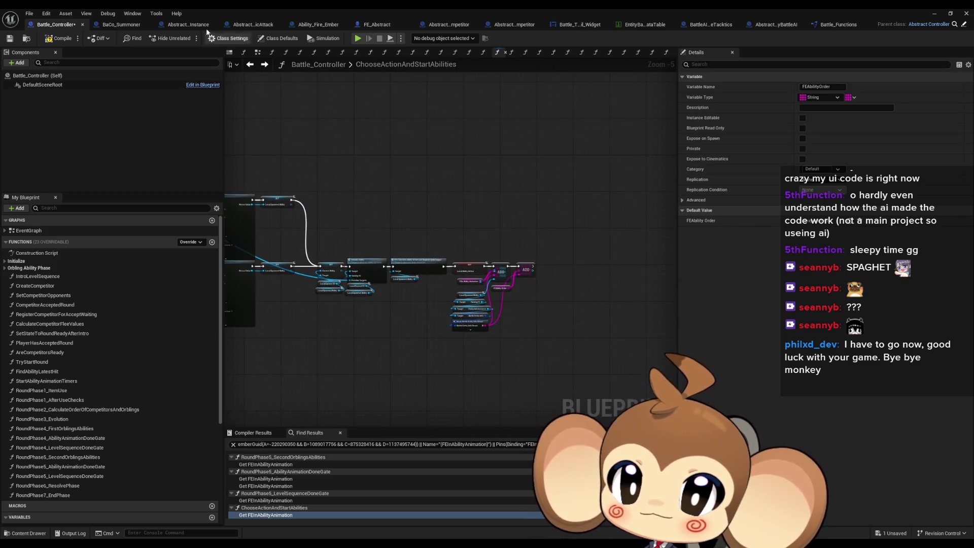
{"action": "left_click", "coordinate": [172, 26]}
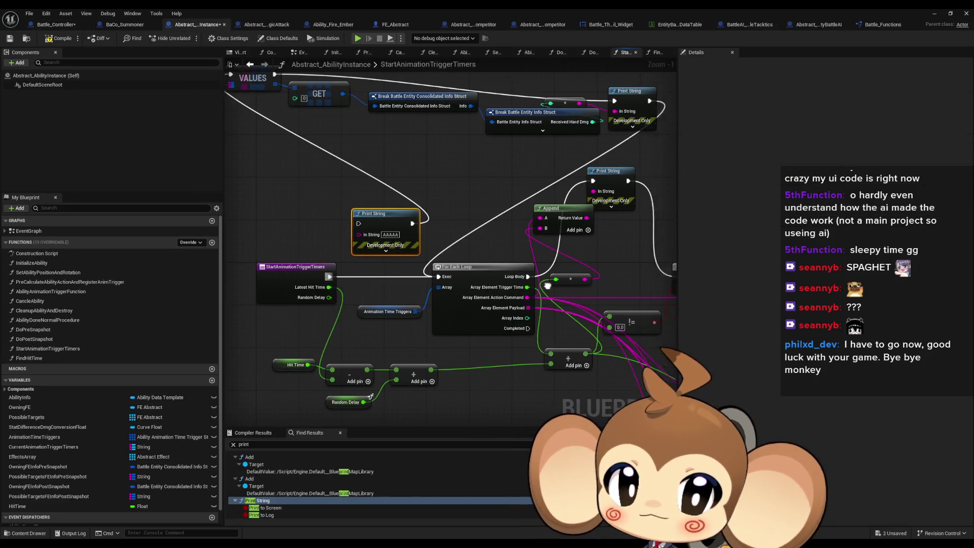
Delete the Append node from Abstract_AbilityInstance's StartAnimationTriggerTimers graph.
{"action": "left_click_drag", "start_coordinate": [683, 283], "coordinate": [510, 266]}
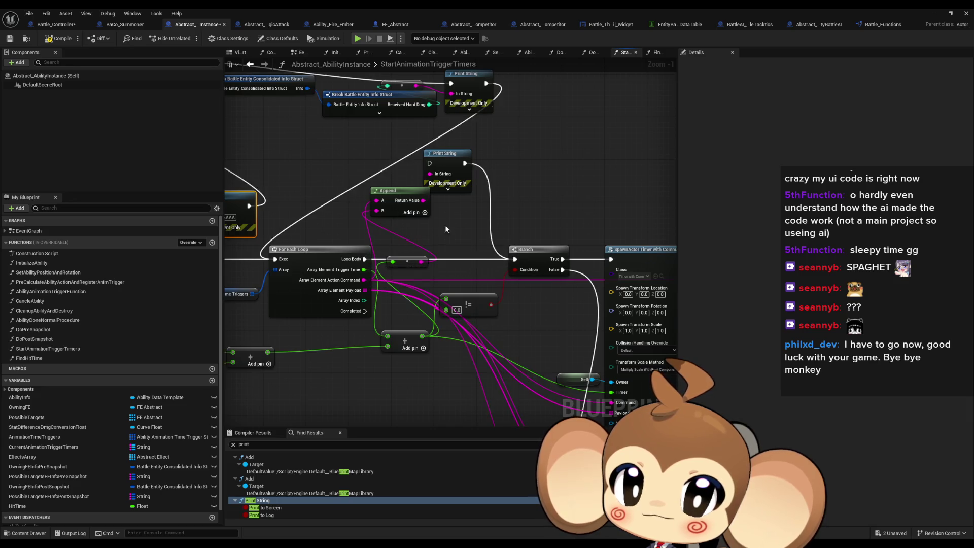
{"action": "left_click_drag", "start_coordinate": [445, 224], "coordinate": [451, 244]}
{"action": "left_click", "coordinate": [413, 212]}
{"action": "key", "text": "Delete"}
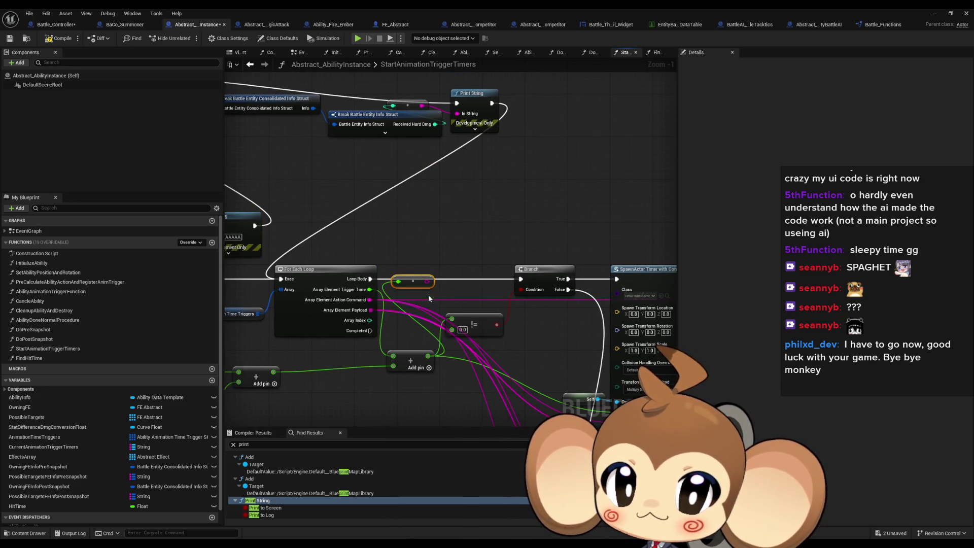
Delete the VALUES, GET, Break and Print String debug nodes, then open Abstract_SingleMagicAttack.
{"action": "left_click_drag", "start_coordinate": [428, 298], "coordinate": [467, 277]}
{"action": "left_click_drag", "start_coordinate": [394, 138], "coordinate": [377, 134]}
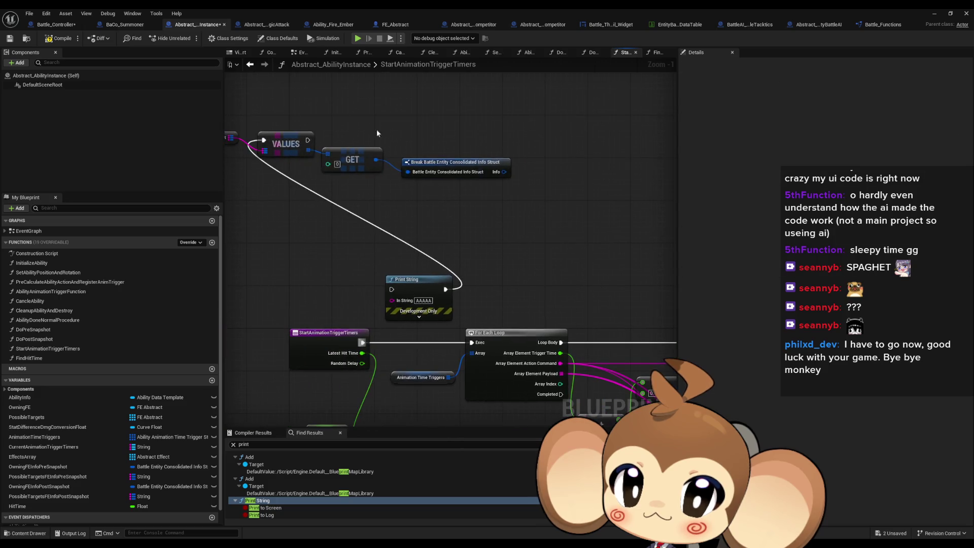
{"action": "left_click_drag", "start_coordinate": [322, 176], "coordinate": [513, 325]}
{"action": "key", "text": "Delete"}
{"action": "scroll", "coordinate": [440, 243], "scroll_direction": "down", "scroll_amount": 4}
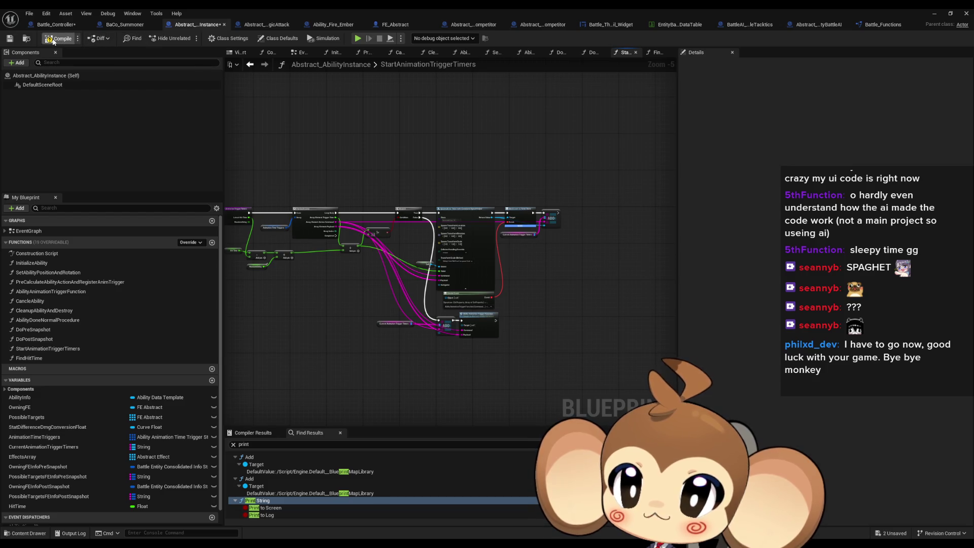
{"action": "left_click", "coordinate": [268, 26]}
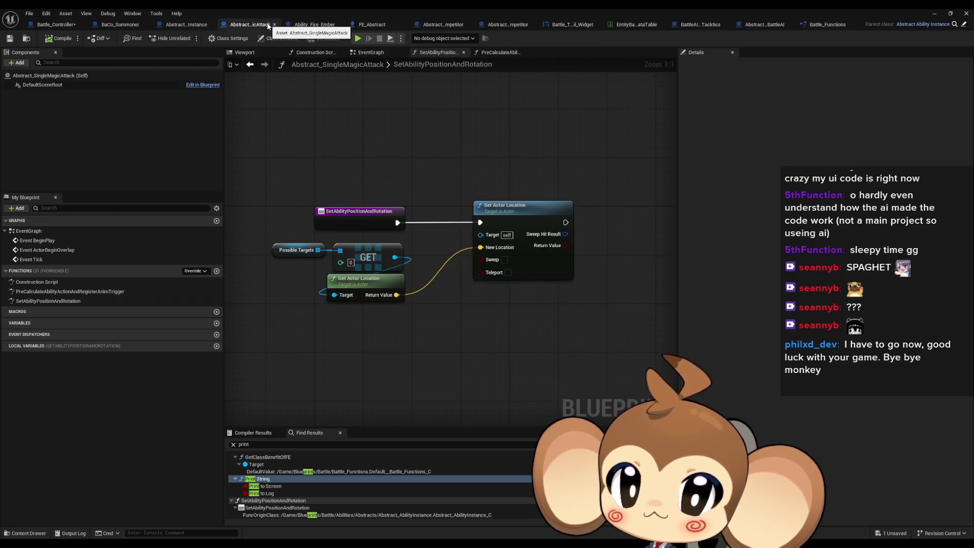
Return to the level, start a play session of test_BattleSystems and clear the Output Log.
{"action": "left_click", "coordinate": [312, 25]}
{"action": "left_click", "coordinate": [934, 14]}
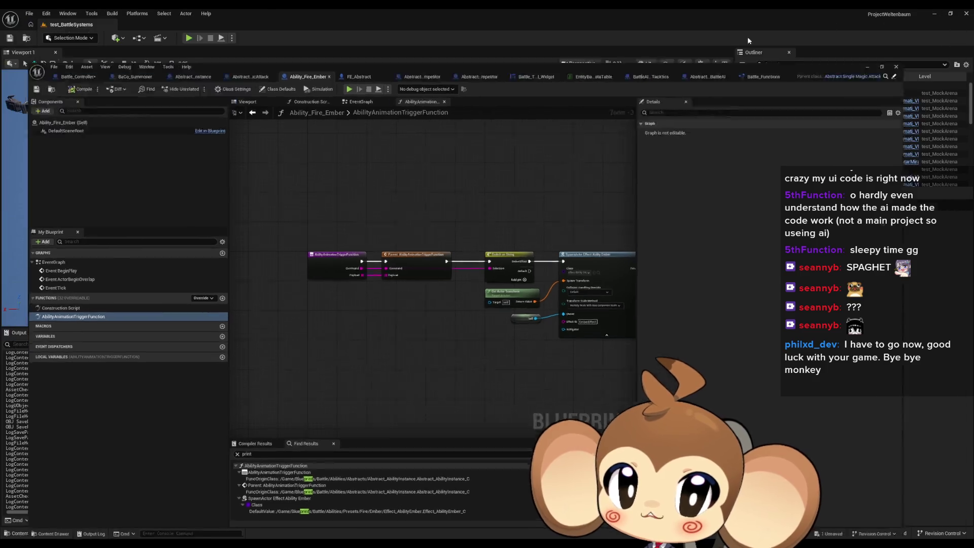
{"action": "left_click", "coordinate": [189, 38]}
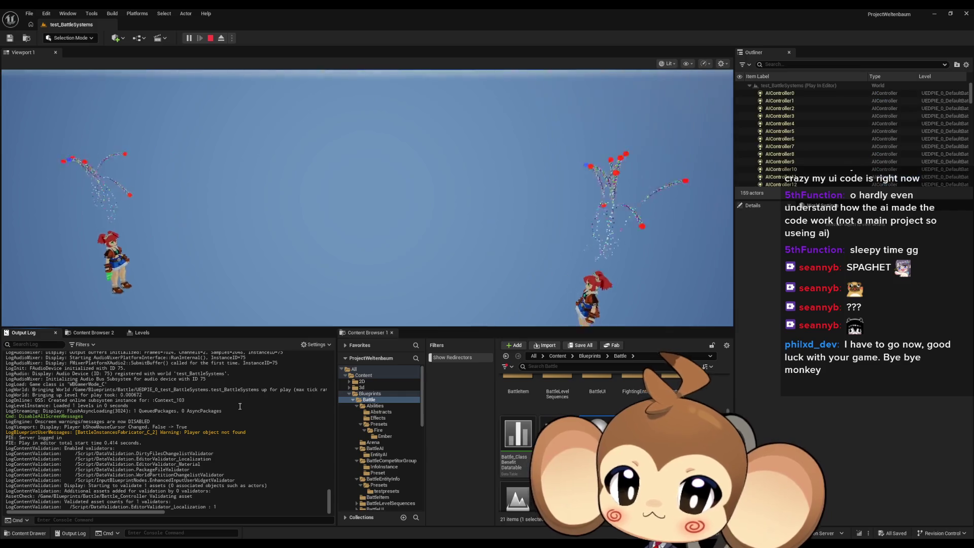
{"action": "right_click", "coordinate": [234, 408]}
{"action": "left_click", "coordinate": [284, 414]}
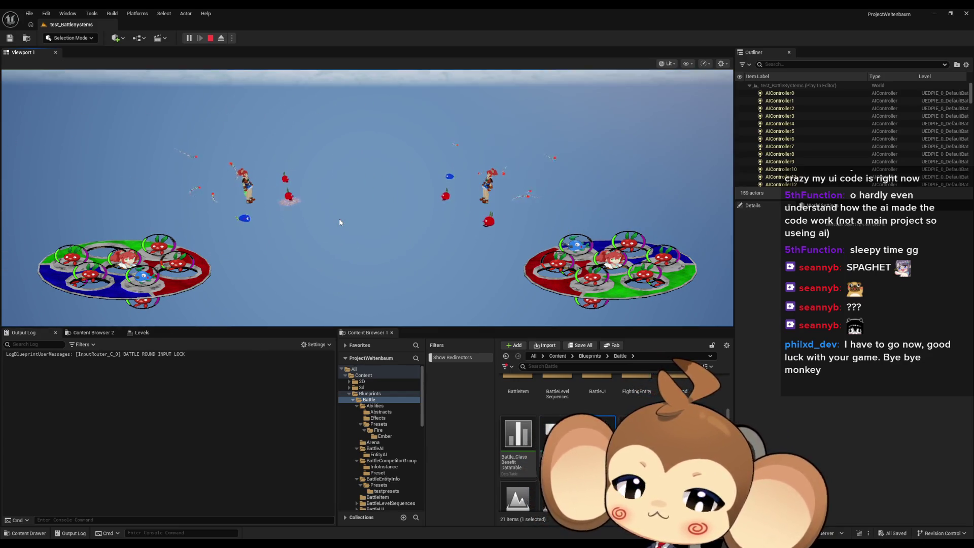
Watch the battle fullscreen with F11, restarting the play session once before leaving fullscreen.
{"action": "key", "text": "F11"}
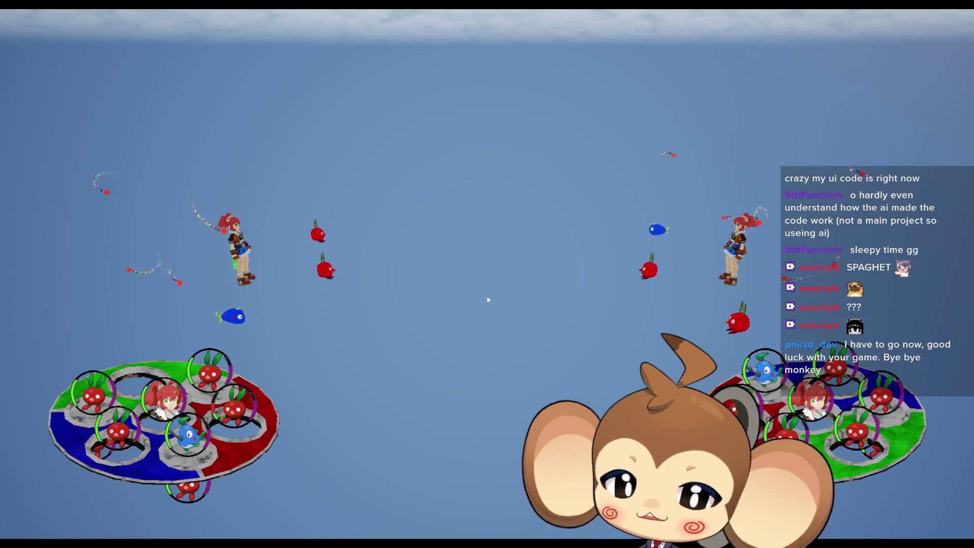
{"action": "key", "text": "Escape"}
{"action": "left_click", "coordinate": [189, 38]}
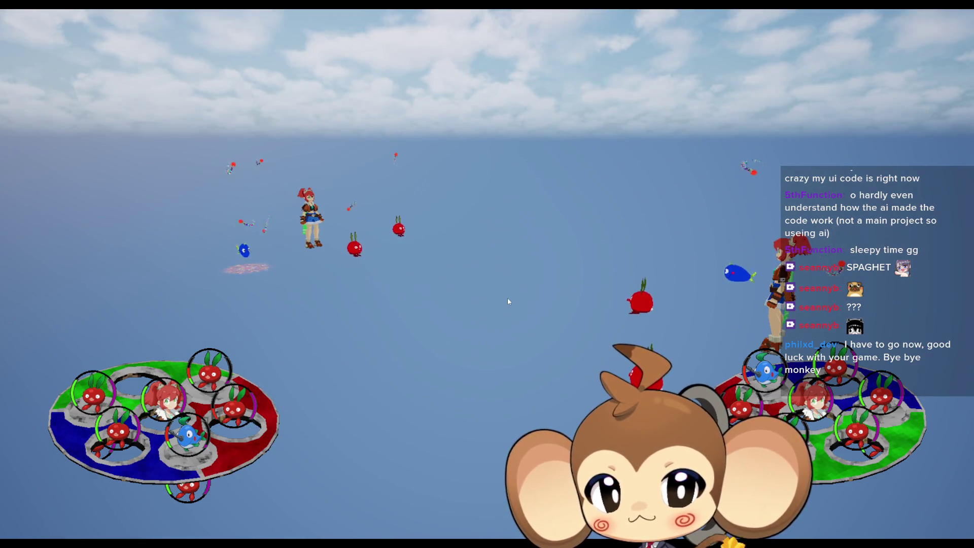
{"action": "key", "text": "F11"}
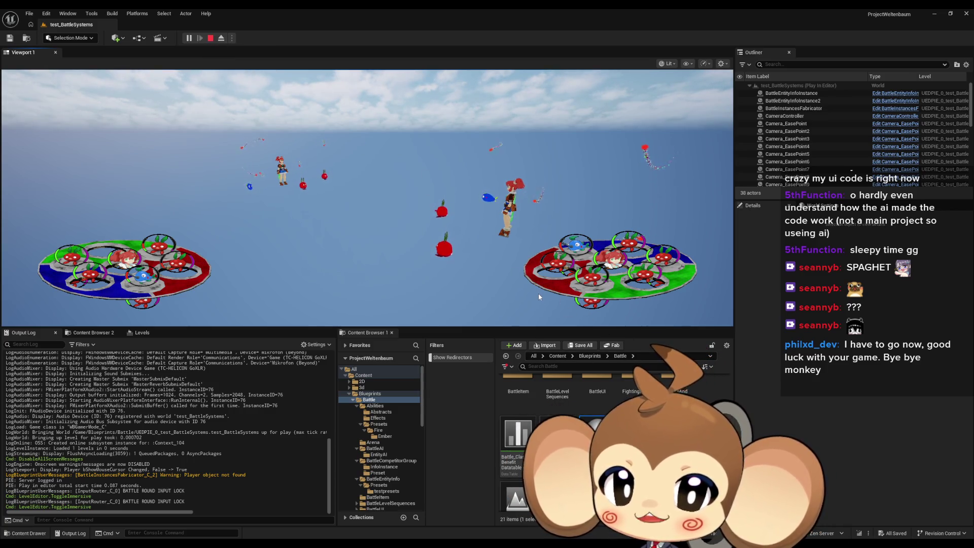
Stop play, then from BattleAI_CustomizableTacktics' DecideNextAction open the TryAbilityToCenterElseBase graph.
{"action": "left_click", "coordinate": [211, 39]}
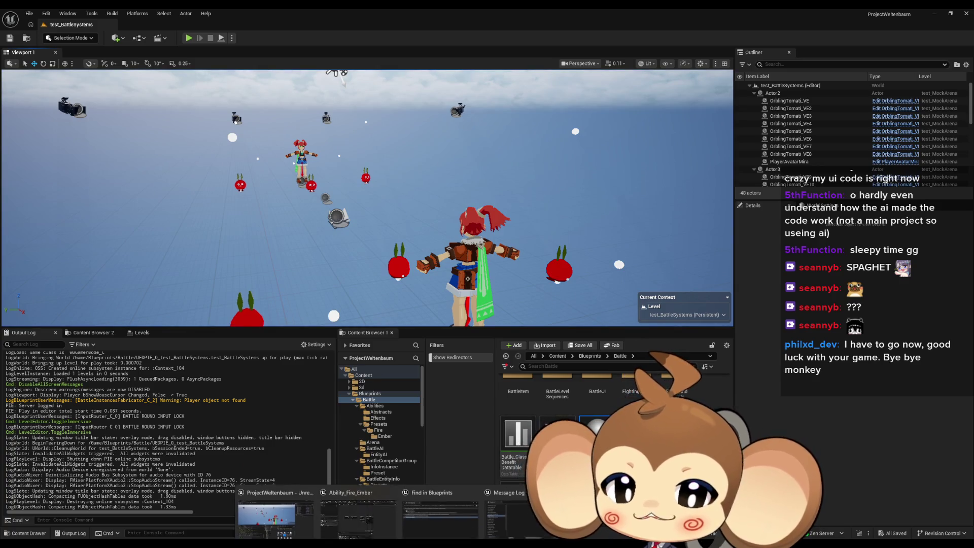
{"action": "scroll", "coordinate": [380, 351], "scroll_direction": "down", "scroll_amount": 1}
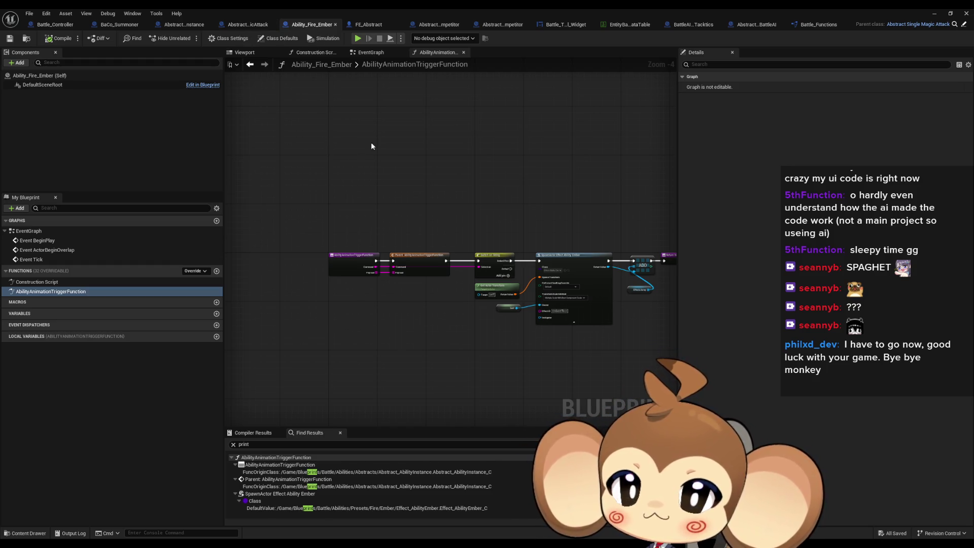
{"action": "left_click", "coordinate": [695, 25]}
{"action": "scroll", "coordinate": [435, 189], "scroll_direction": "down", "scroll_amount": 2}
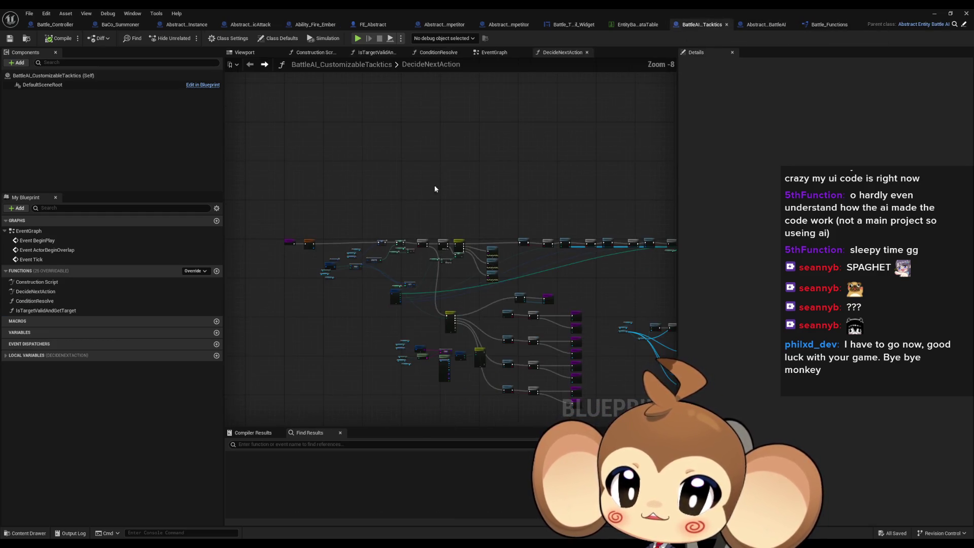
{"action": "scroll", "coordinate": [498, 233], "scroll_direction": "up", "scroll_amount": 5}
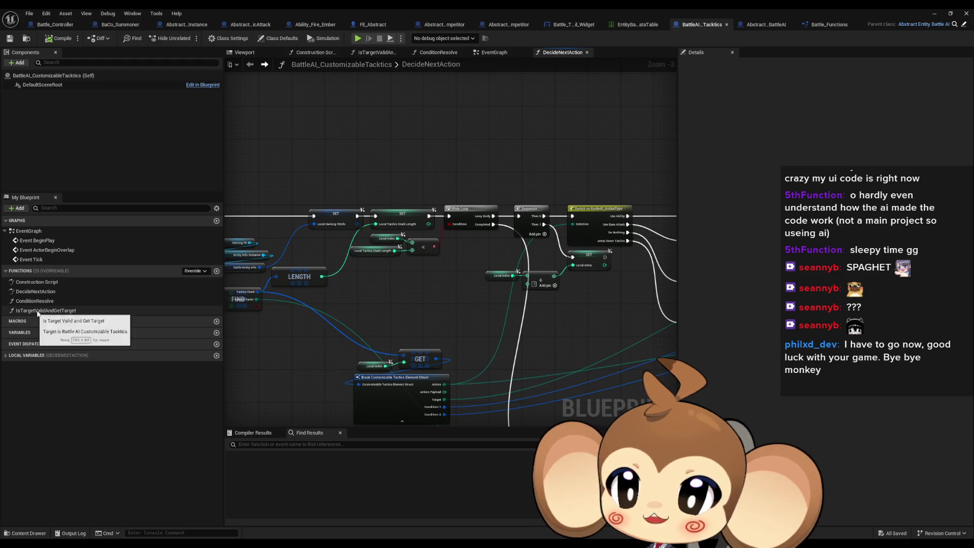
{"action": "scroll", "coordinate": [435, 318], "scroll_direction": "down", "scroll_amount": 5}
{"action": "scroll", "coordinate": [357, 339], "scroll_direction": "up", "scroll_amount": 4}
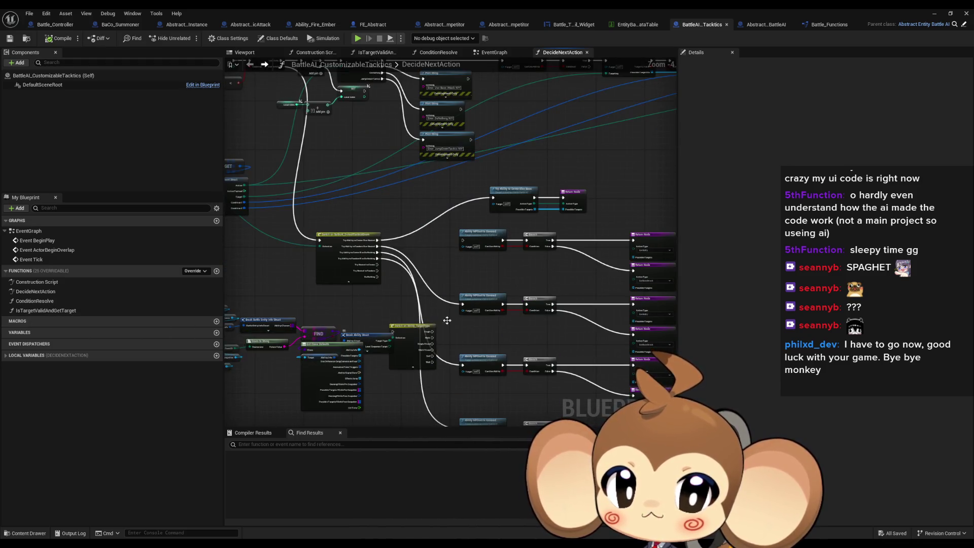
{"action": "scroll", "coordinate": [472, 213], "scroll_direction": "up", "scroll_amount": 3}
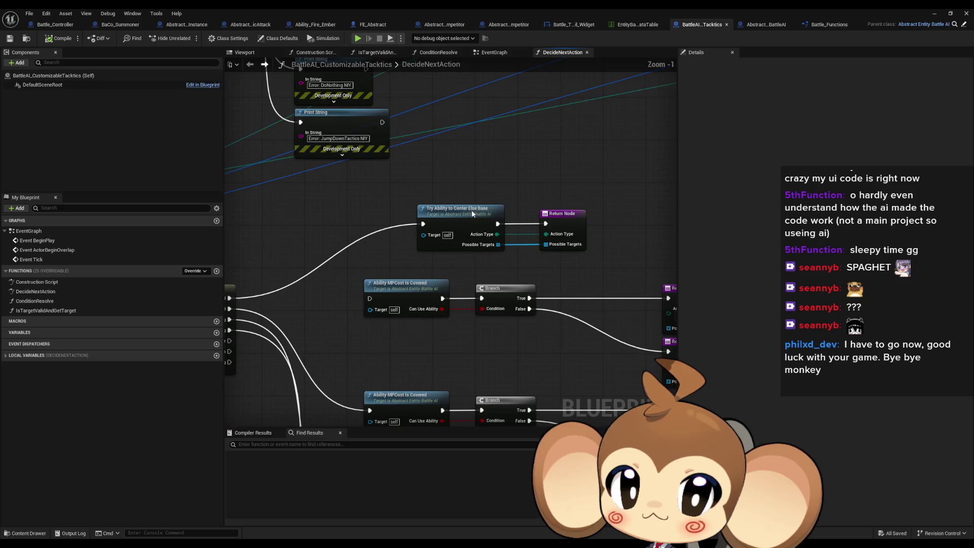
{"action": "double_click", "coordinate": [473, 213]}
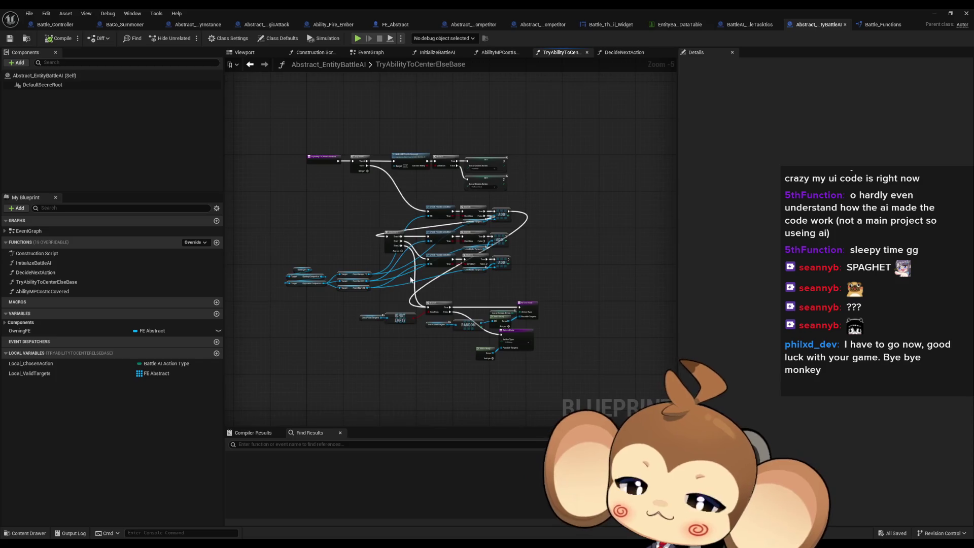
Survey the TryAbilityToCenterElseBase graph: Return nodes, ADD nodes, entry and Sequence.
{"action": "scroll", "coordinate": [411, 278], "scroll_direction": "up", "scroll_amount": 2}
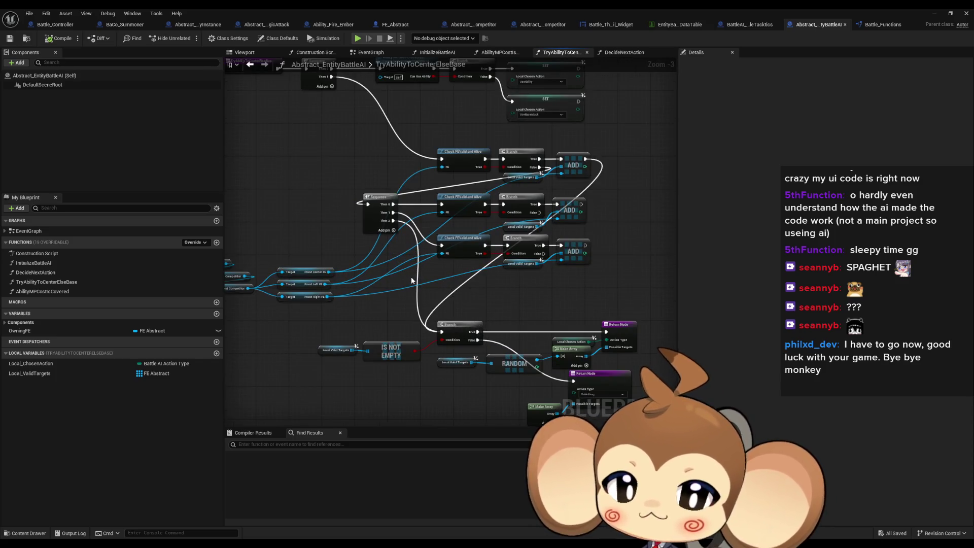
{"action": "mouse_move", "coordinate": [440, 294]}
{"action": "left_mouse_down"}
{"action": "mouse_move", "coordinate": [451, 304]}
{"action": "mouse_move", "coordinate": [458, 210]}
{"action": "left_mouse_up"}
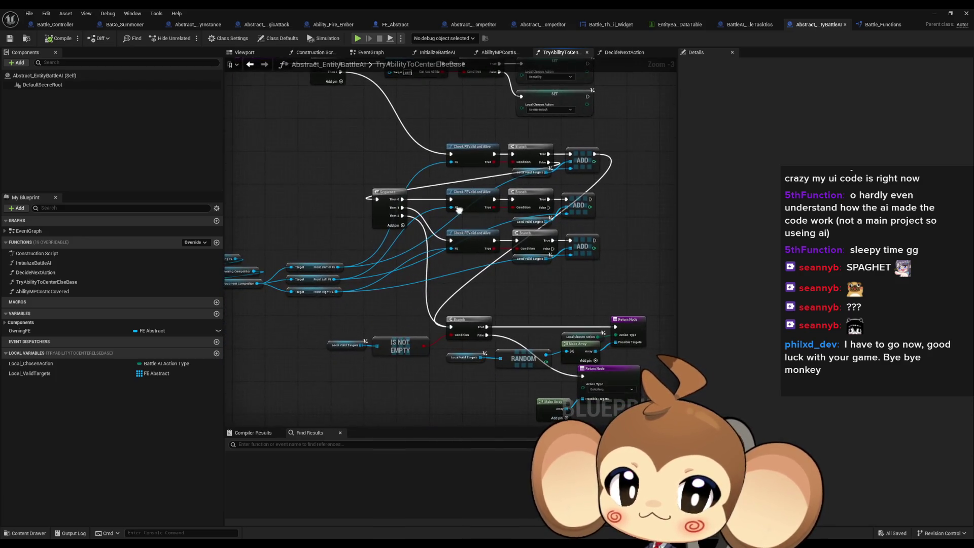
{"action": "mouse_move", "coordinate": [596, 343]}
{"action": "left_mouse_down"}
{"action": "mouse_move", "coordinate": [596, 308]}
{"action": "mouse_move", "coordinate": [611, 351]}
{"action": "left_mouse_up"}
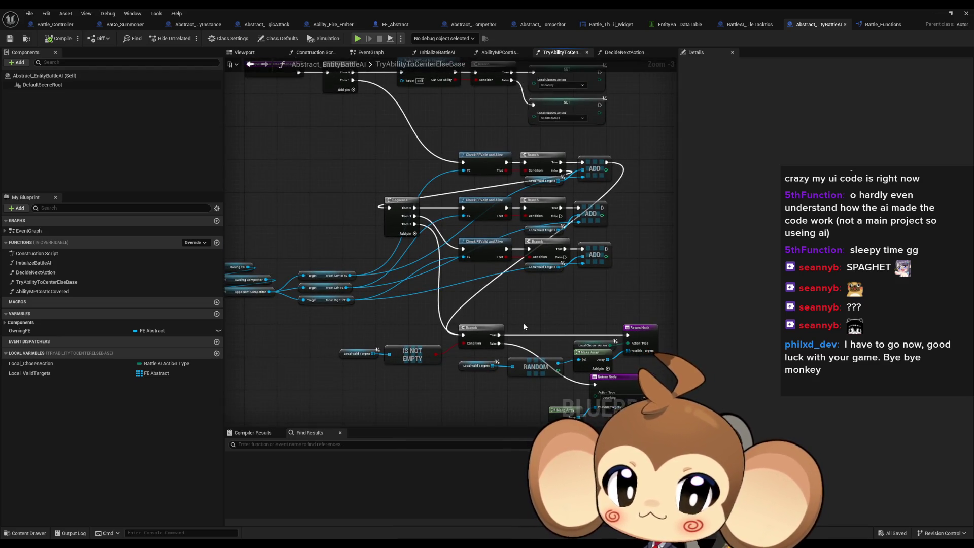
{"action": "left_click_drag", "start_coordinate": [524, 326], "coordinate": [486, 298]}
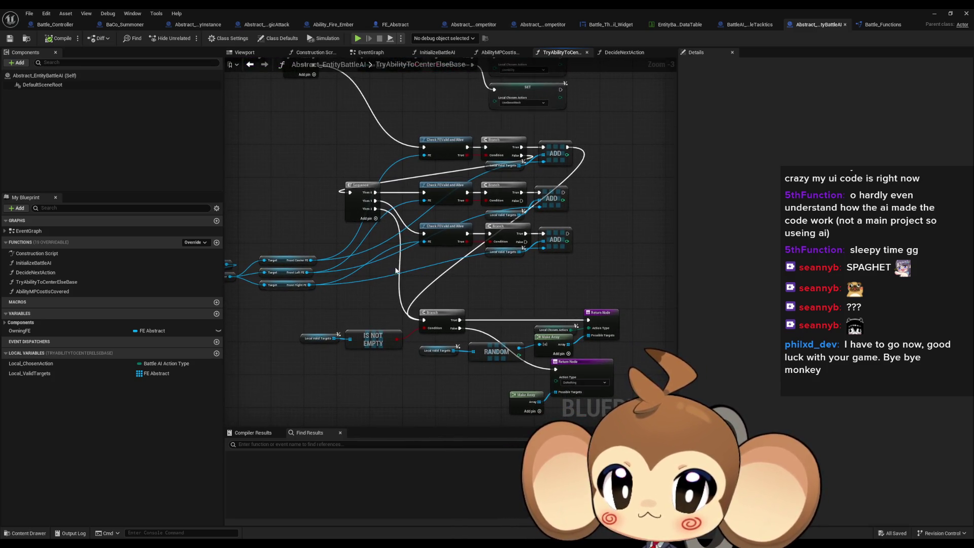
{"action": "left_click_drag", "start_coordinate": [474, 298], "coordinate": [446, 312]}
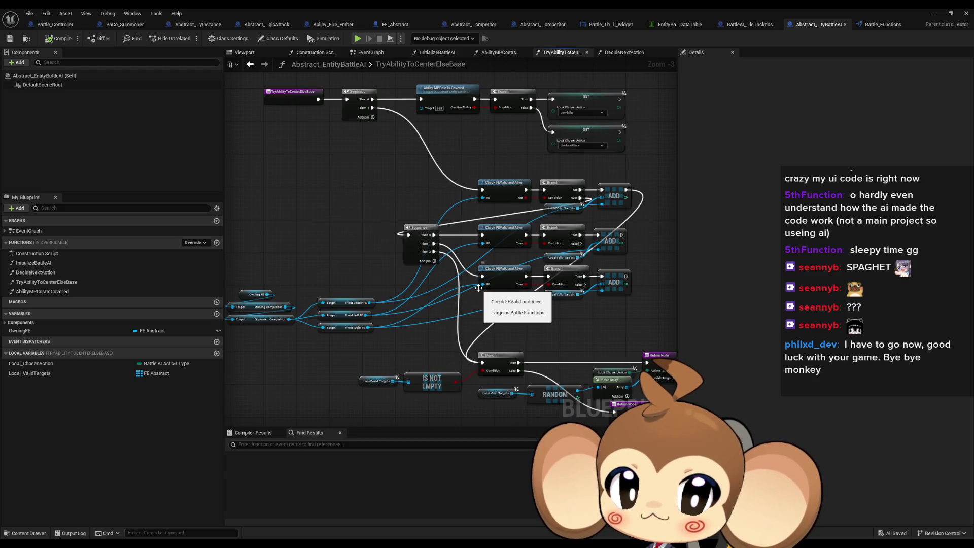
{"action": "scroll", "coordinate": [473, 287], "scroll_direction": "down", "scroll_amount": 2}
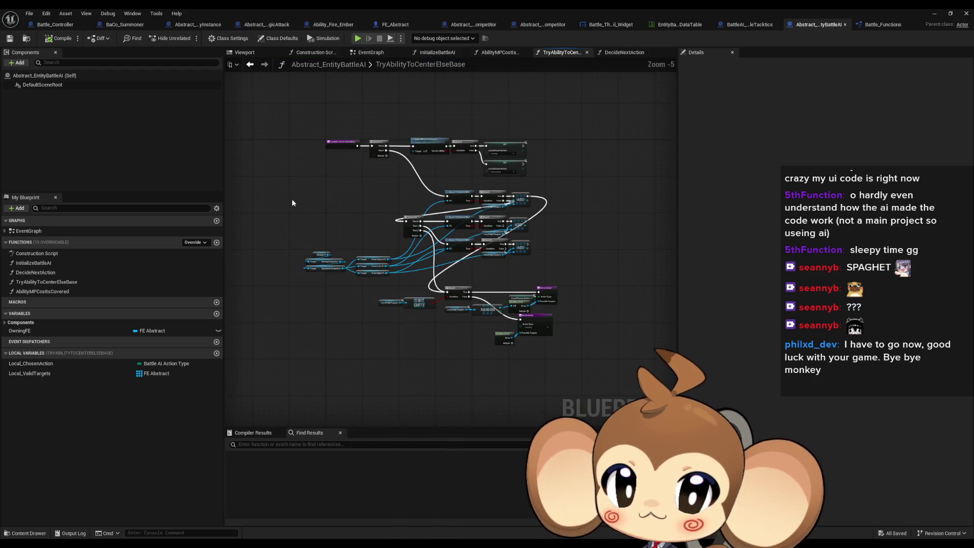
Wrap all nodes in one comment box sized around the graph and colour it dark green.
{"action": "left_click_drag", "start_coordinate": [292, 203], "coordinate": [647, 364]}
{"action": "left_click_drag", "start_coordinate": [435, 342], "coordinate": [572, 324]}
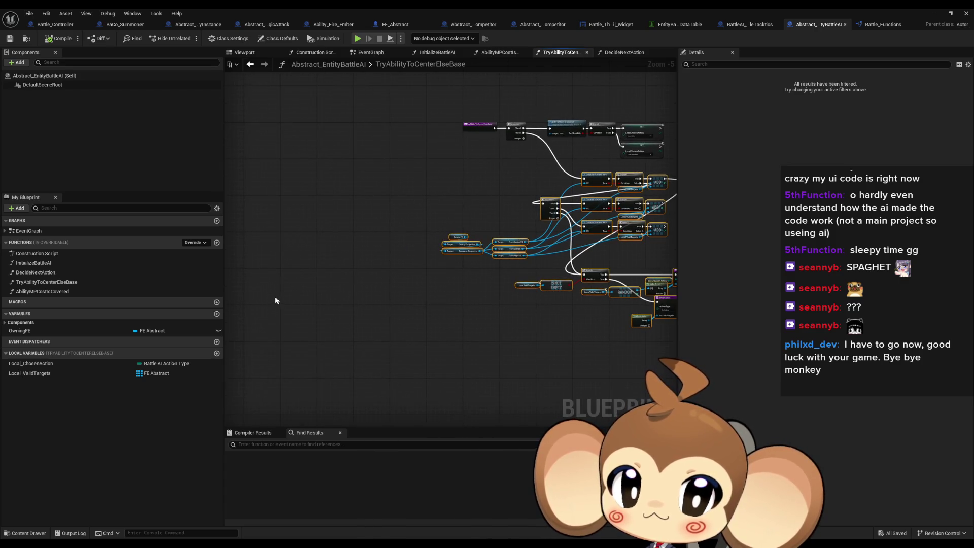
{"action": "left_click", "coordinate": [278, 189]}
{"action": "key", "text": "c"}
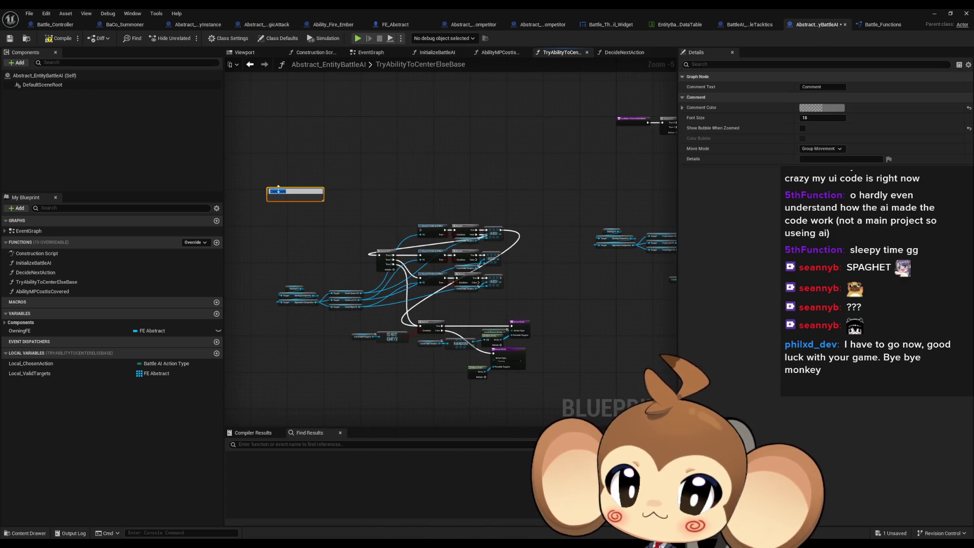
{"action": "left_click_drag", "start_coordinate": [321, 201], "coordinate": [536, 394]}
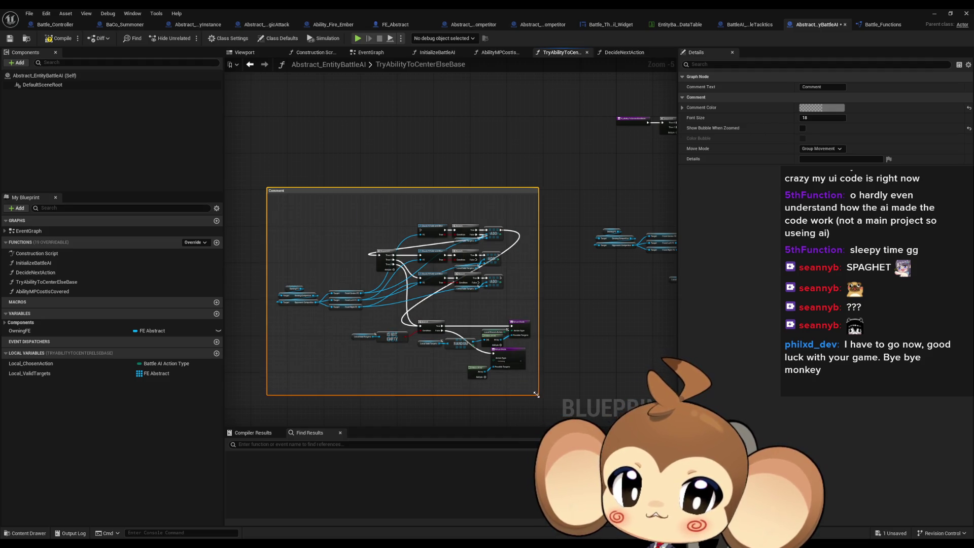
{"action": "left_click", "coordinate": [816, 108]}
{"action": "left_click", "coordinate": [678, 196]}
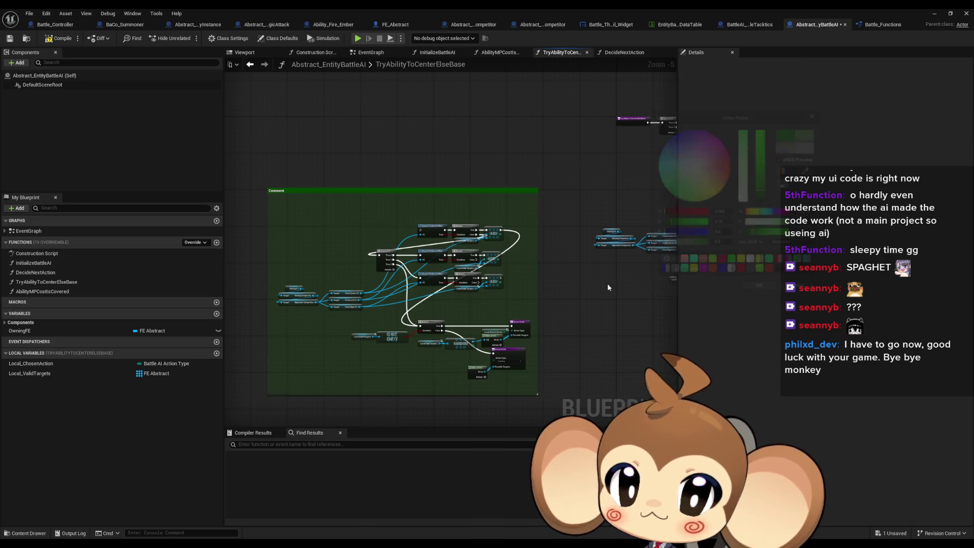
{"action": "left_click_drag", "start_coordinate": [608, 283], "coordinate": [351, 294]}
{"action": "scroll", "coordinate": [449, 190], "scroll_direction": "up", "scroll_amount": 4}
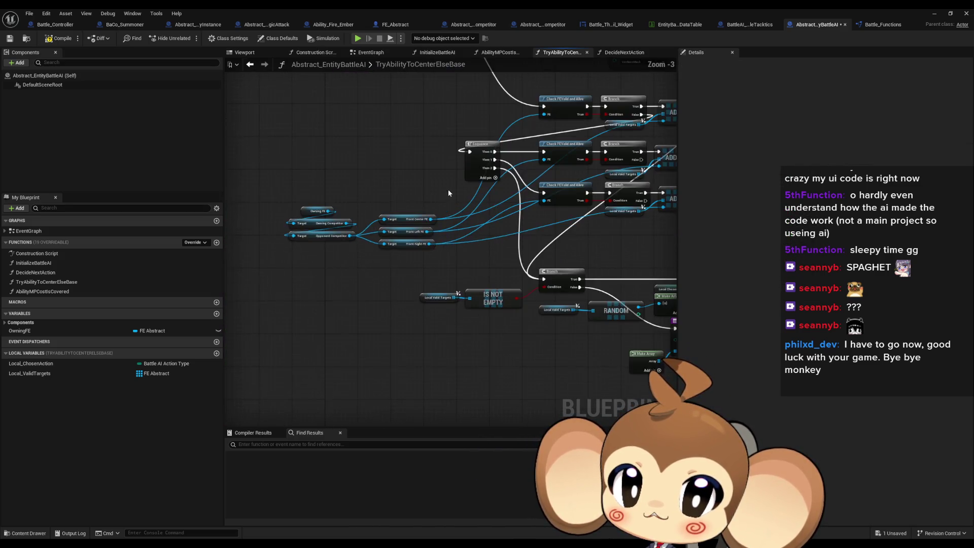
{"action": "left_click", "coordinate": [418, 283]}
{"action": "scroll", "coordinate": [396, 277], "scroll_direction": "up", "scroll_amount": 1}
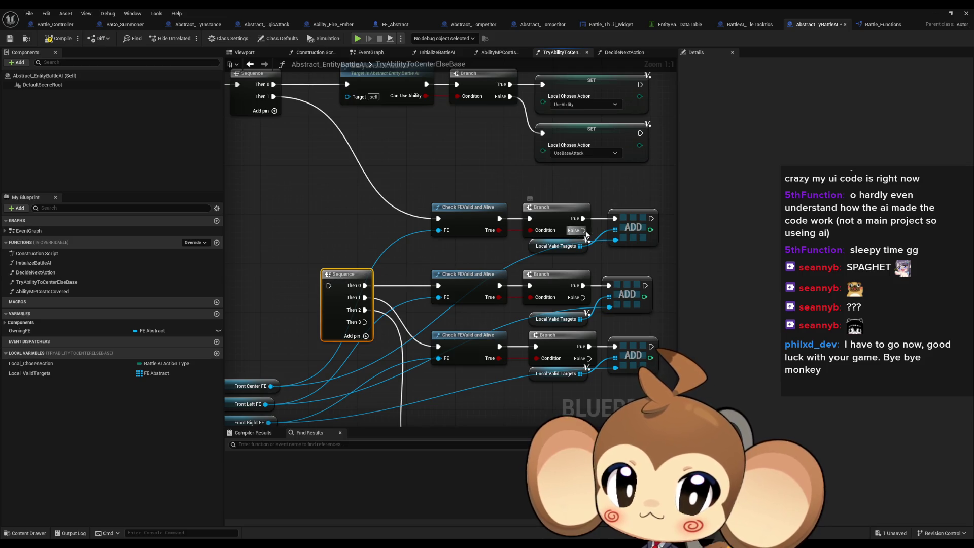
Link the inner Sequence's Then 0 to the upper Check FEValid and its input to outer Then 1.
{"action": "left_click_drag", "start_coordinate": [365, 285], "coordinate": [438, 219]}
{"action": "mouse_move", "coordinate": [438, 285]}
{"action": "left_mouse_down"}
{"action": "mouse_move", "coordinate": [365, 298]}
{"action": "mouse_move", "coordinate": [438, 346]}
{"action": "left_mouse_up"}
{"action": "left_click_drag", "start_coordinate": [330, 287], "coordinate": [354, 215]}
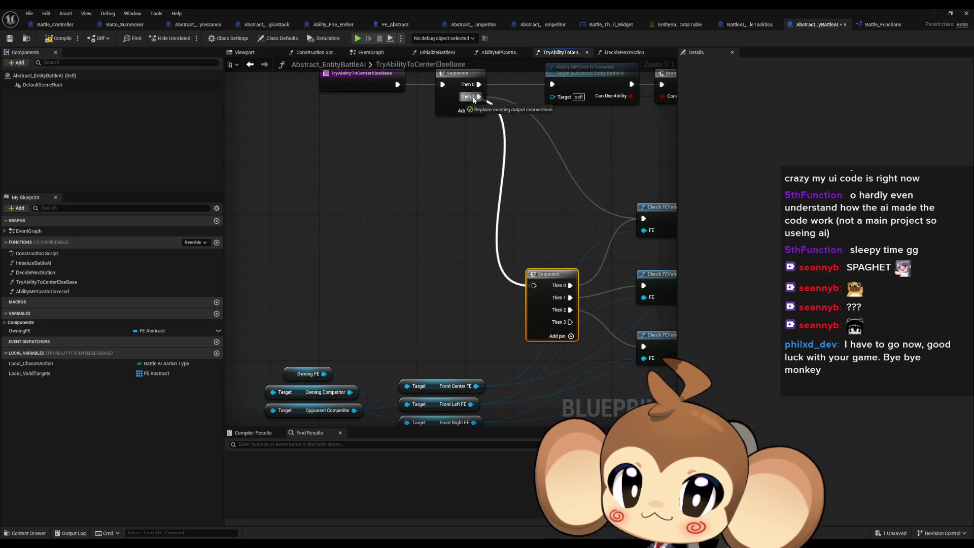
{"action": "left_click_drag", "start_coordinate": [474, 100], "coordinate": [475, 98]}
{"action": "left_click_drag", "start_coordinate": [381, 261], "coordinate": [351, 207]}
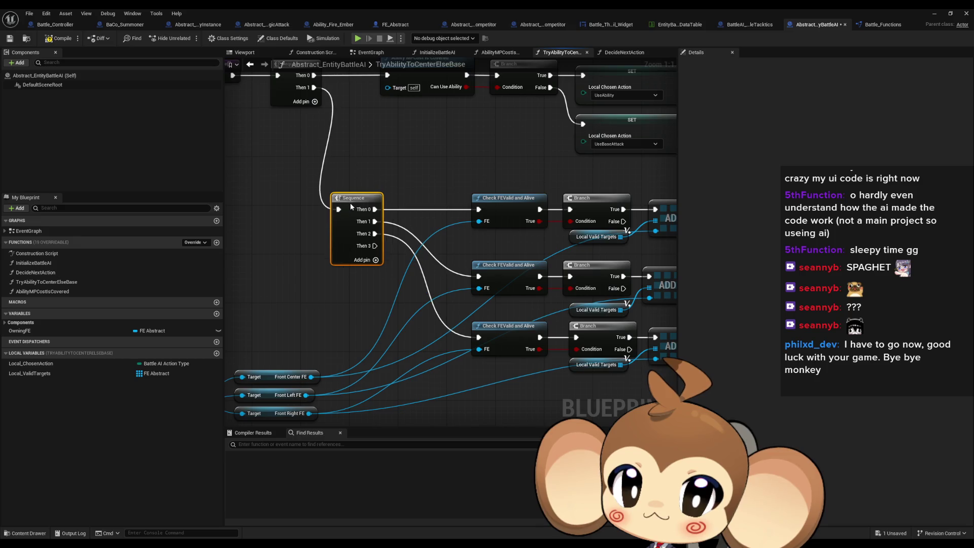
Connect the inner Sequence's Then 3 output to the final Branch.
{"action": "scroll", "coordinate": [423, 212], "scroll_direction": "down", "scroll_amount": 3}
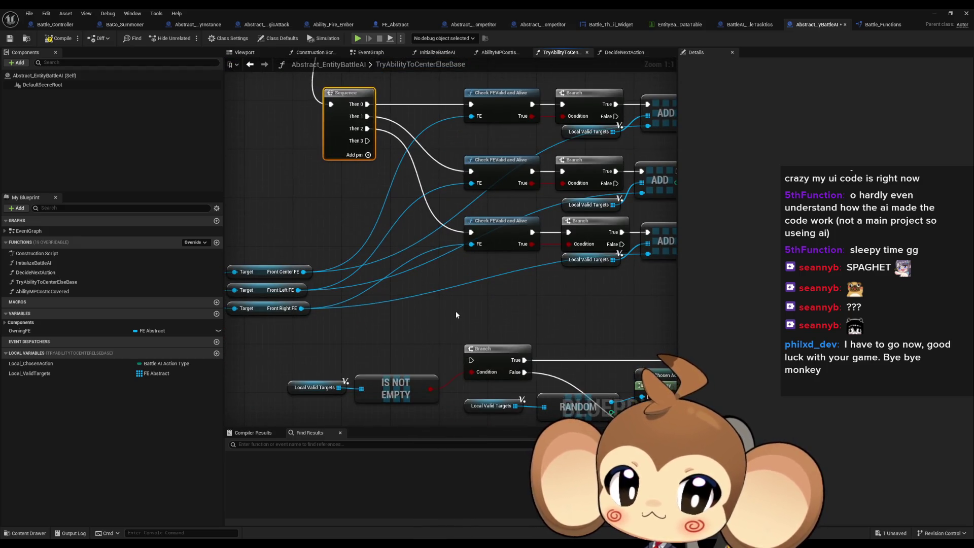
{"action": "left_click_drag", "start_coordinate": [449, 309], "coordinate": [431, 280]}
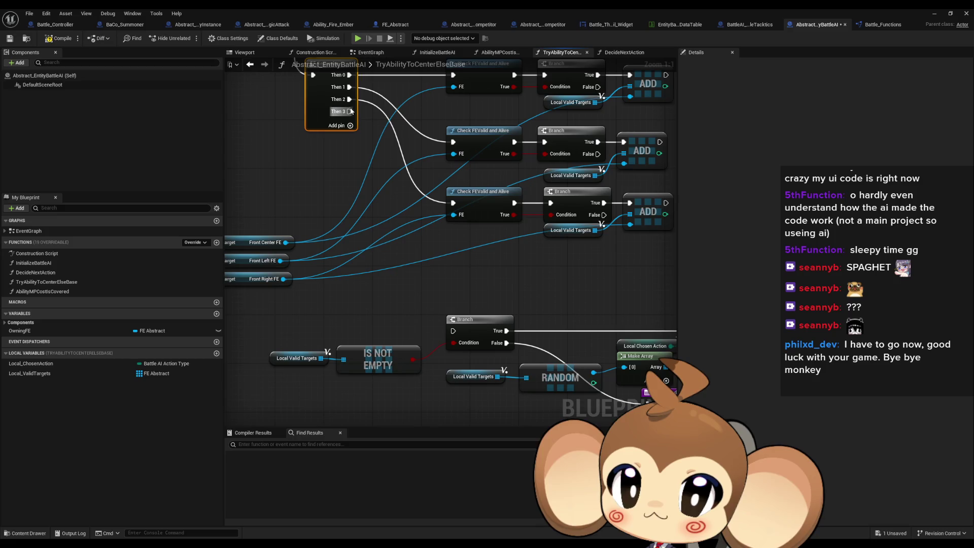
{"action": "left_click_drag", "start_coordinate": [349, 111], "coordinate": [424, 274]}
{"action": "left_click_drag", "start_coordinate": [460, 336], "coordinate": [405, 232]}
Check the Return Nodes, then minimize the Blueprint editor to reach the level.
{"action": "left_click_drag", "start_coordinate": [462, 277], "coordinate": [467, 236]}
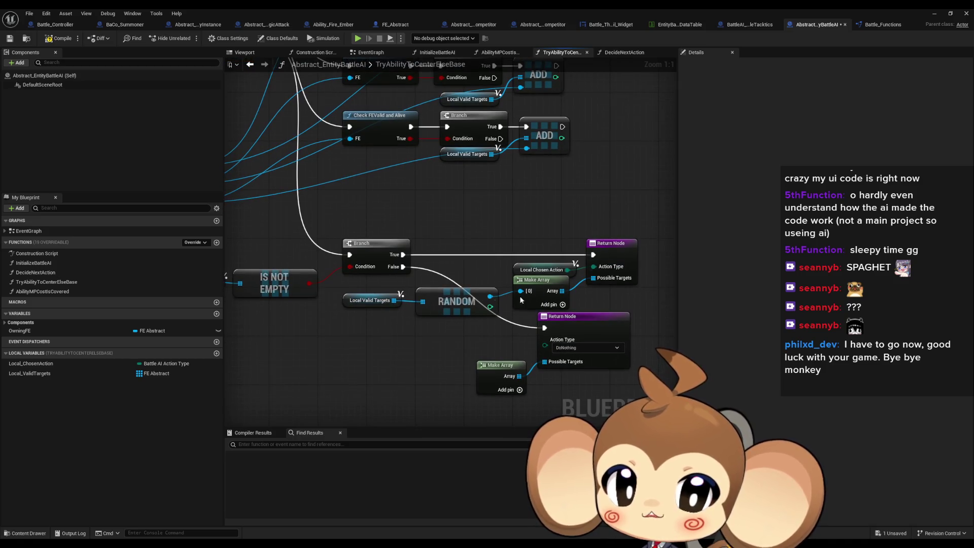
{"action": "scroll", "coordinate": [434, 337], "scroll_direction": "down", "scroll_amount": 2}
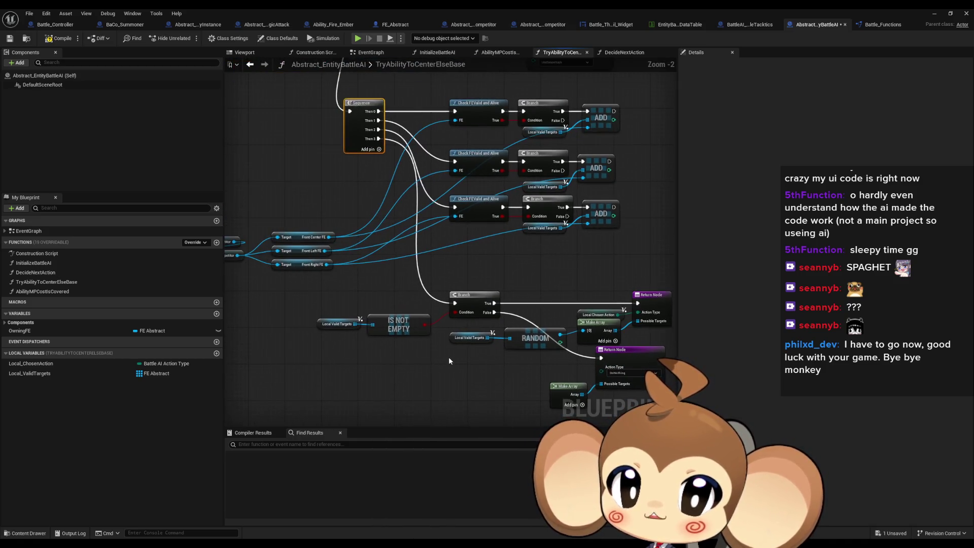
{"action": "left_click", "coordinate": [937, 14]}
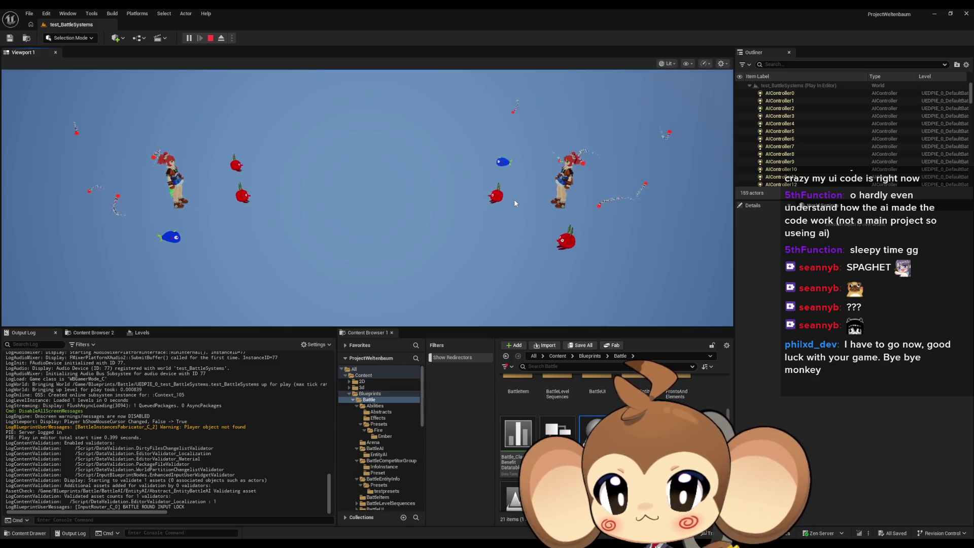
Watch the battle full screen with F11, then leave full screen and stop the play session.
{"action": "key", "text": "F11"}
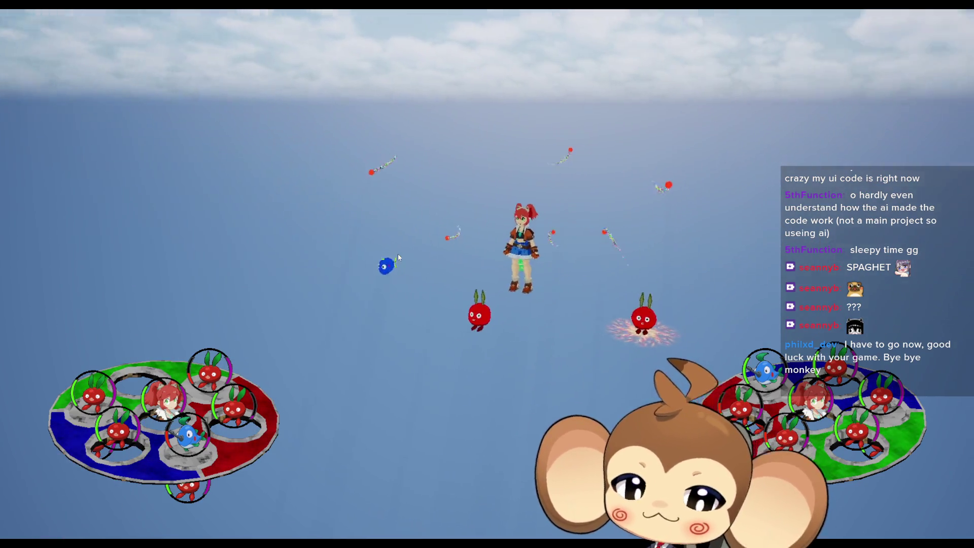
{"action": "key", "text": "F11"}
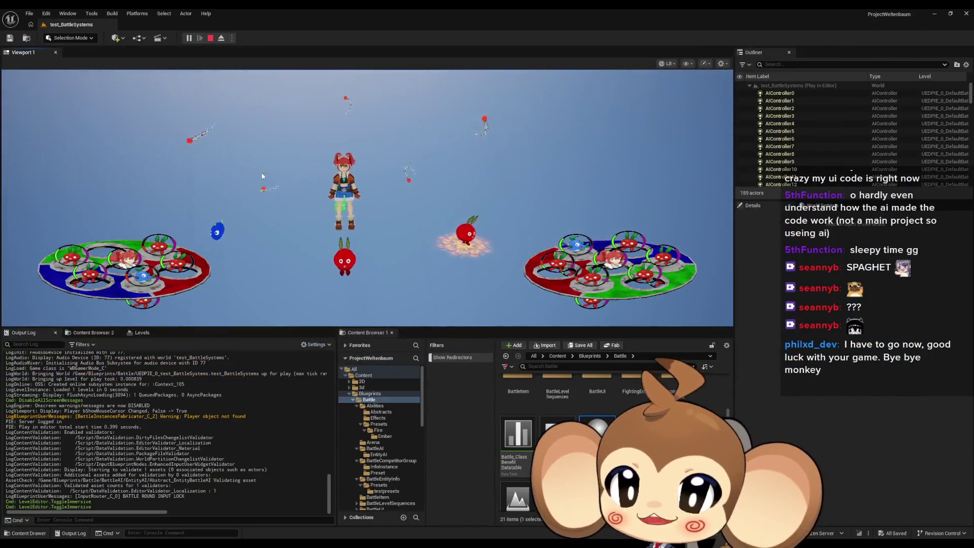
{"action": "key", "text": "Escape"}
Review the Abstract_EntityBattleAI graph, selecting Owning FE and the competitor getters.
{"action": "left_click", "coordinate": [372, 513]}
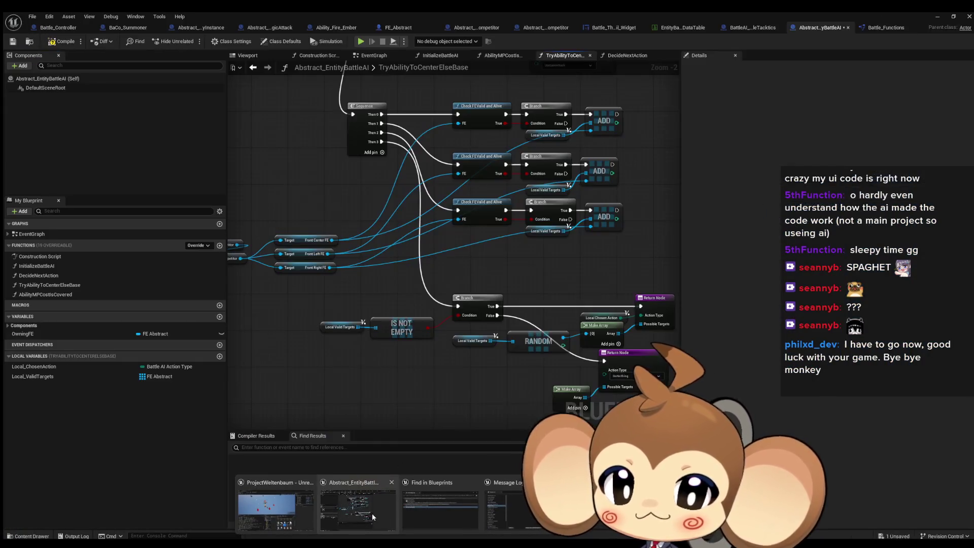
{"action": "scroll", "coordinate": [520, 273], "scroll_direction": "up", "scroll_amount": 3}
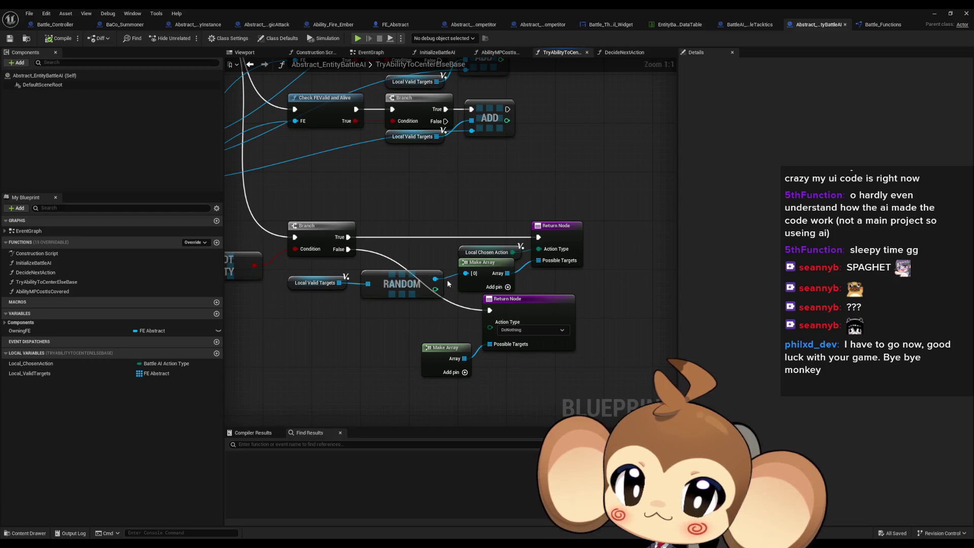
{"action": "scroll", "coordinate": [370, 313], "scroll_direction": "down", "scroll_amount": 1}
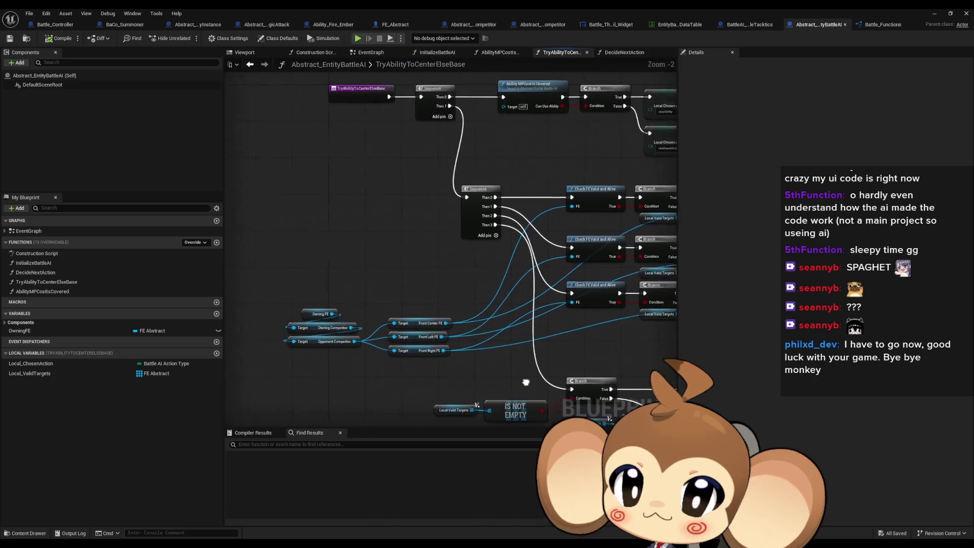
{"action": "scroll", "coordinate": [365, 306], "scroll_direction": "up", "scroll_amount": 1}
{"action": "left_click_drag", "start_coordinate": [364, 306], "coordinate": [290, 349]}
{"action": "scroll", "coordinate": [289, 349], "scroll_direction": "down", "scroll_amount": 3}
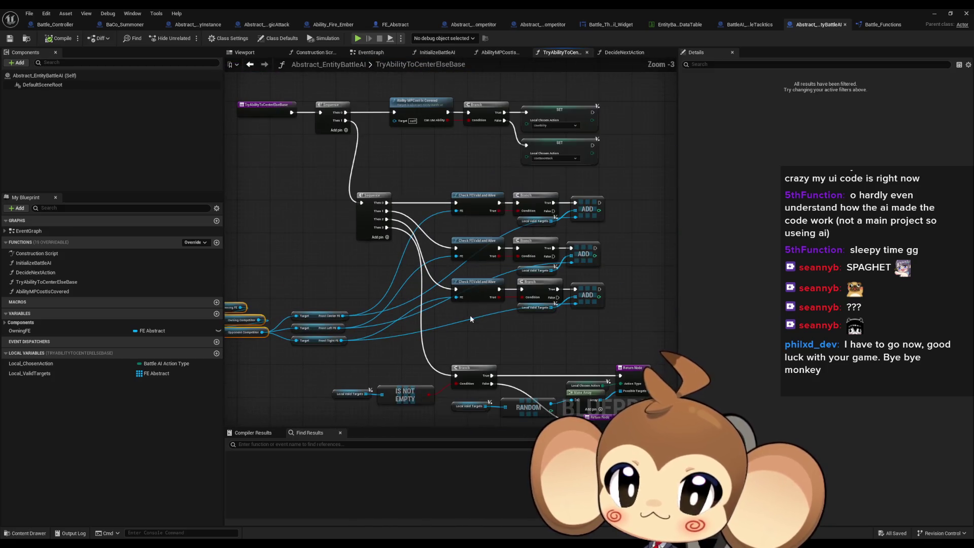
Return to the level editor, start Play, and view the game full screen with F11.
{"action": "left_click", "coordinate": [934, 13]}
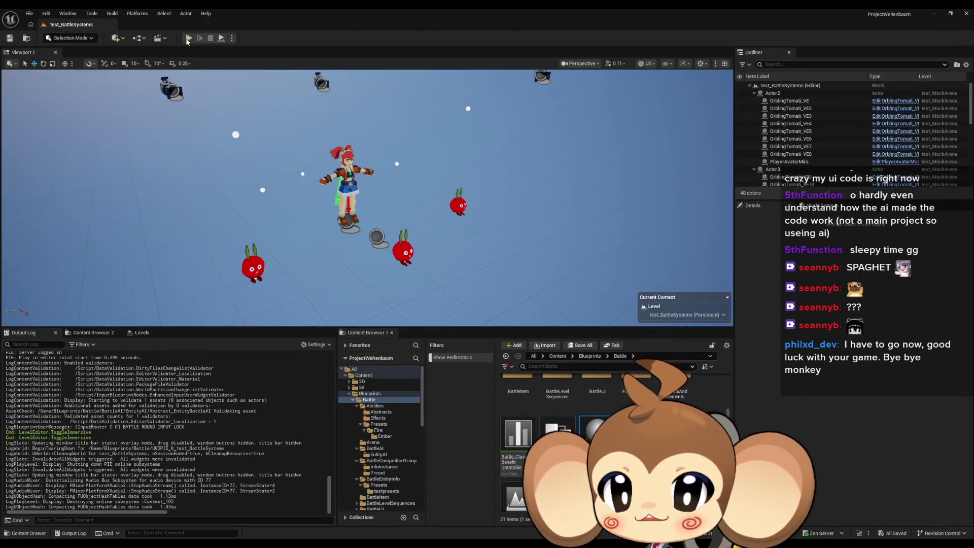
{"action": "left_click", "coordinate": [188, 39]}
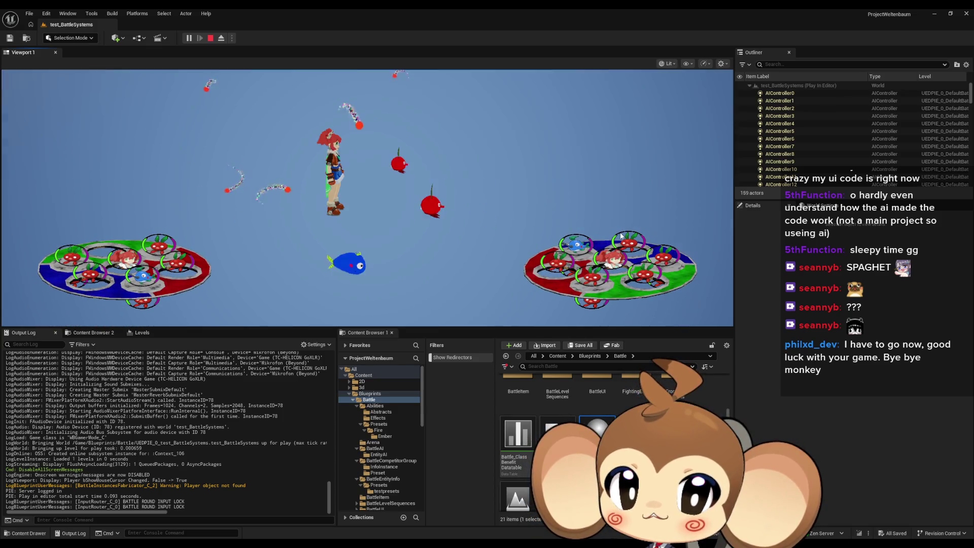
{"action": "key", "text": "F11"}
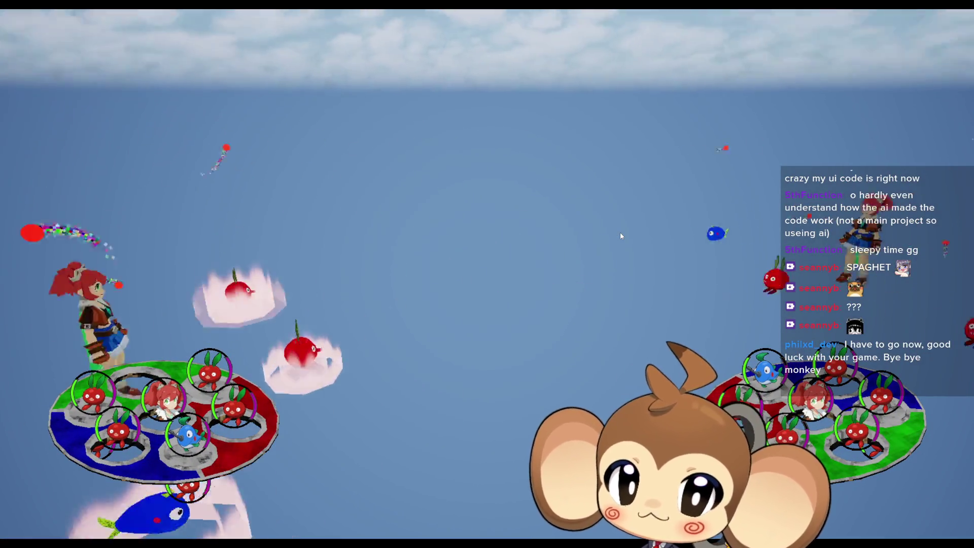